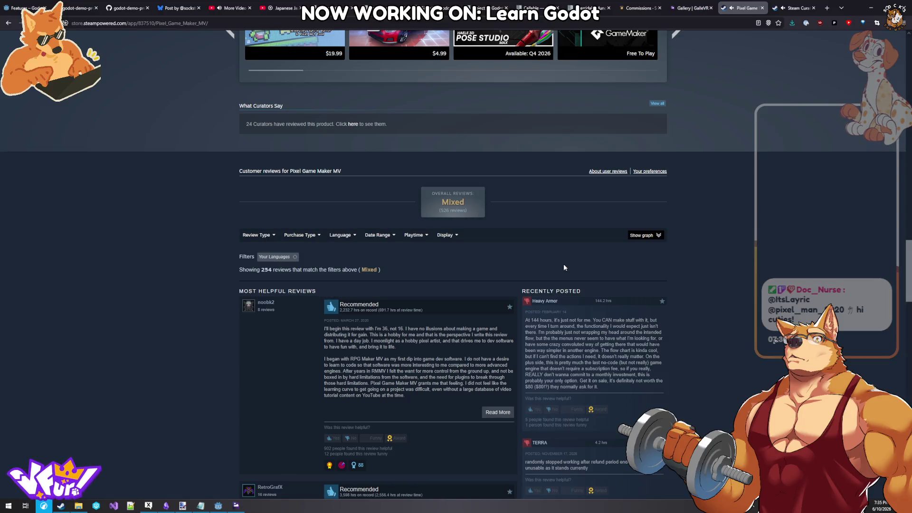
# Select 'Gotcha Gotcha Games' in a Pixel Game Maker MV review and search DuckDuckGo for it
pyautogui.scroll(-4, 564, 267)
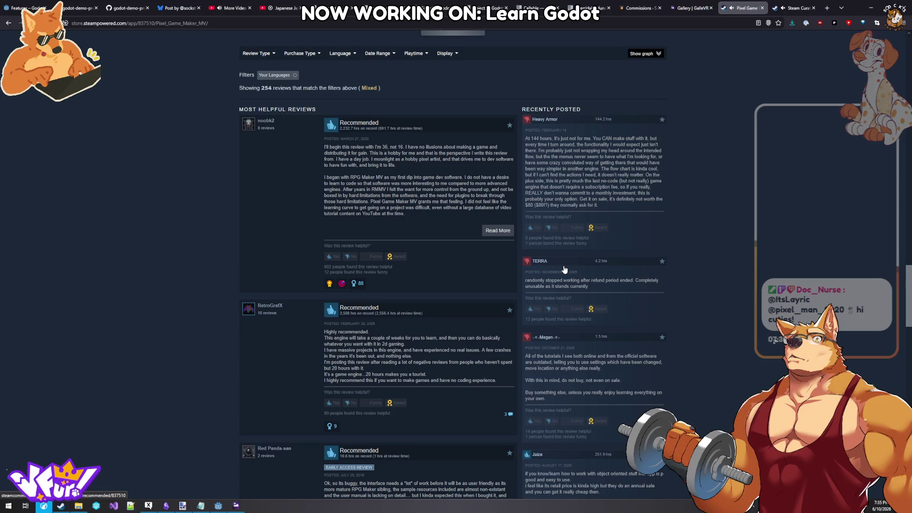
pyautogui.scroll(-6, 564, 269)
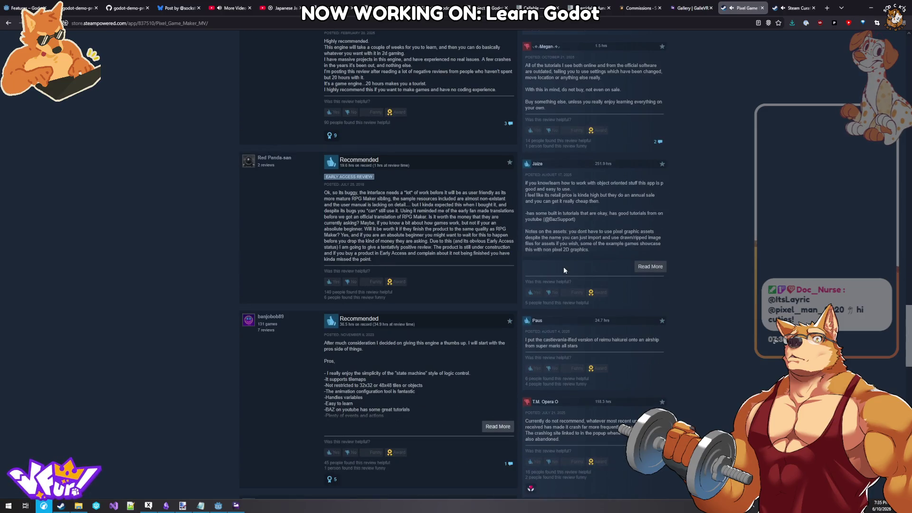
pyautogui.scroll(-5, 564, 268)
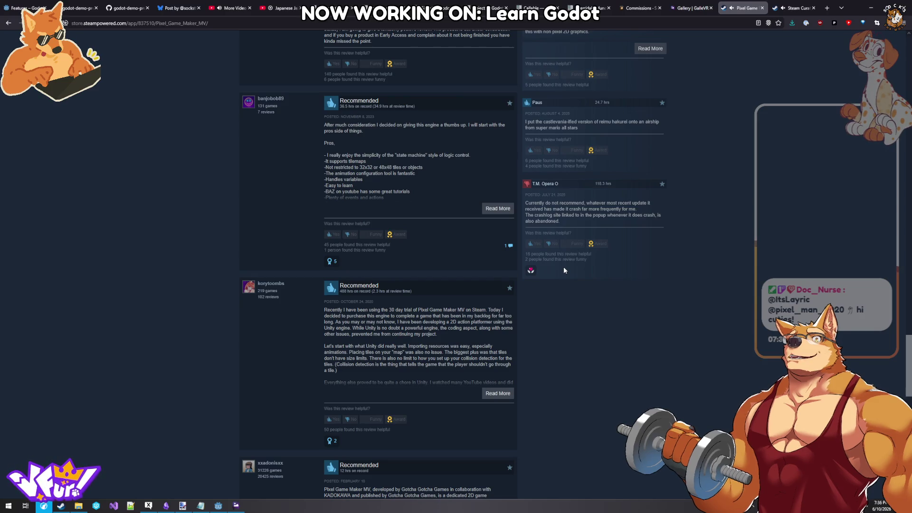
pyautogui.scroll(-6, 564, 270)
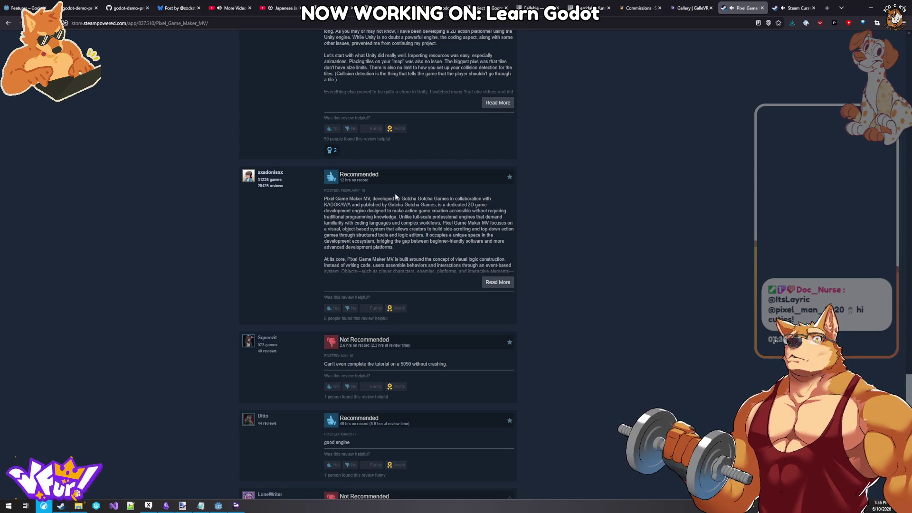
pyautogui.moveTo(400, 200)
pyautogui.mouseDown()
pyautogui.moveTo(499, 201)
pyautogui.moveTo(430, 199)
pyautogui.moveTo(446, 199)
pyautogui.mouseUp()
pyautogui.click(446, 200)
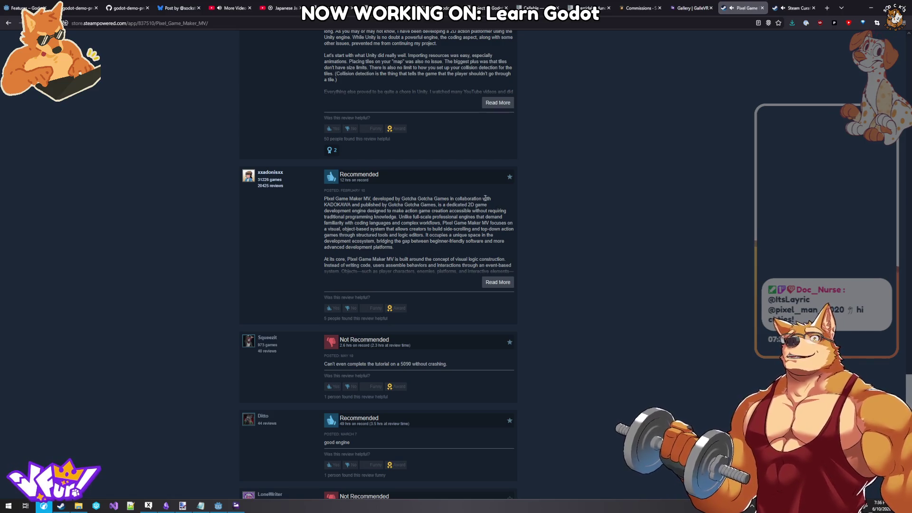
pyautogui.moveTo(402, 199); pyautogui.dragTo(450, 199)
pyautogui.rightClick(436, 197)
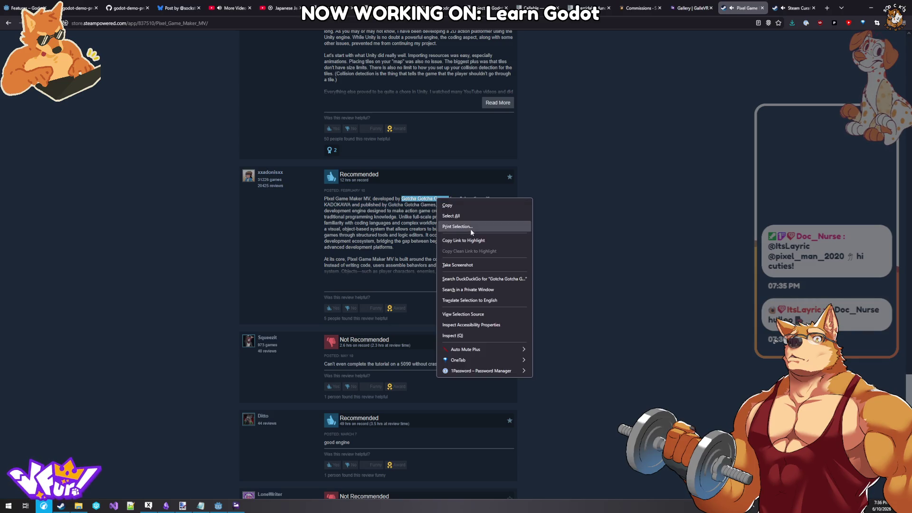
pyautogui.click(460, 277)
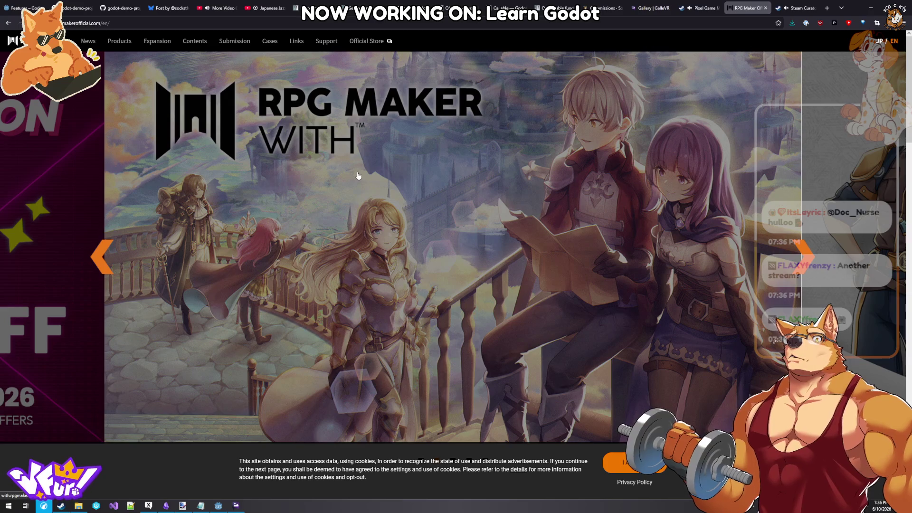
# Open the RPG Maker U2U and Action Game Maker pages in new tabs, then view Action Game Maker
pyautogui.scroll(-4, 354, 169)
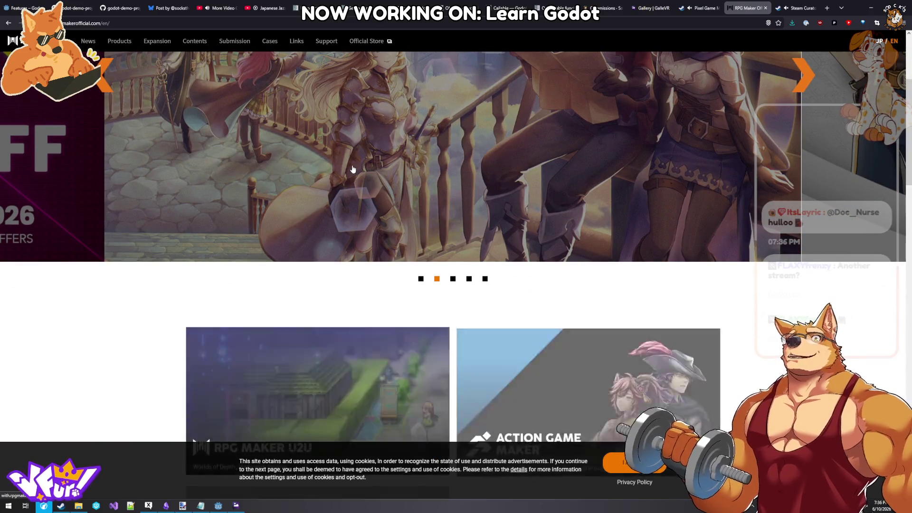
pyautogui.scroll(-5, 320, 191)
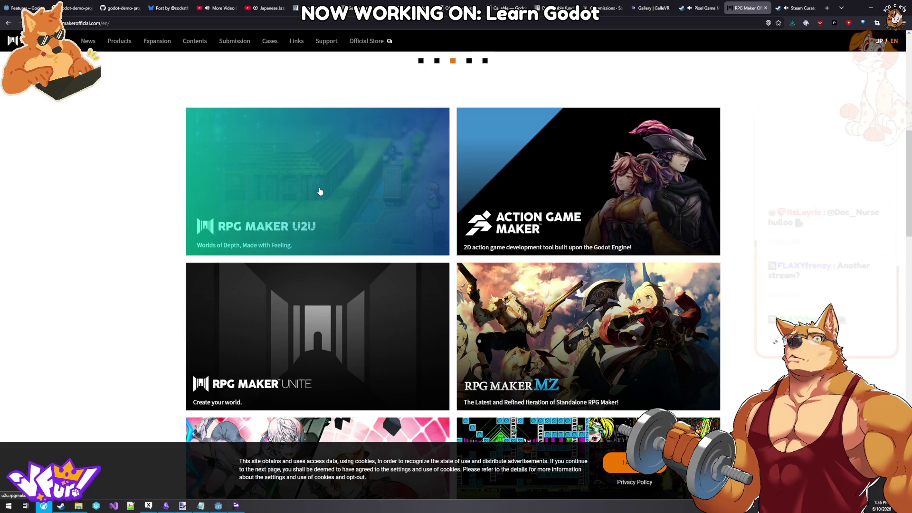
pyautogui.middleClick(352, 314)
pyautogui.middleClick(551, 196)
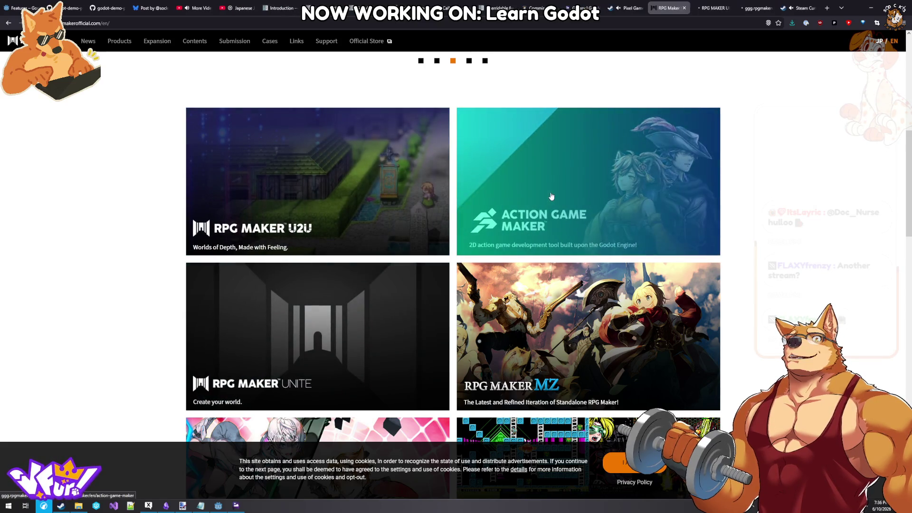
pyautogui.click(721, 5)
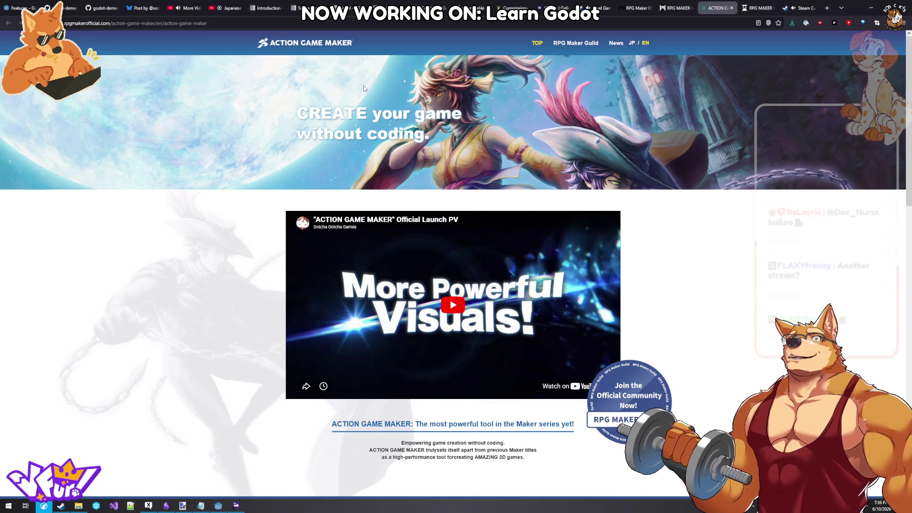
# Scroll through Action Game Maker's Key Features down to the footer
pyautogui.scroll(-8, 244, 150)
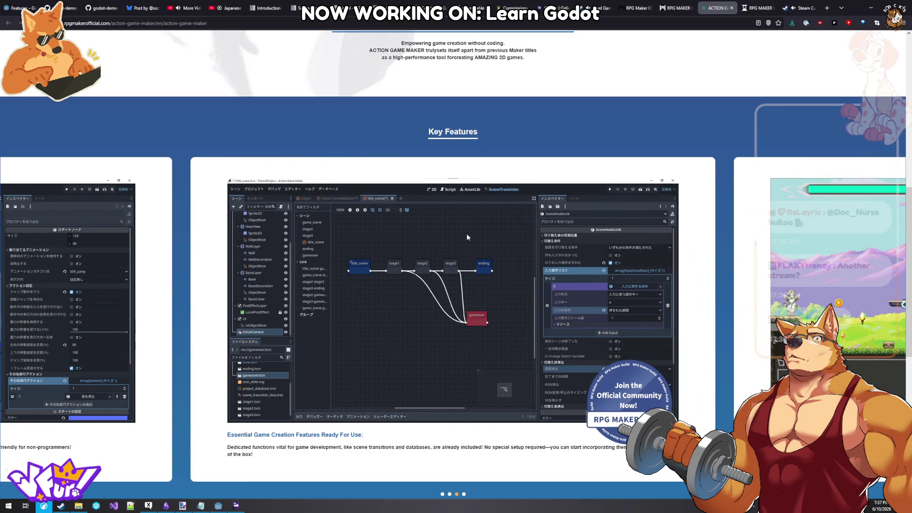
pyautogui.scroll(-8, 467, 233)
pyautogui.scroll(-1, 466, 237)
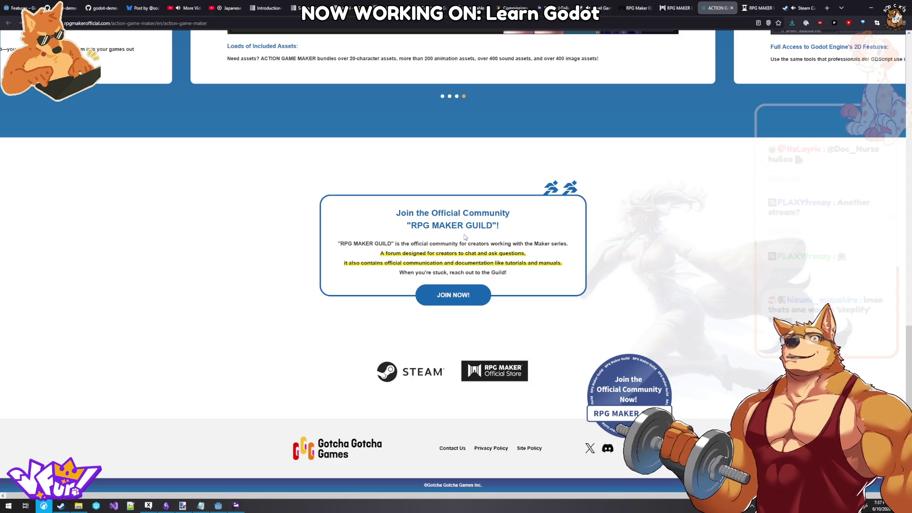
pyautogui.scroll(7, 465, 235)
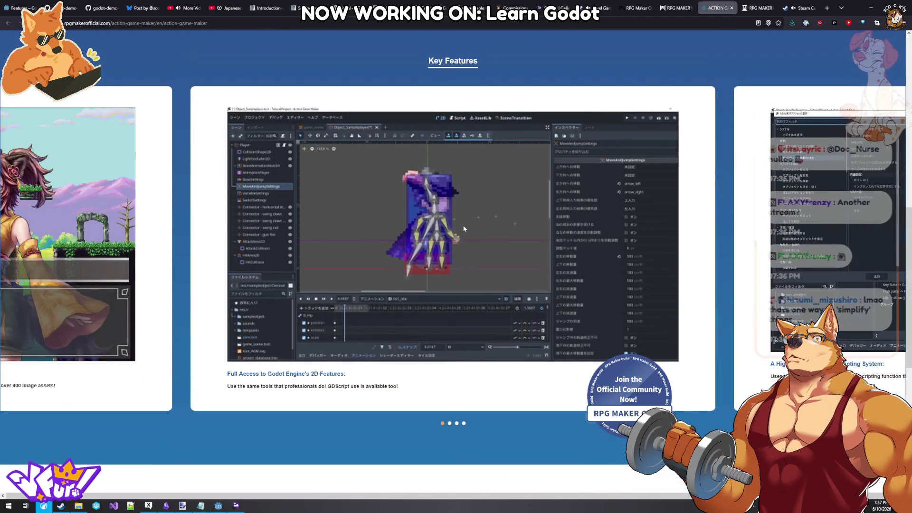
# Glance at the YouTube and U2U tabs, then move on to the RPG Maker Unite homepage
pyautogui.click(187, 8)
pyautogui.click(758, 8)
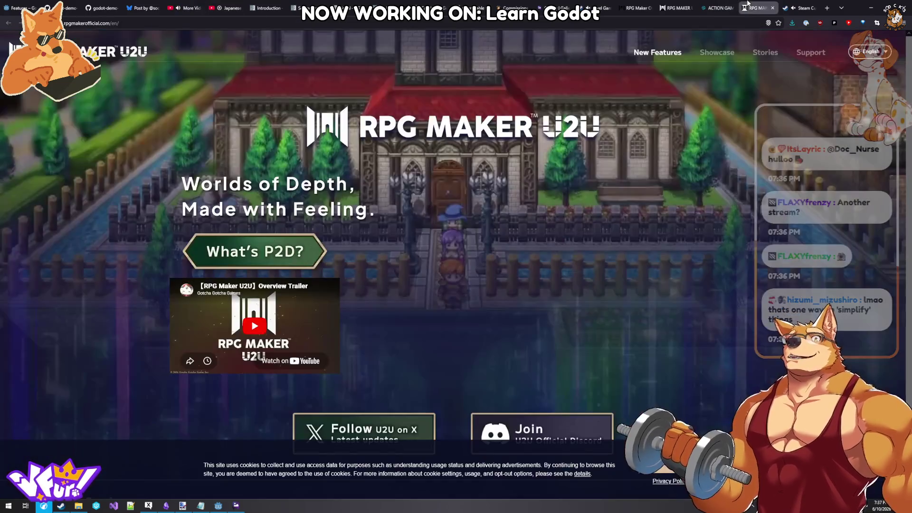
pyautogui.click(724, 6)
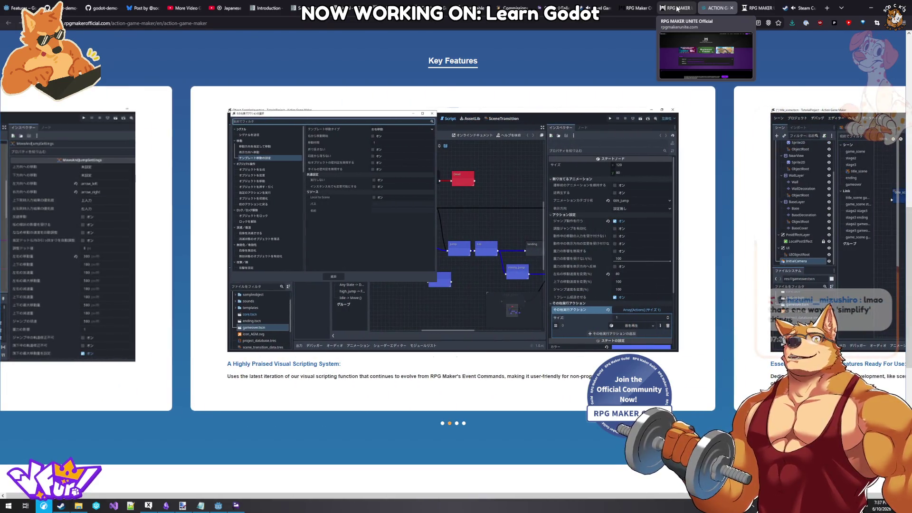
pyautogui.scroll(10, 520, 81)
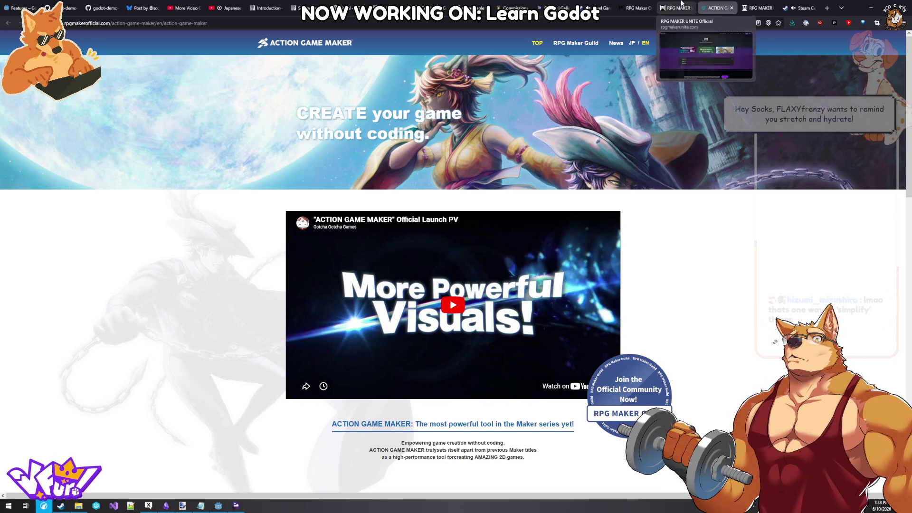
pyautogui.click(679, 6)
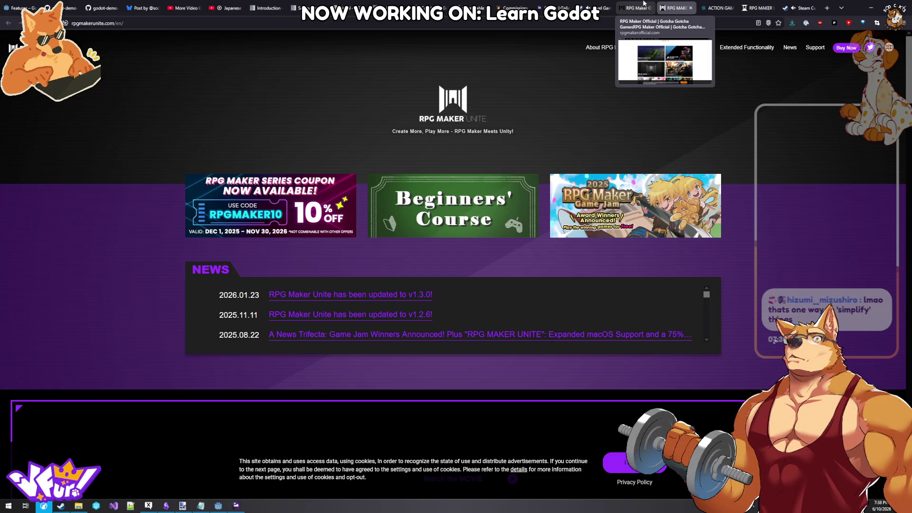
# Cycle through the open tabs and drag the RPG Maker Unite tab to a new position
pyautogui.click(643, 3)
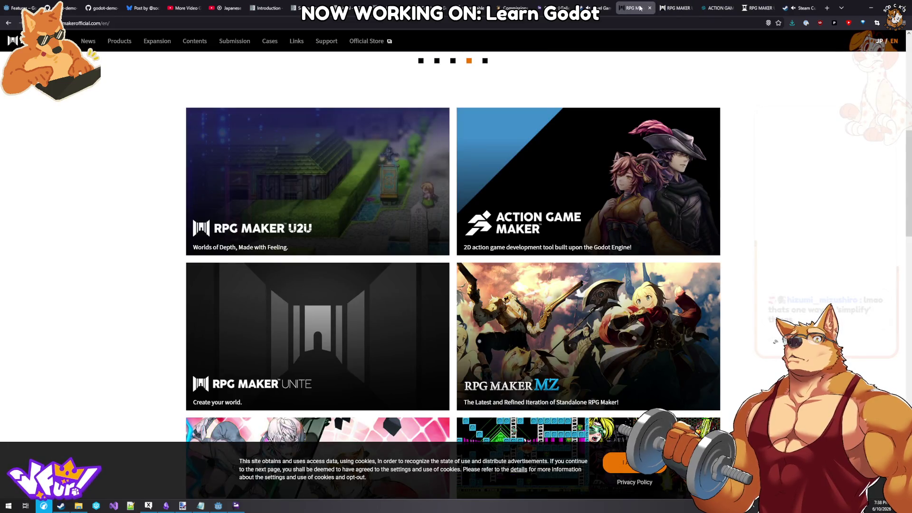
pyautogui.click(749, 4)
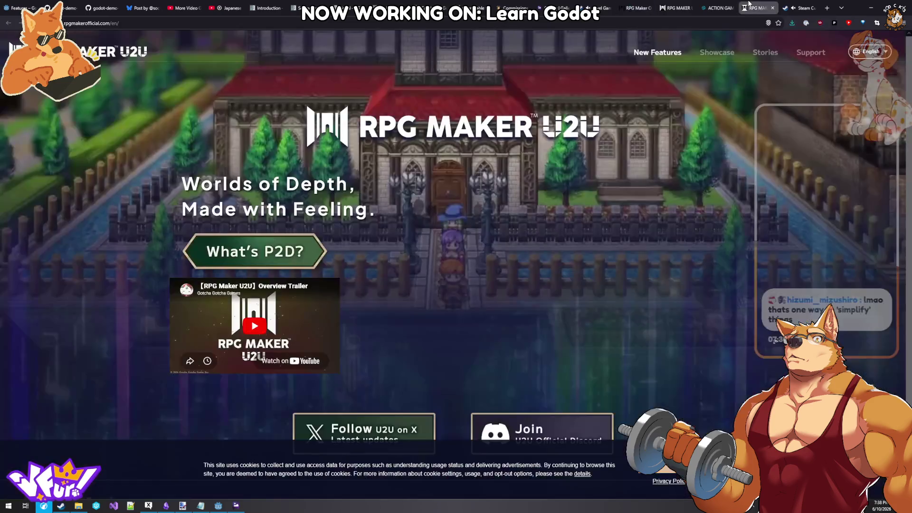
pyautogui.click(737, 6)
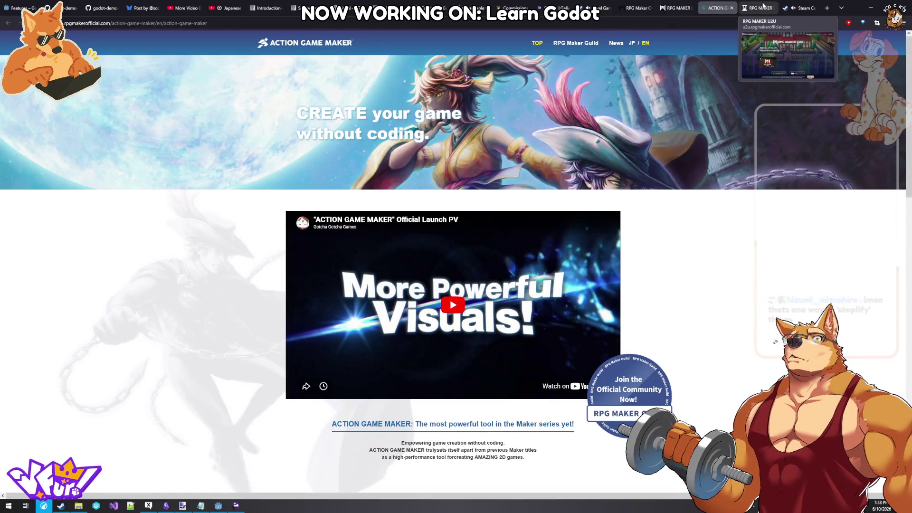
pyautogui.click(753, 6)
pyautogui.click(718, 6)
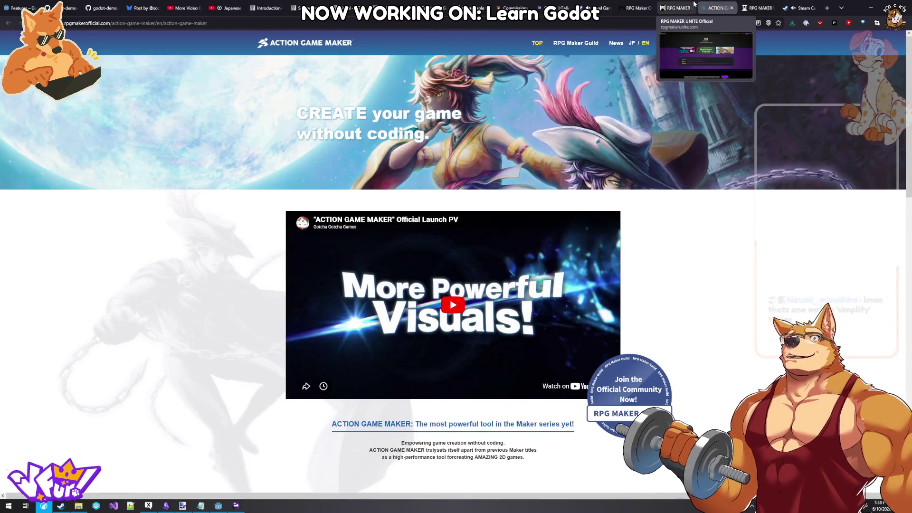
pyautogui.click(678, 6)
pyautogui.moveTo(671, 7)
pyautogui.mouseDown()
pyautogui.moveTo(760, 9)
pyautogui.moveTo(752, 11)
pyautogui.mouseUp()
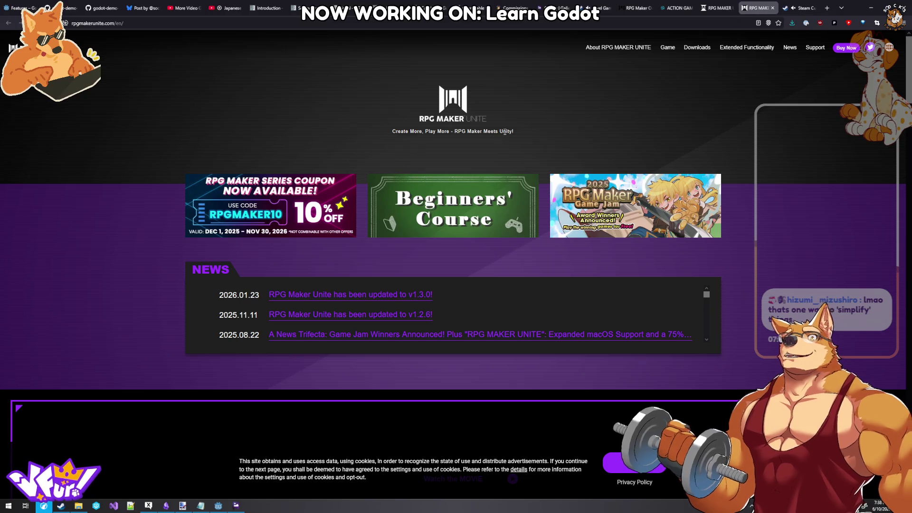
# Read the RPG Maker Unite home page down to system requirements and footer, opening 'What is MAKER series?'
pyautogui.moveTo(488, 137); pyautogui.dragTo(401, 130)
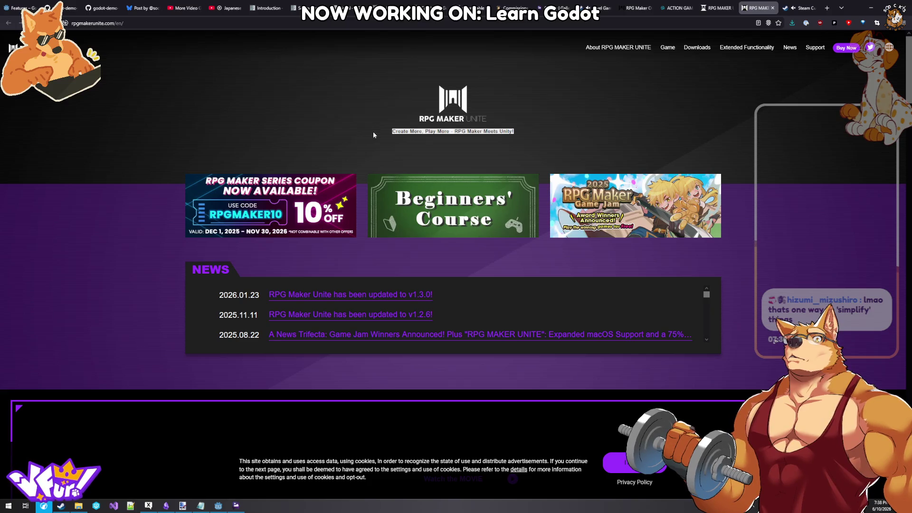
pyautogui.scroll(-10, 373, 135)
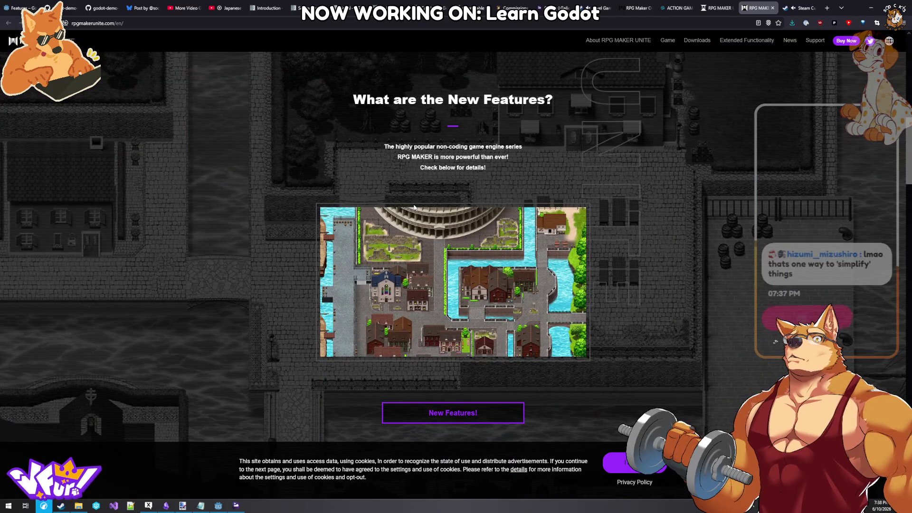
pyautogui.scroll(-8, 413, 207)
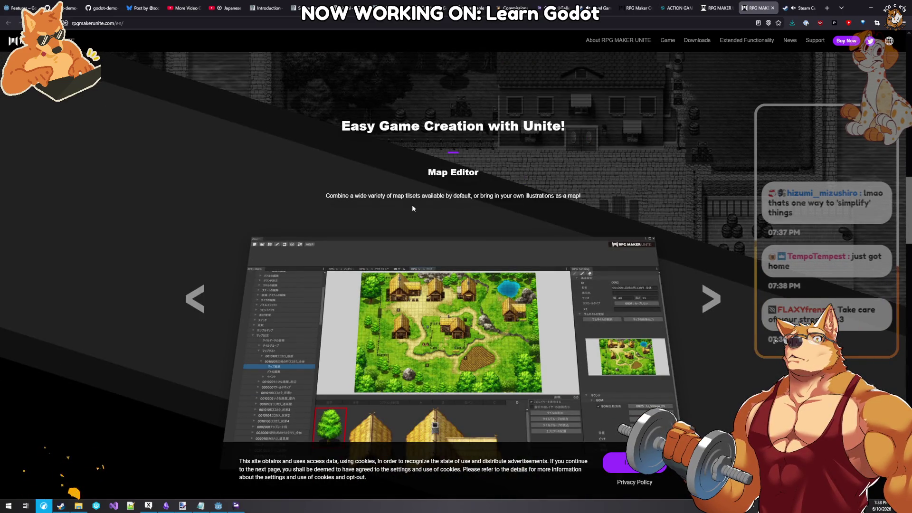
pyautogui.scroll(-8, 412, 208)
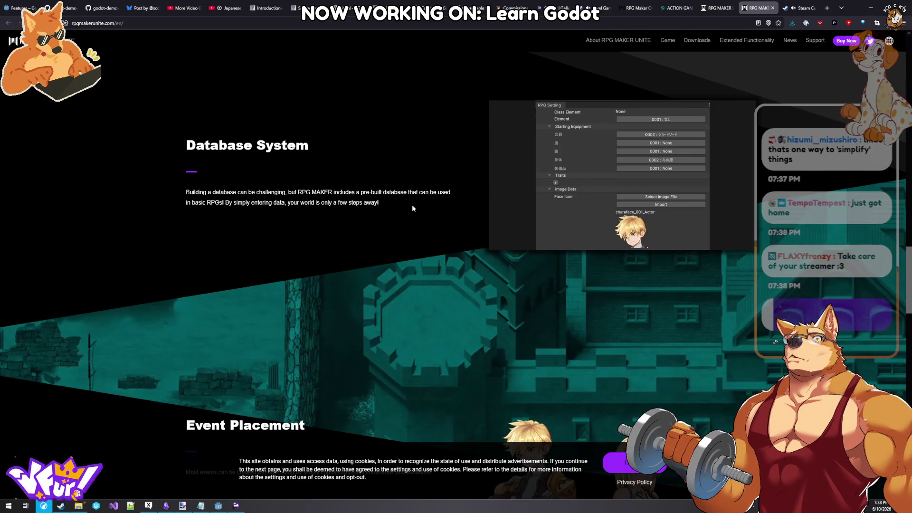
pyautogui.scroll(-7, 412, 208)
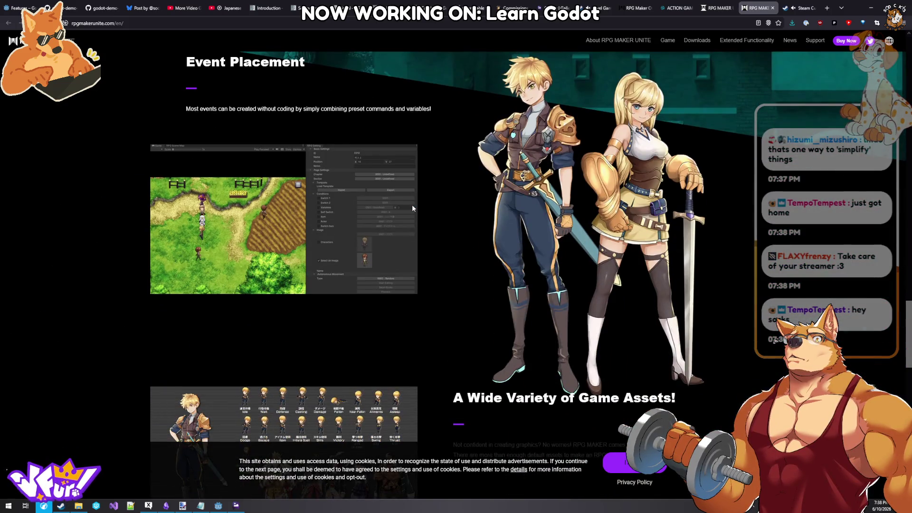
pyautogui.scroll(-5, 412, 208)
pyautogui.scroll(-4, 412, 208)
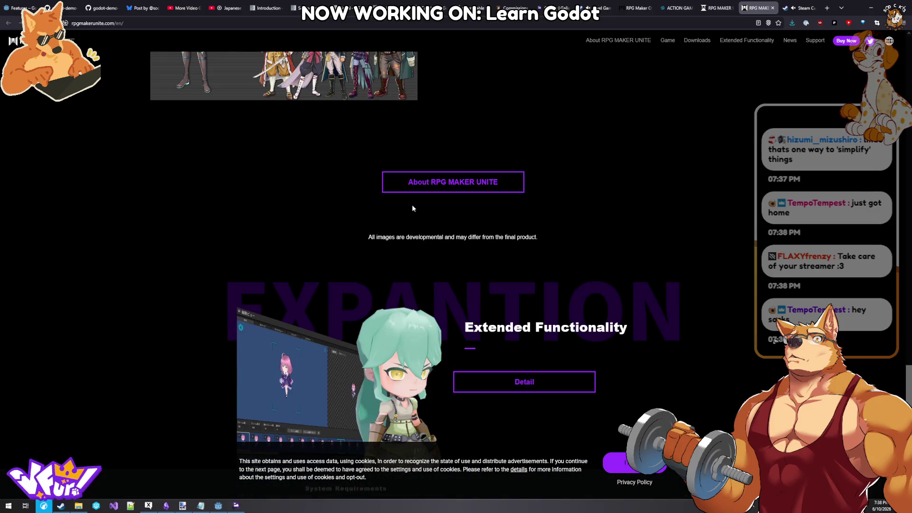
pyautogui.scroll(-5, 412, 208)
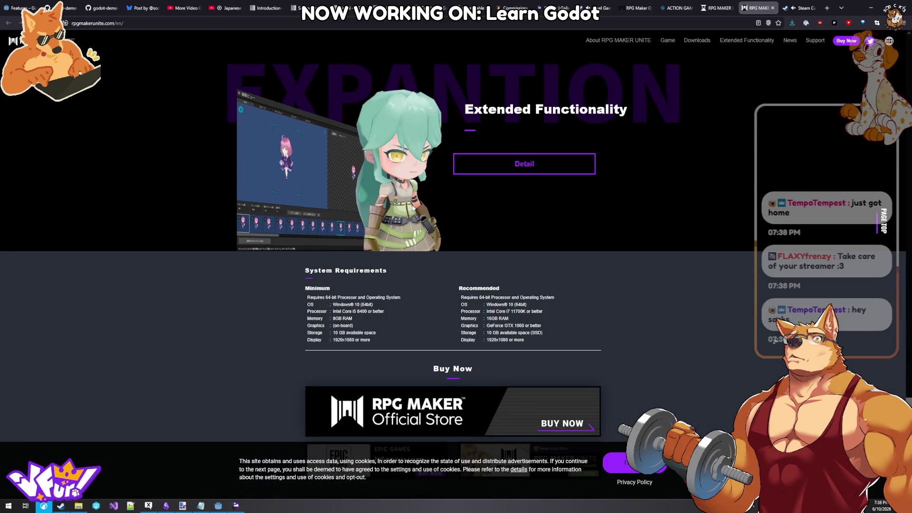
pyautogui.scroll(-4, 412, 208)
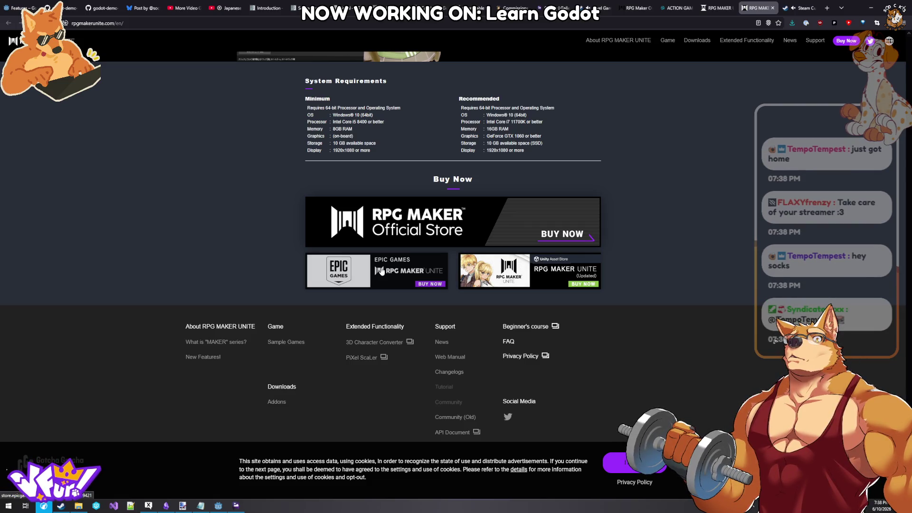
pyautogui.click(219, 344)
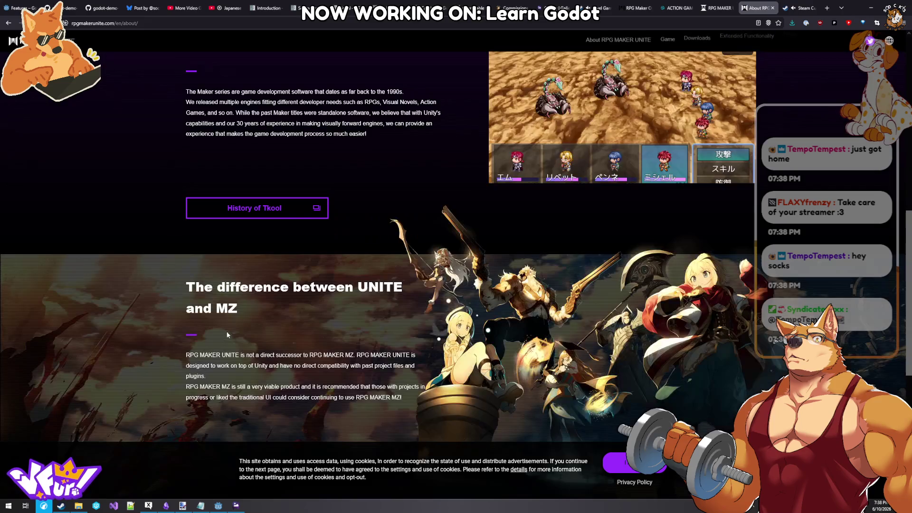
# Read the 'What is MAKER series?' section, highlighting the sentence about past Maker titles and Unity
pyautogui.scroll(3, 327, 192)
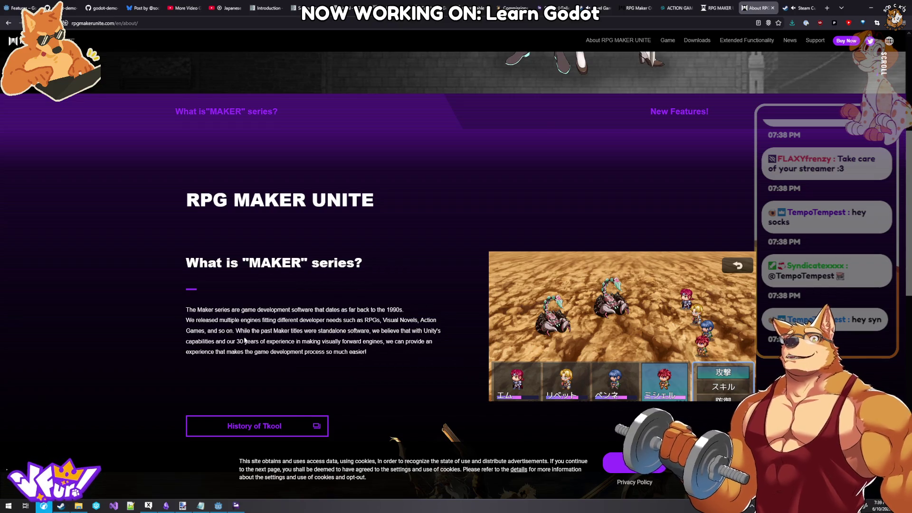
pyautogui.moveTo(235, 332)
pyautogui.mouseDown()
pyautogui.moveTo(438, 330)
pyautogui.moveTo(373, 342)
pyautogui.moveTo(219, 341)
pyautogui.moveTo(439, 341)
pyautogui.mouseUp()
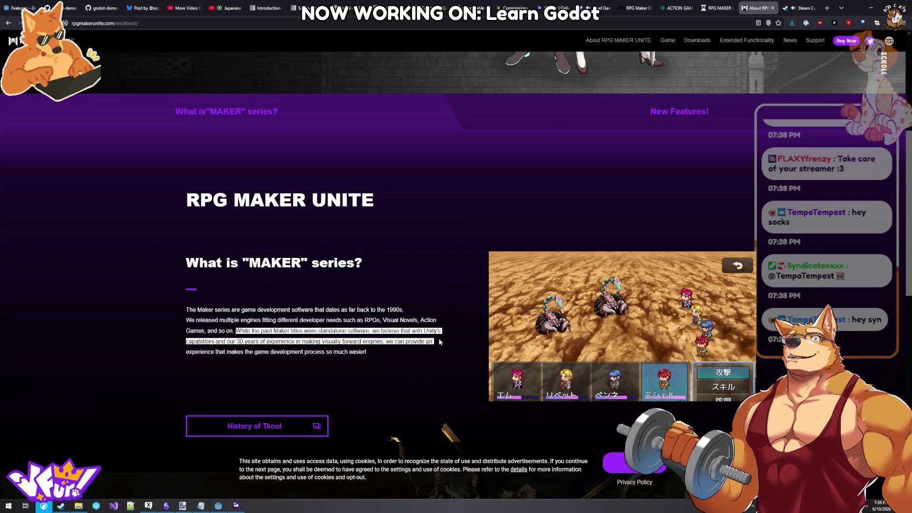
pyautogui.scroll(-7, 437, 340)
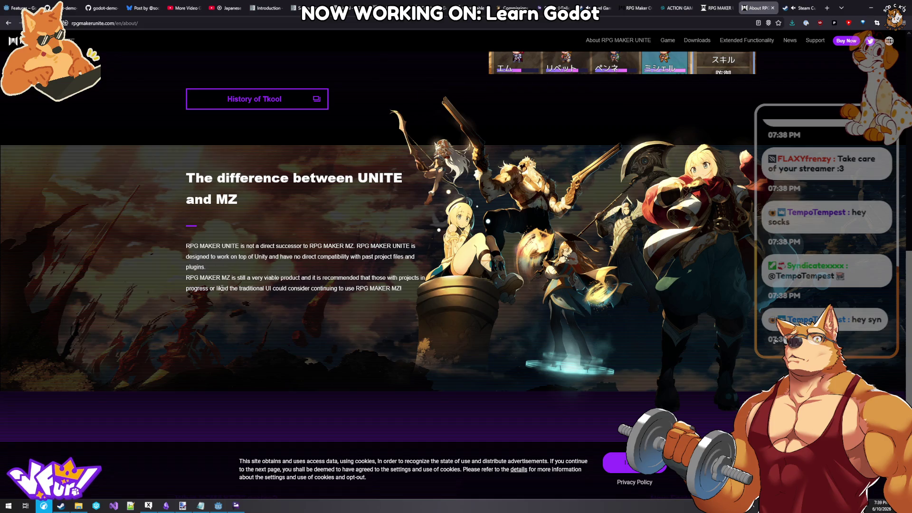
pyautogui.scroll(-4, 221, 288)
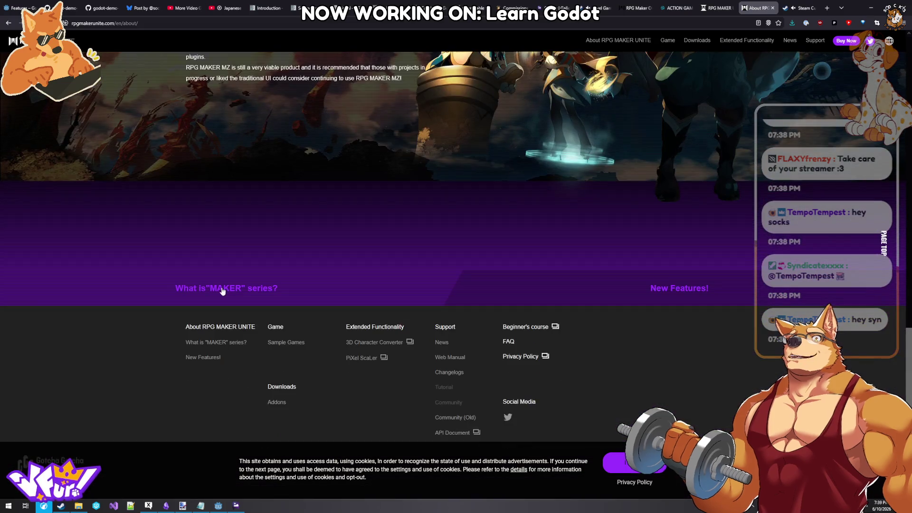
pyautogui.click(230, 289)
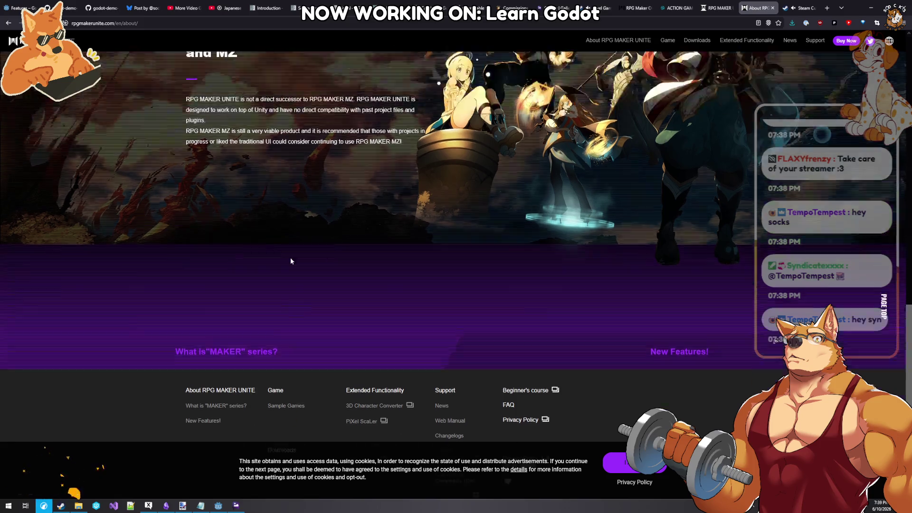
pyautogui.scroll(8, 293, 253)
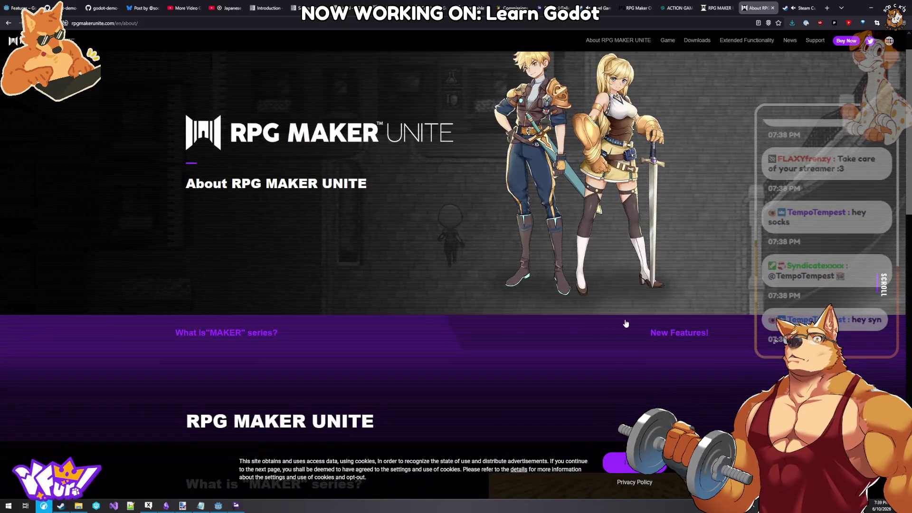
# Scroll through the New Features! section, then close the About RPG MAKER UNITE tab
pyautogui.click(625, 320)
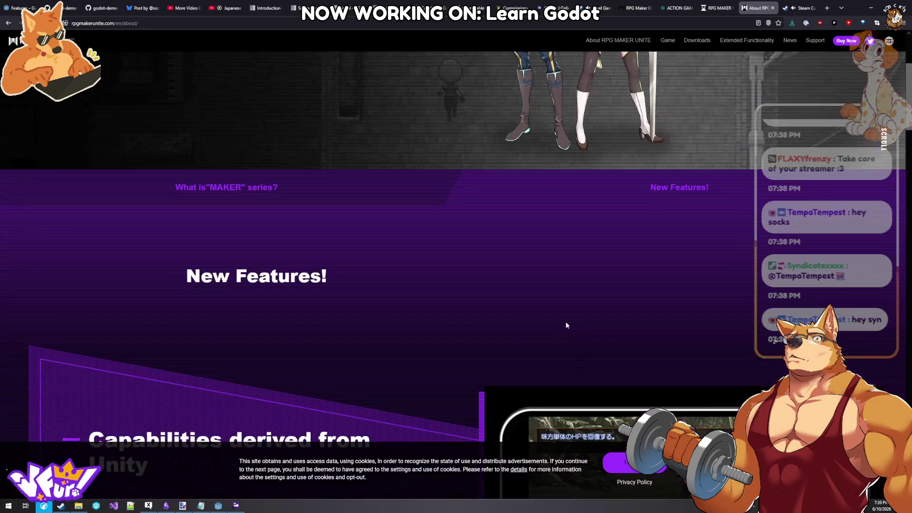
pyautogui.scroll(-3, 460, 311)
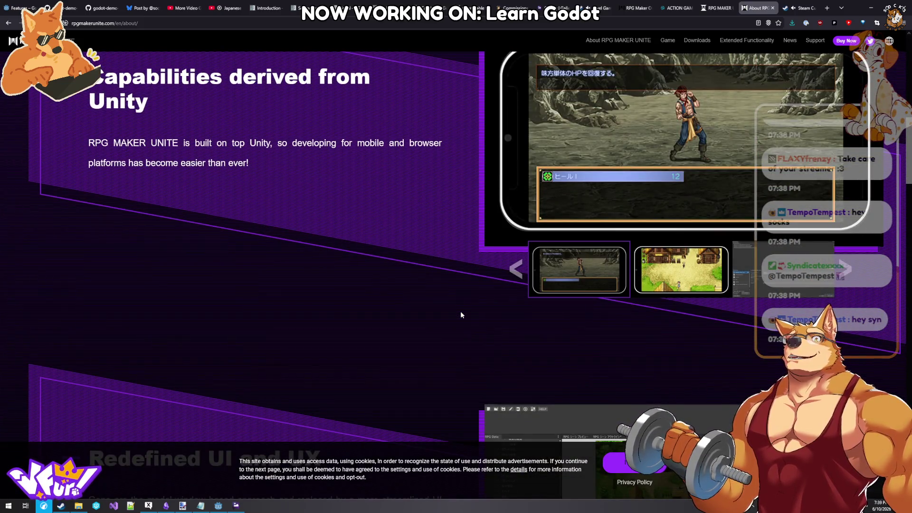
pyautogui.scroll(2, 460, 313)
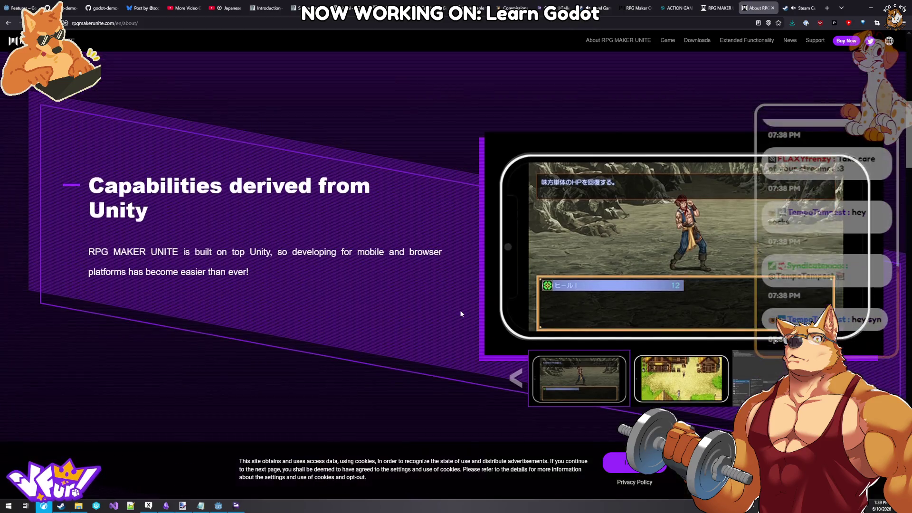
pyautogui.scroll(-4, 460, 314)
pyautogui.scroll(-3, 460, 314)
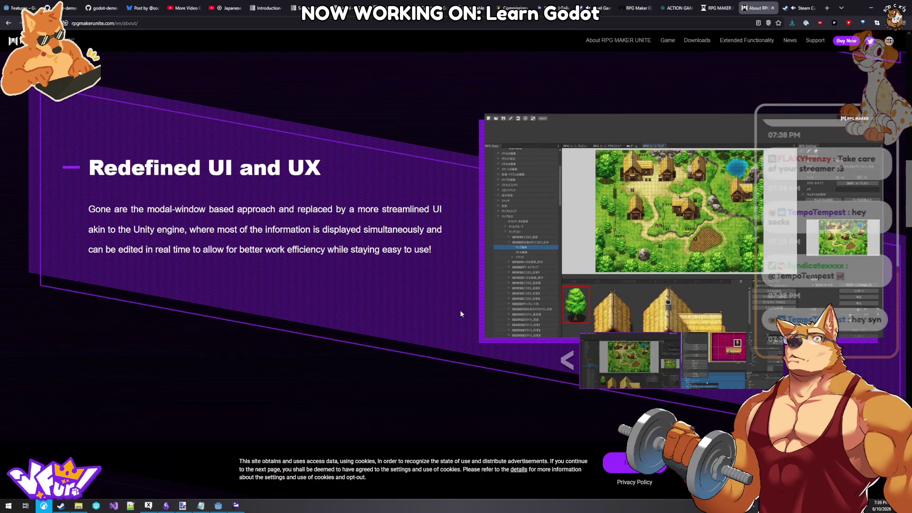
pyautogui.scroll(-15, 460, 313)
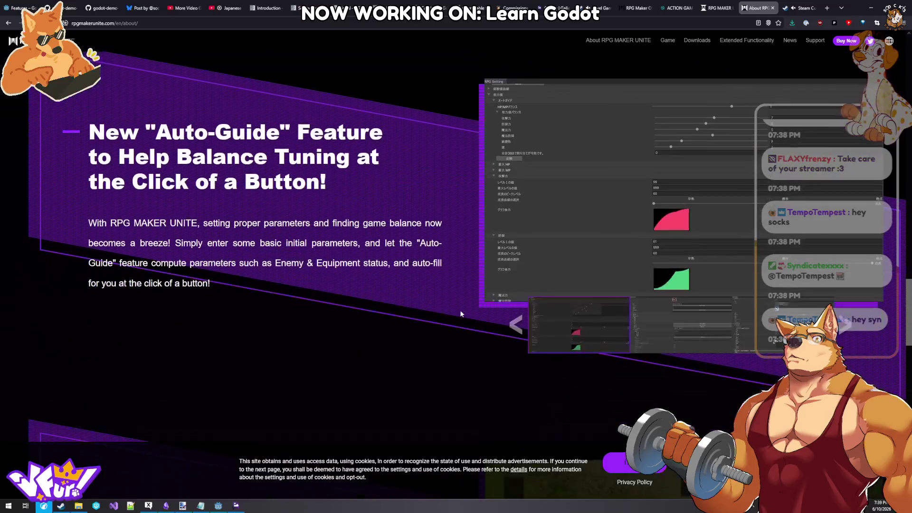
pyautogui.scroll(-7, 460, 313)
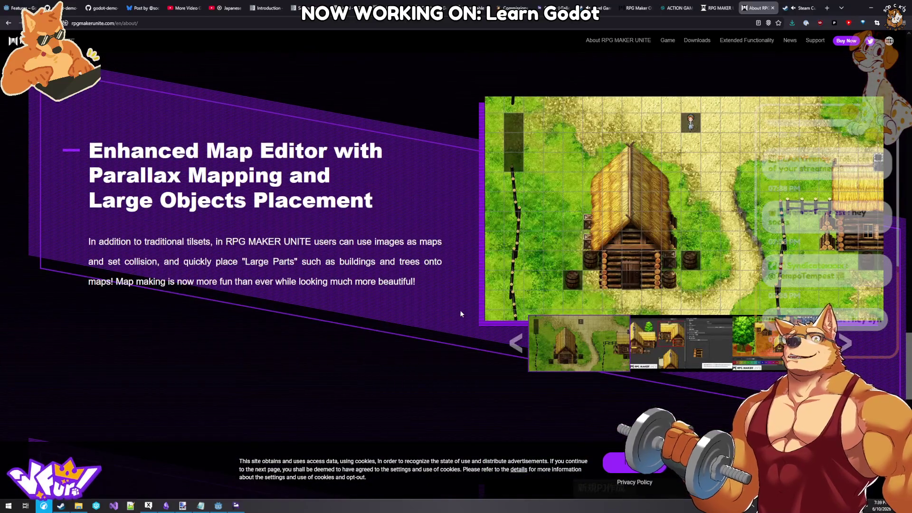
pyautogui.scroll(-5, 460, 313)
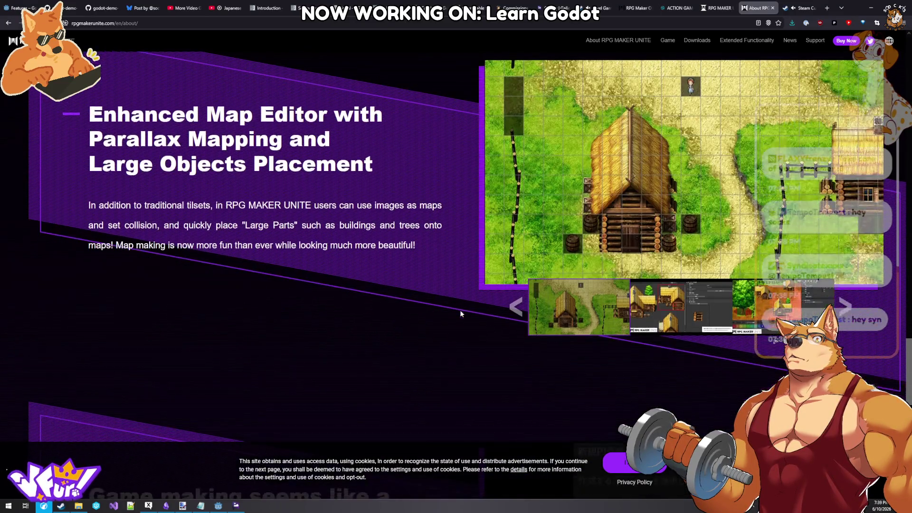
pyautogui.scroll(-6, 459, 311)
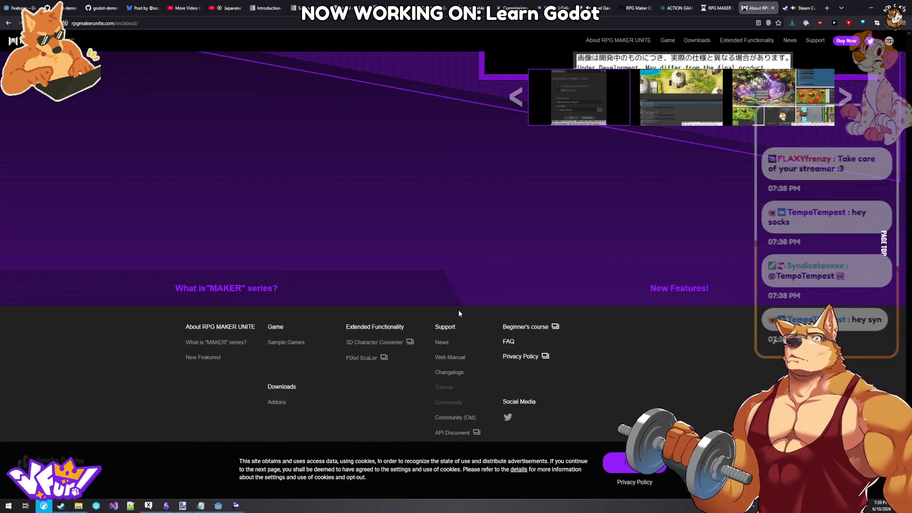
pyautogui.scroll(2, 456, 309)
pyautogui.scroll(3, 454, 308)
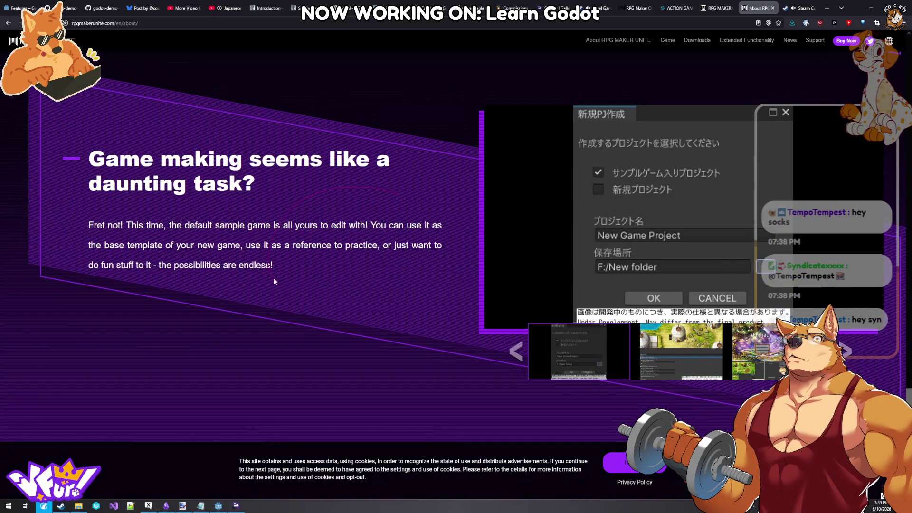
pyautogui.hotkey('ctrl', 'w')
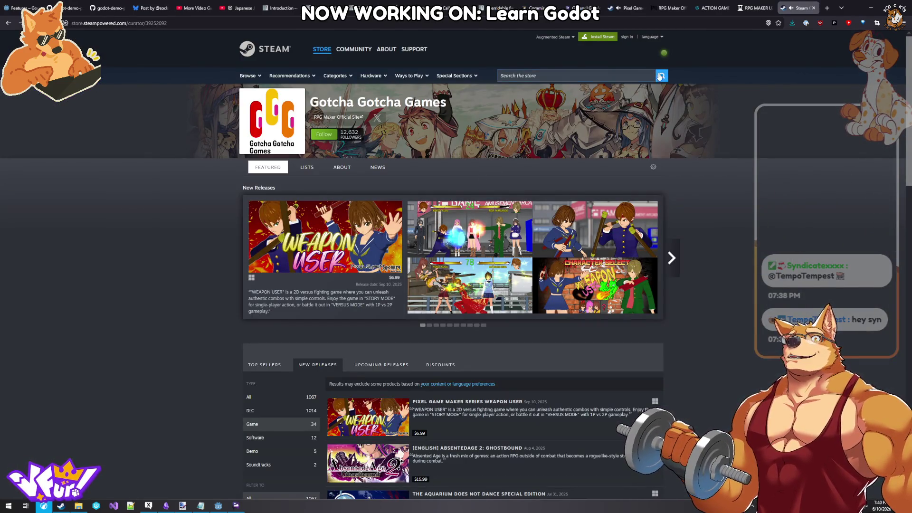
# Close the Steam curator tab and queue the U2U New Features page in a background tab
pyautogui.click(813, 8)
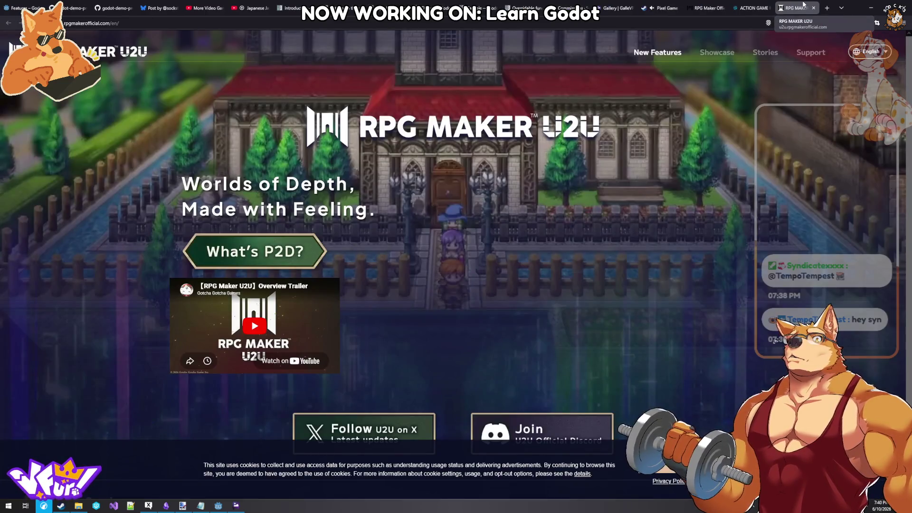
pyautogui.scroll(-1, 526, 182)
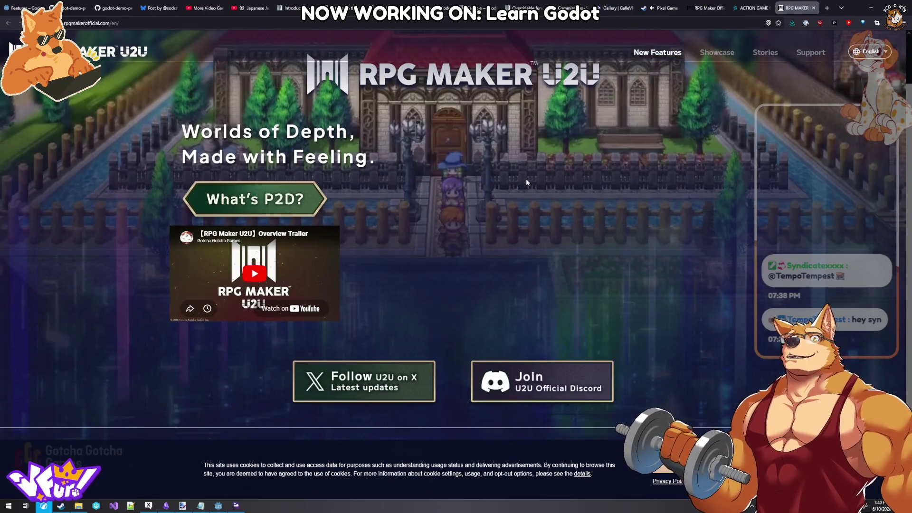
pyautogui.scroll(1, 444, 168)
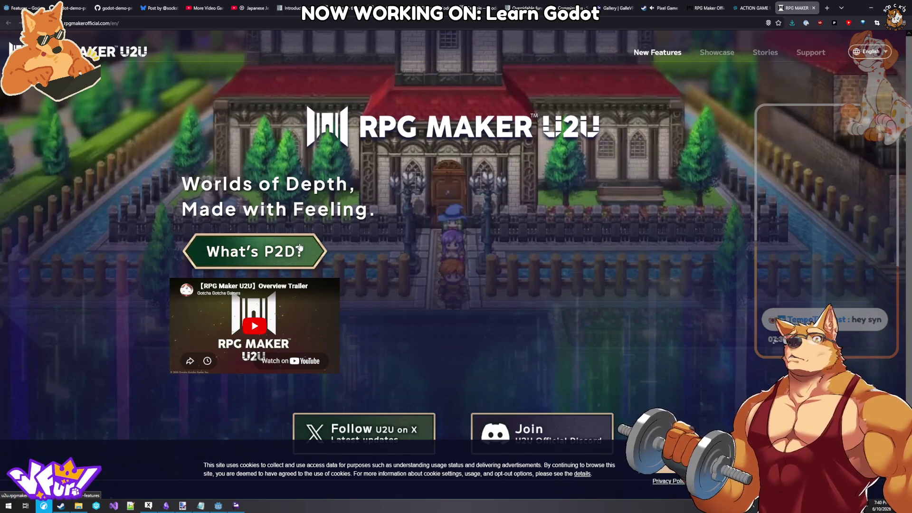
pyautogui.middleClick(657, 52)
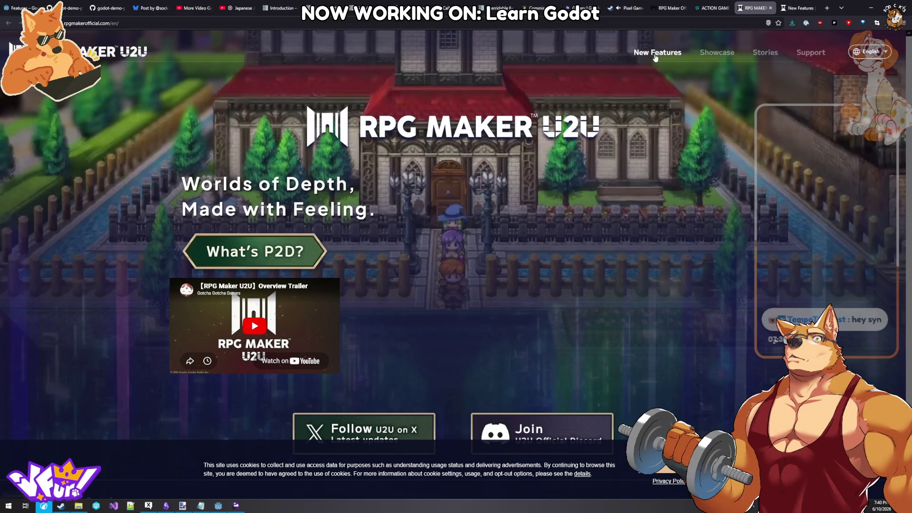
# Read the U2U New Features page from P2D through Stunning Visuals, then return to the U2U homepage
pyautogui.click(655, 53)
pyautogui.scroll(-5, 502, 190)
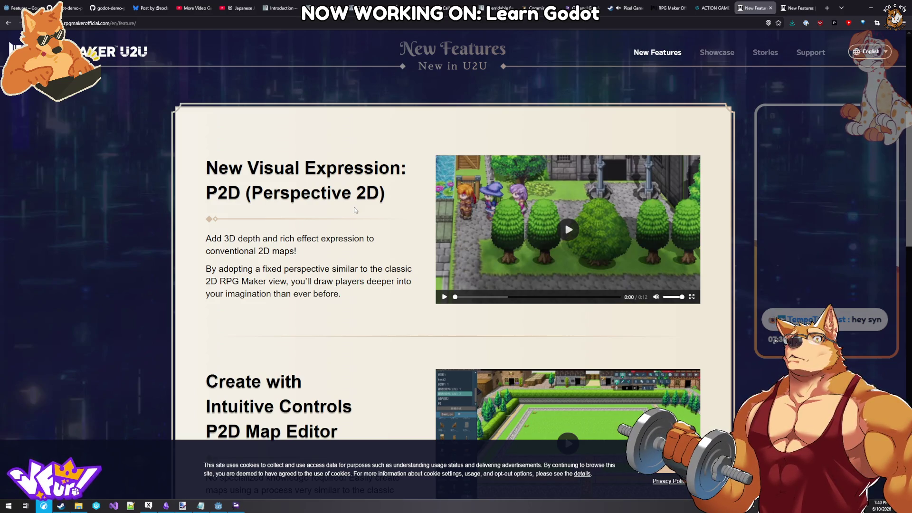
pyautogui.scroll(-3, 365, 210)
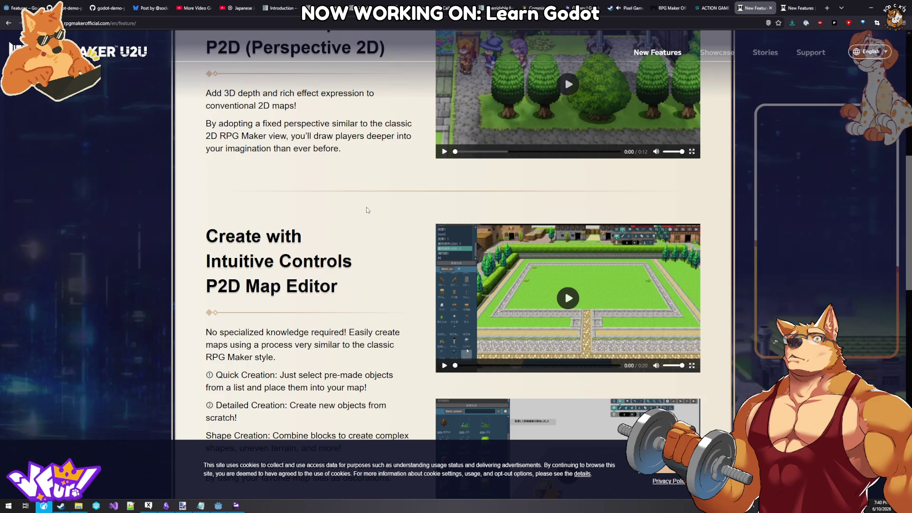
pyautogui.scroll(-4, 366, 209)
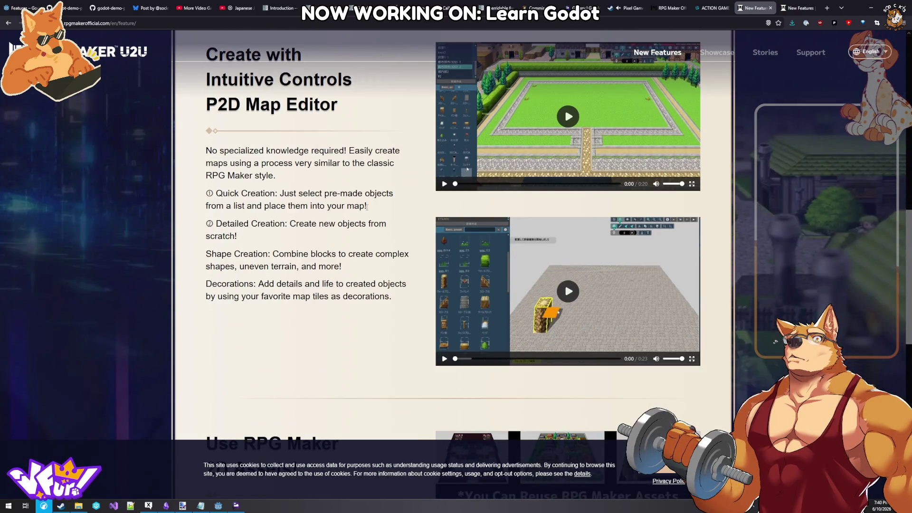
pyautogui.scroll(-3, 367, 207)
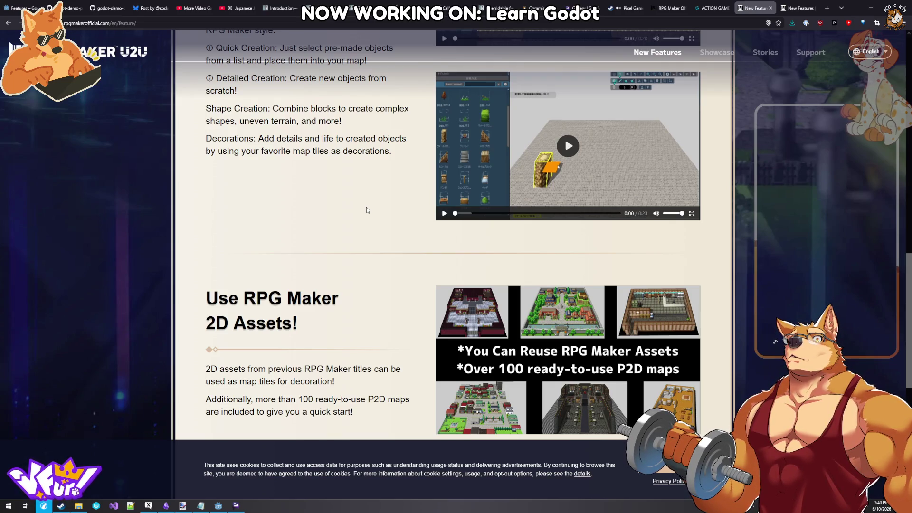
pyautogui.scroll(-6, 366, 207)
pyautogui.scroll(-3, 366, 209)
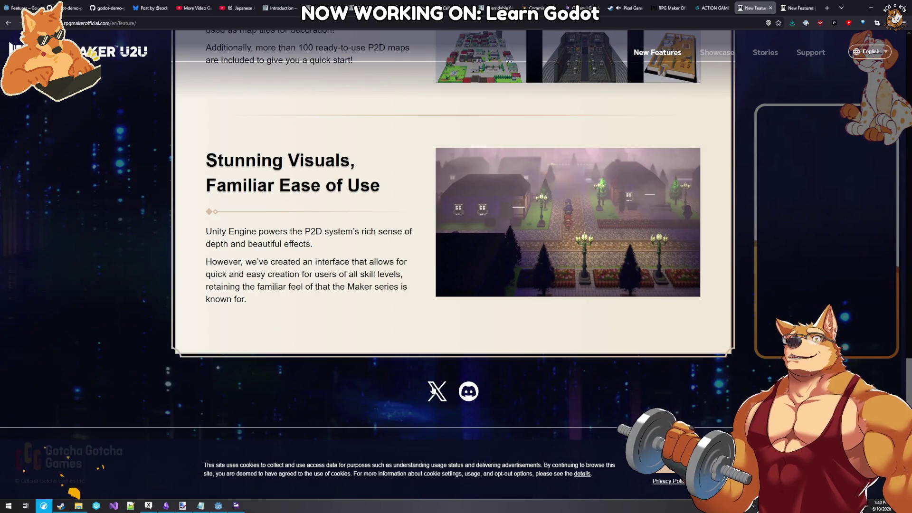
pyautogui.middleClick(359, 353)
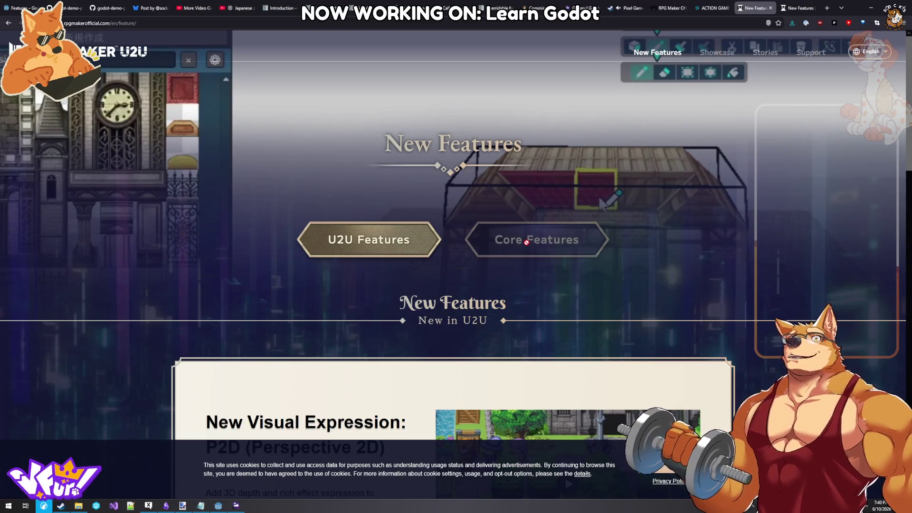
pyautogui.scroll(-5, 540, 202)
pyautogui.scroll(5, 475, 199)
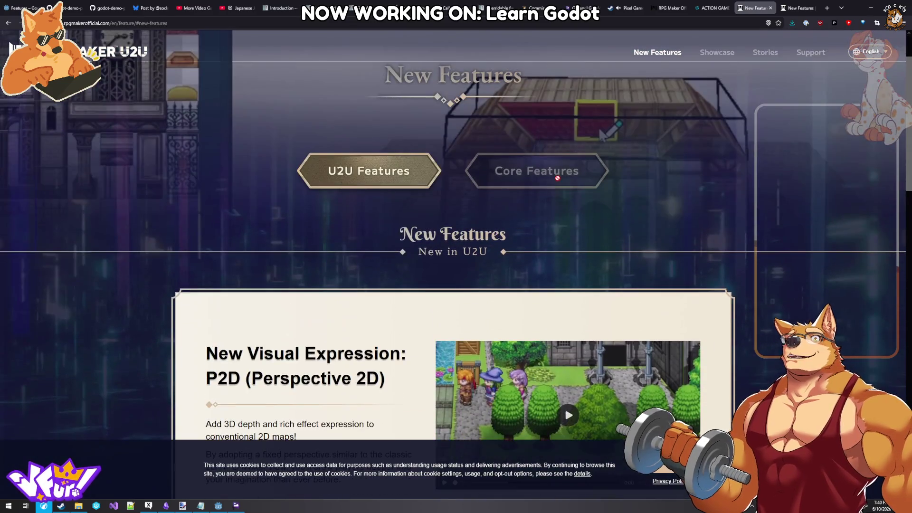
pyautogui.click(387, 185)
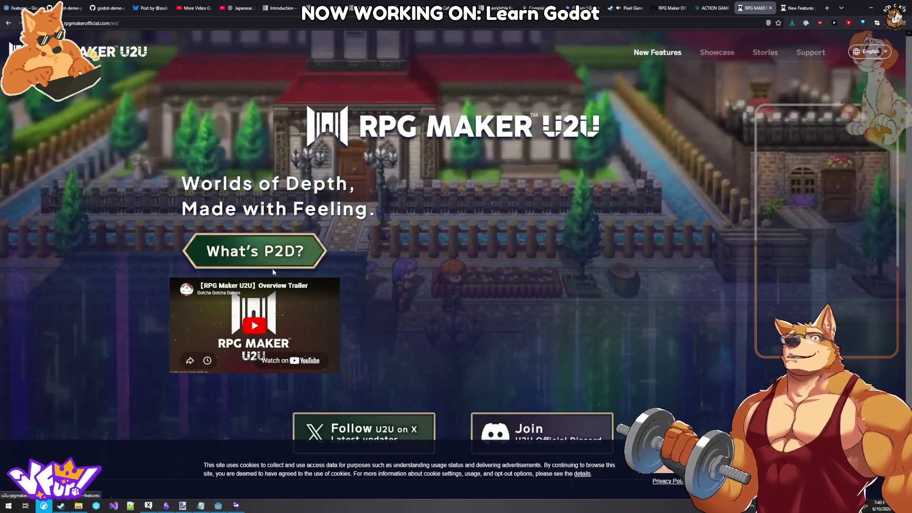
pyautogui.click(869, 51)
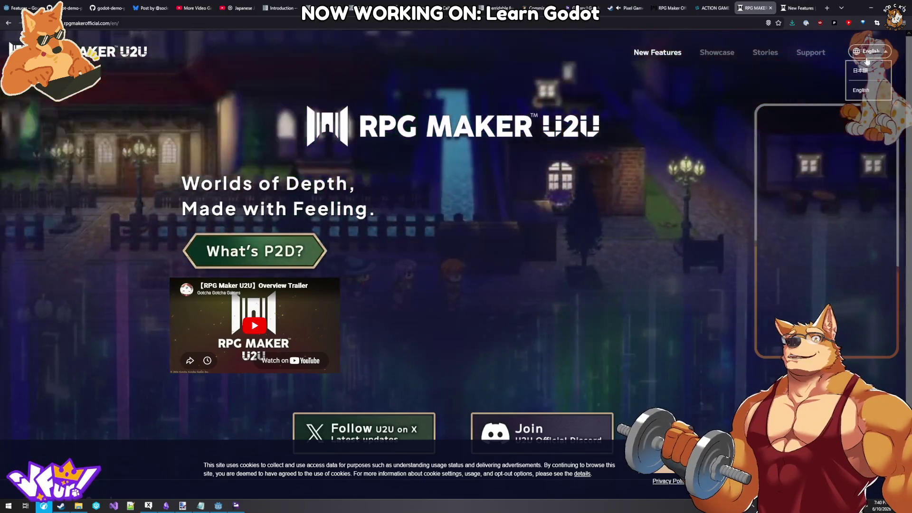
pyautogui.click(863, 66)
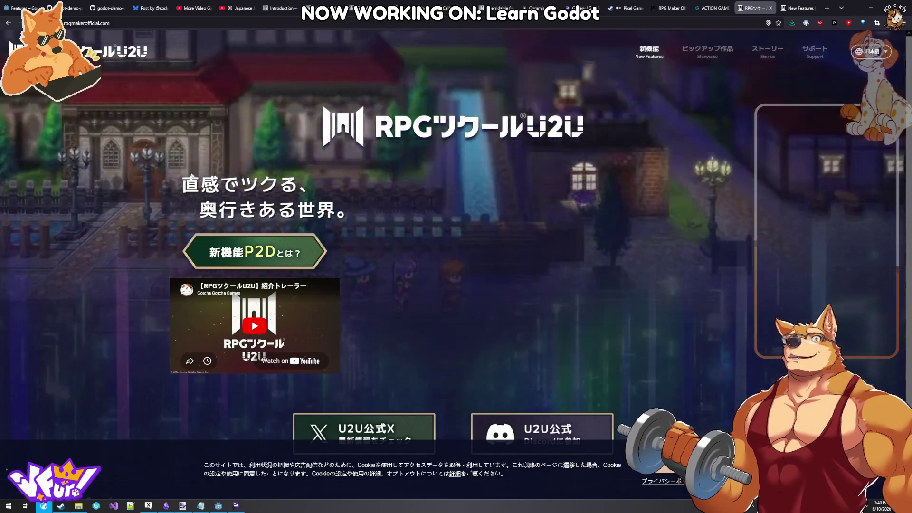
pyautogui.scroll(-1, 357, 289)
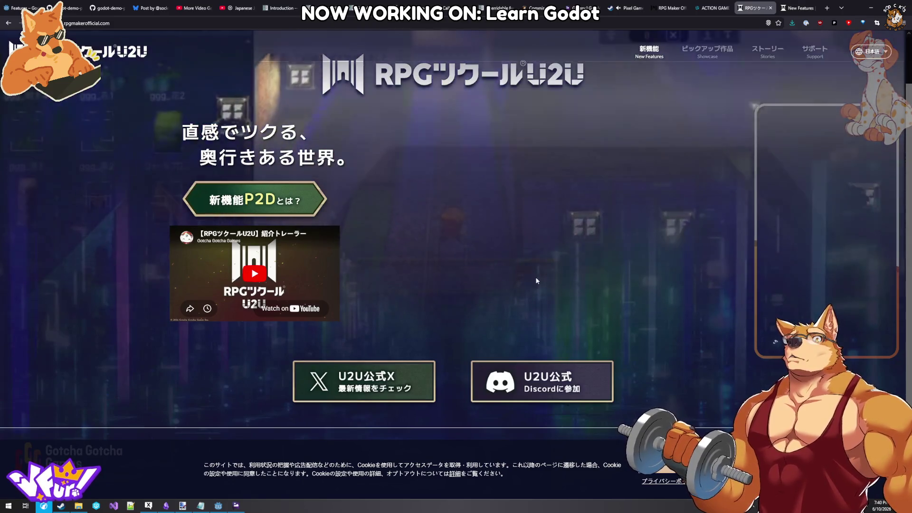
pyautogui.scroll(1, 523, 238)
pyautogui.click(878, 56)
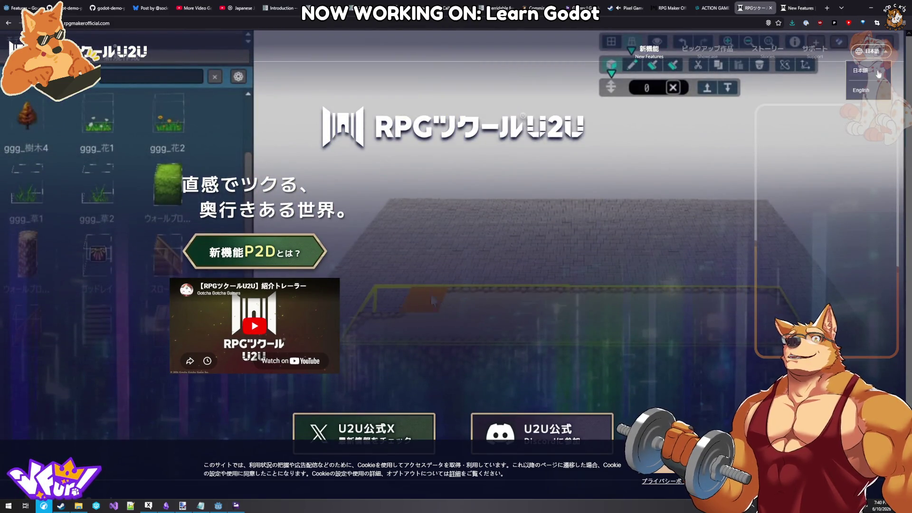
pyautogui.click(867, 90)
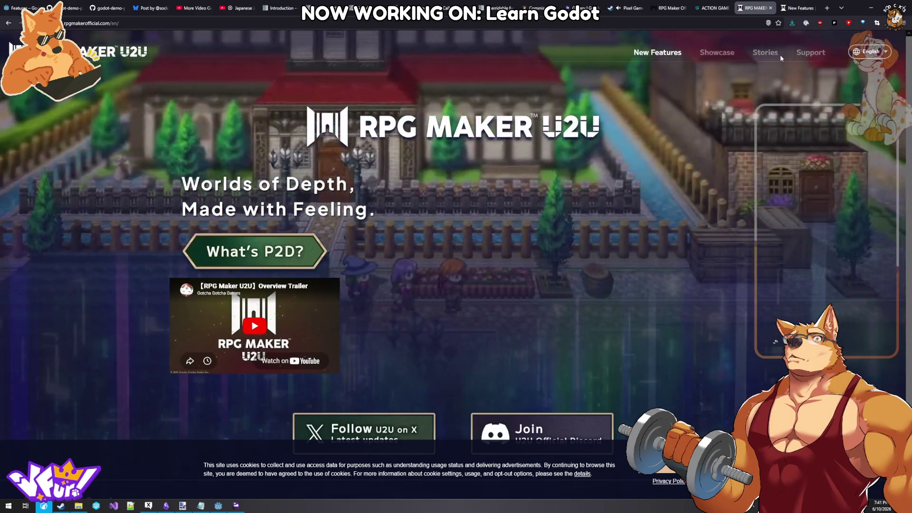
pyautogui.scroll(-1, 649, 135)
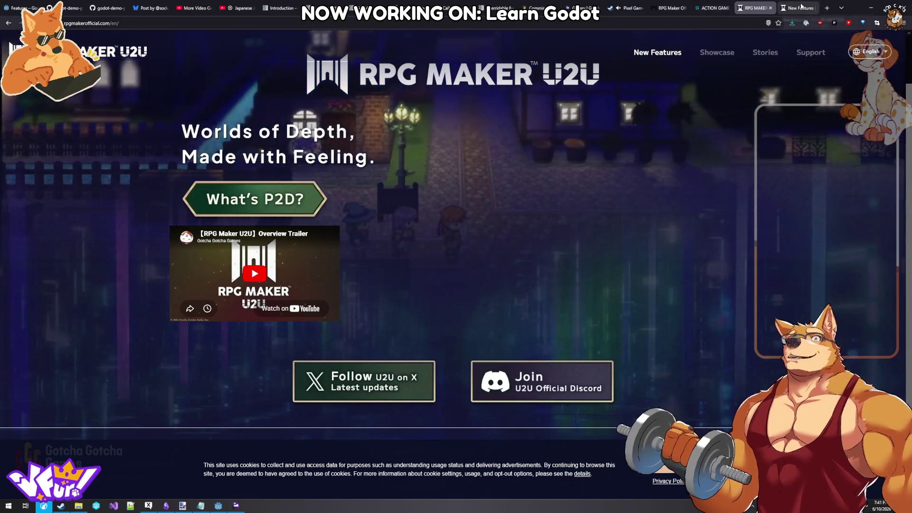
# Skim the U2U New Features sections again, then go back to the English U2U homepage
pyautogui.click(799, 8)
pyautogui.scroll(-12, 553, 188)
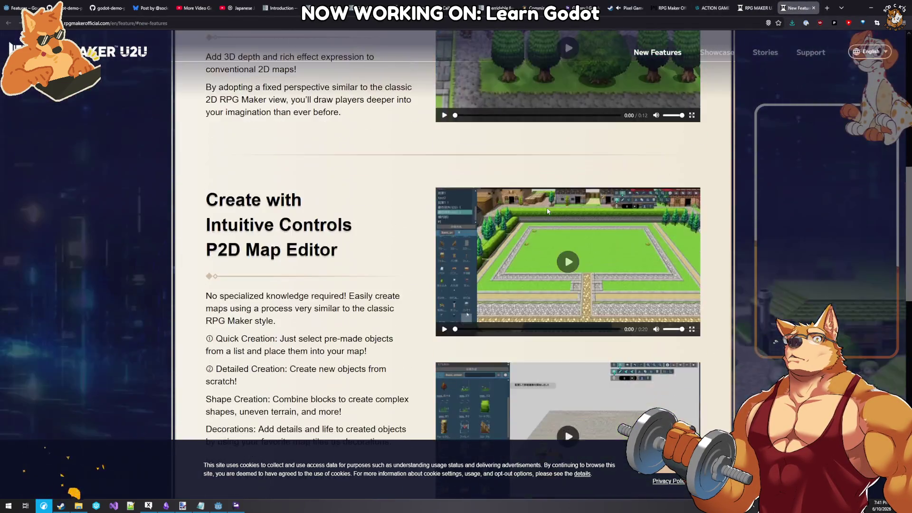
pyautogui.scroll(4, 405, 232)
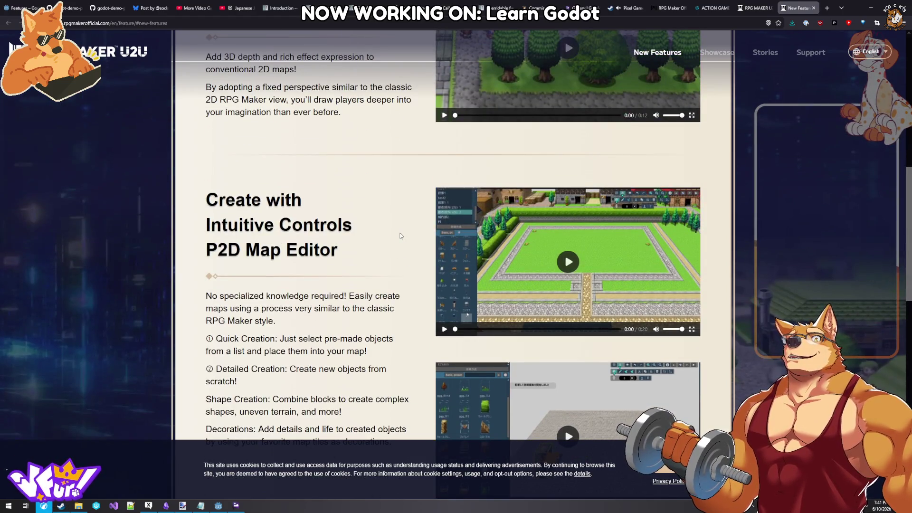
pyautogui.scroll(-3, 400, 235)
pyautogui.scroll(-8, 395, 235)
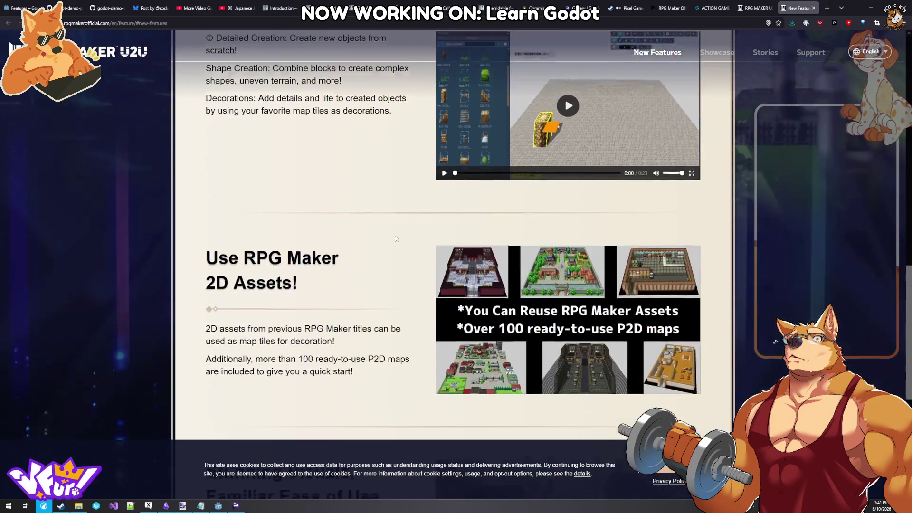
pyautogui.scroll(-2, 395, 237)
pyautogui.scroll(12, 395, 237)
pyautogui.scroll(7, 375, 150)
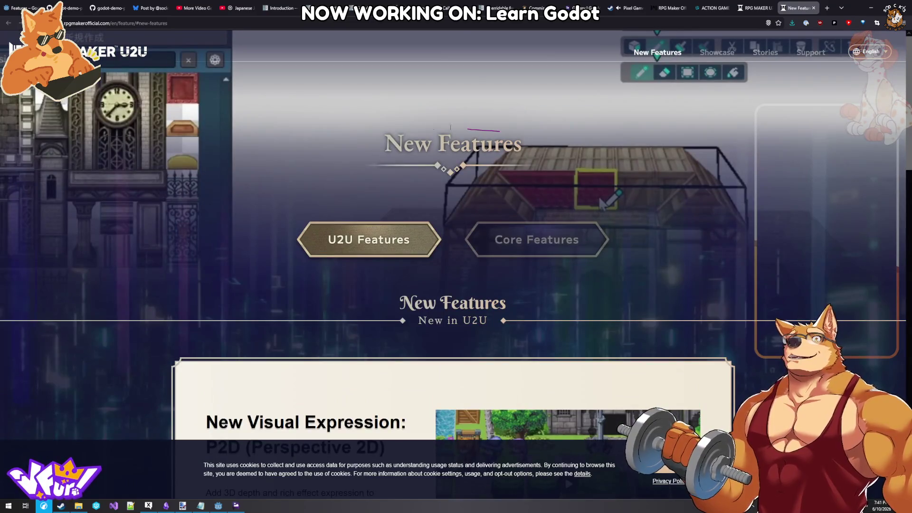
pyautogui.hotkey('alt', 'Left')
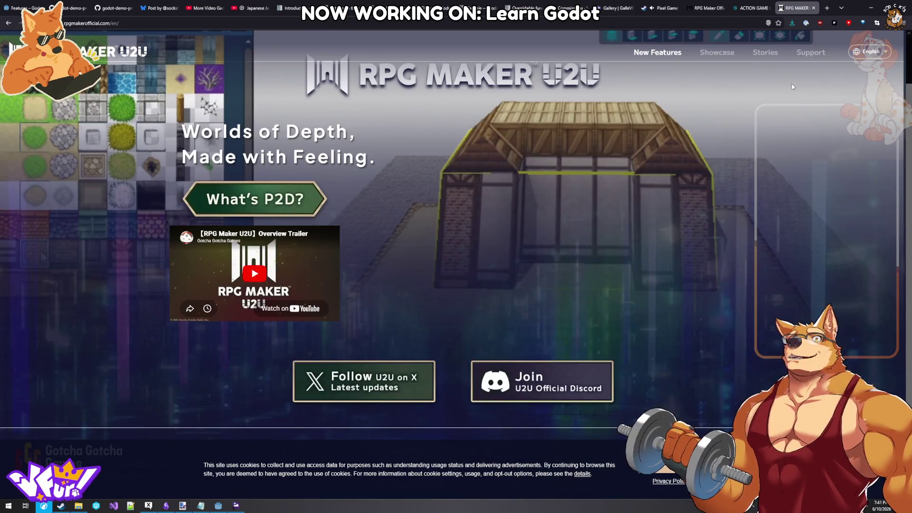
# Scroll the Action Game Maker page down through Key Features and back to the top
pyautogui.click(751, 8)
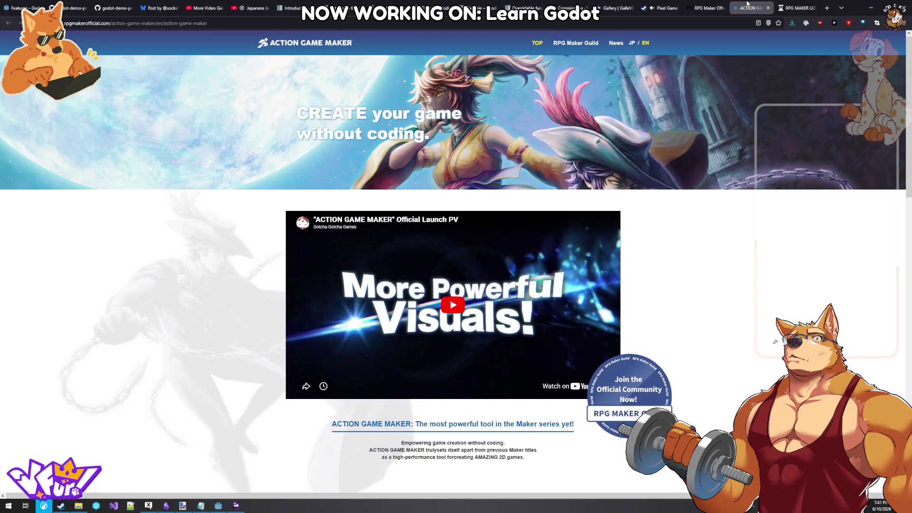
pyautogui.scroll(-1, 730, 171)
pyautogui.scroll(-9, 730, 172)
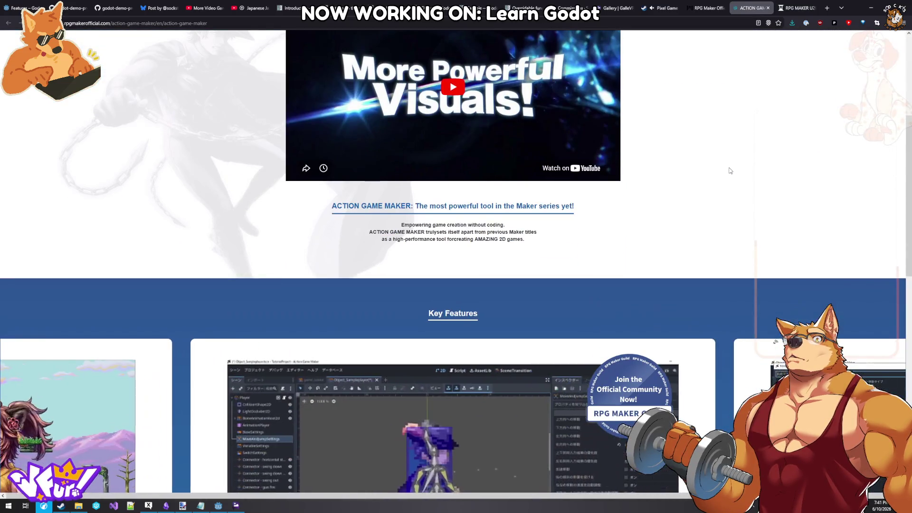
pyautogui.scroll(-8, 729, 170)
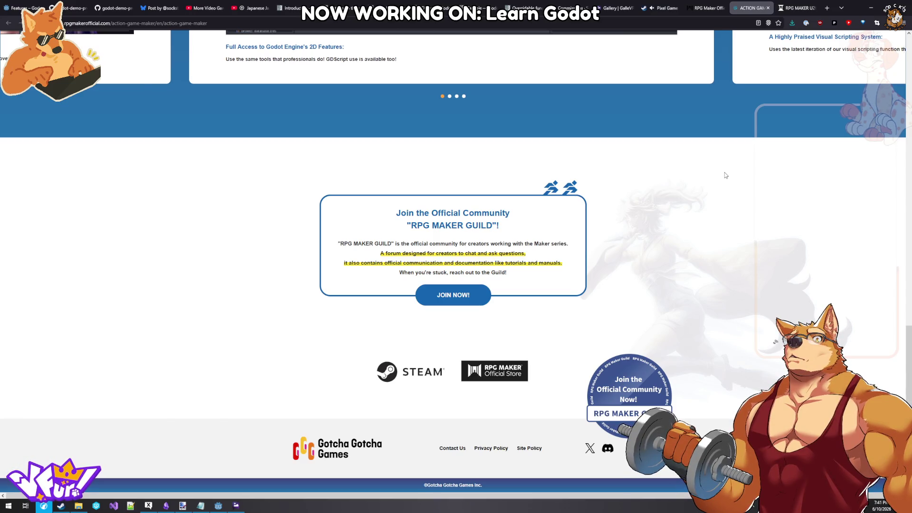
pyautogui.scroll(3, 725, 175)
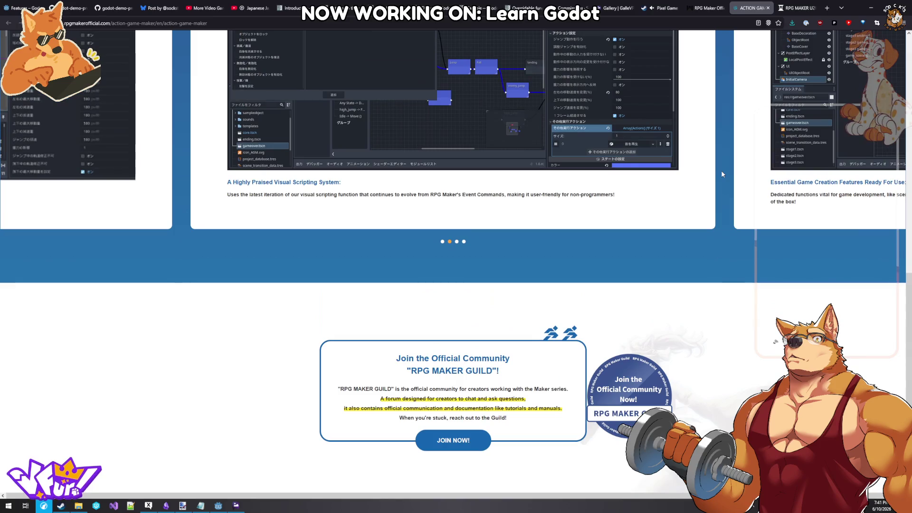
pyautogui.scroll(10, 721, 174)
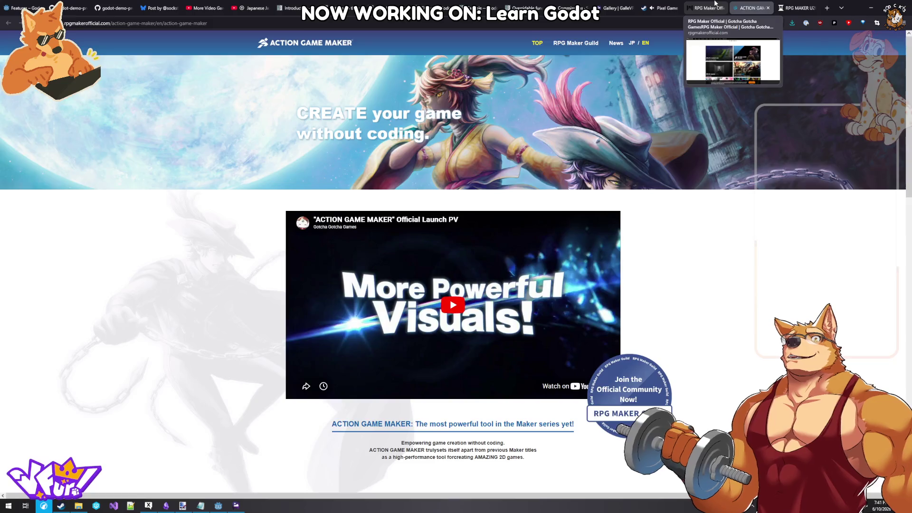
# Scroll the RPG Maker official homepage to Latest News and open the new-project teaser article
pyautogui.click(715, 4)
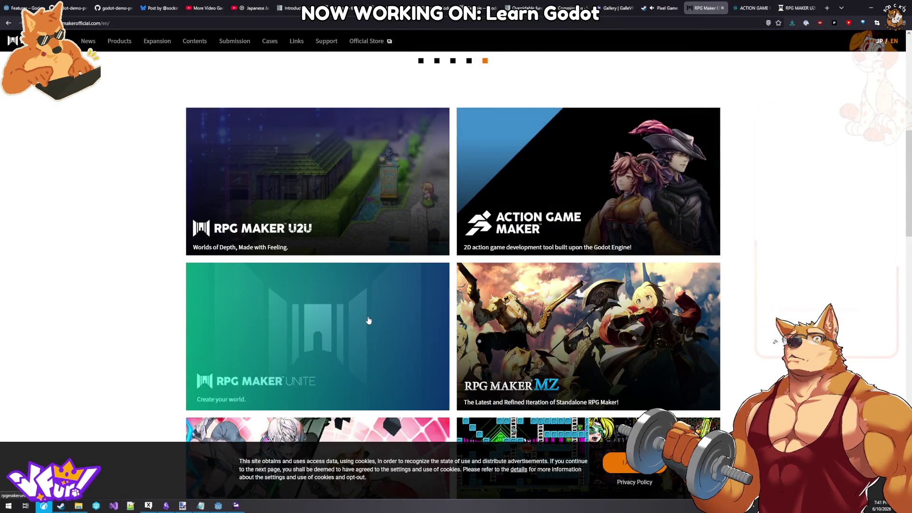
pyautogui.scroll(-3, 371, 319)
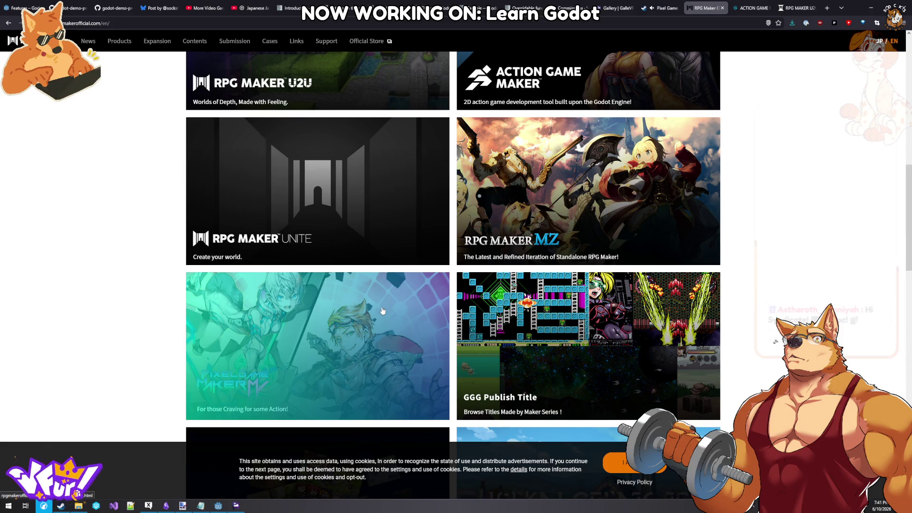
pyautogui.scroll(3, 382, 310)
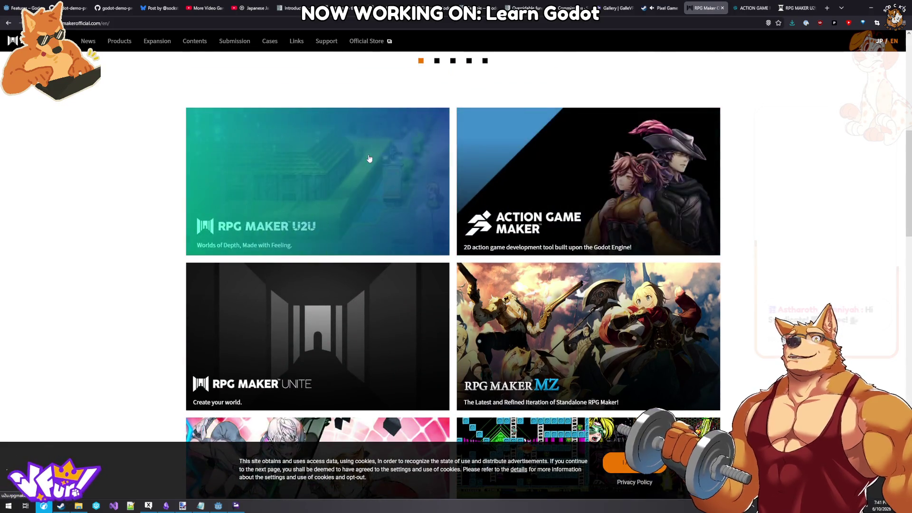
pyautogui.scroll(-4, 371, 162)
pyautogui.scroll(-3, 375, 176)
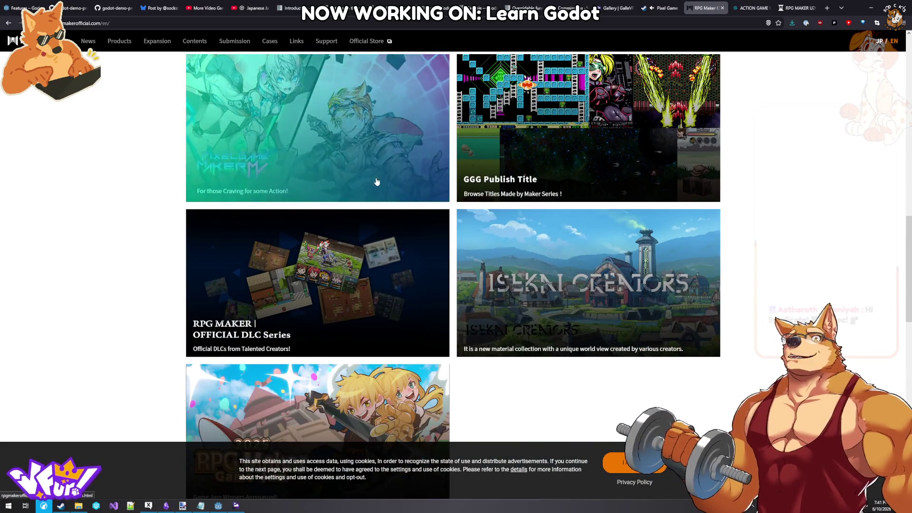
pyautogui.scroll(-2, 370, 287)
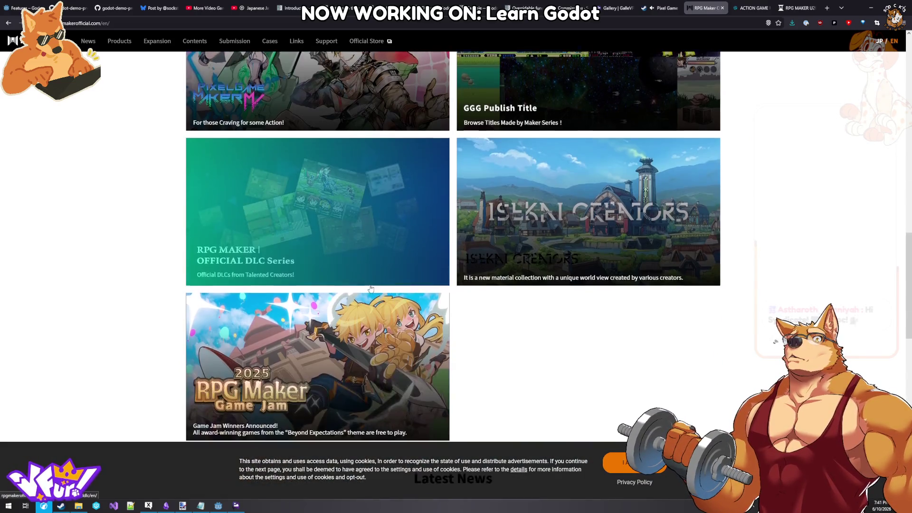
pyautogui.scroll(-3, 371, 287)
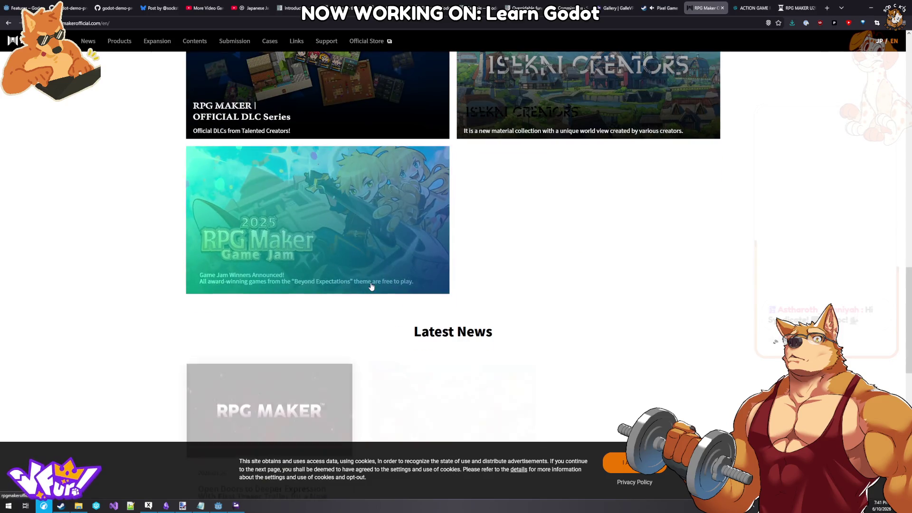
pyautogui.scroll(-2, 640, 272)
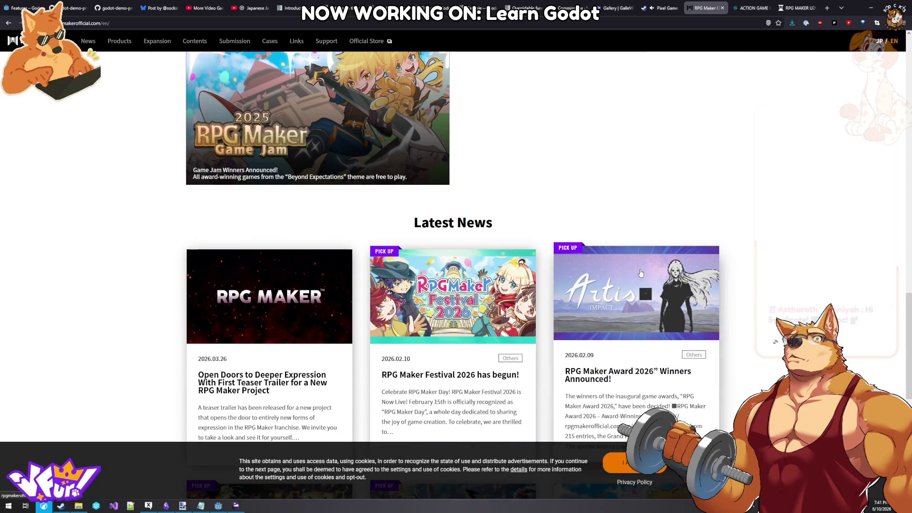
pyautogui.scroll(-2, 640, 273)
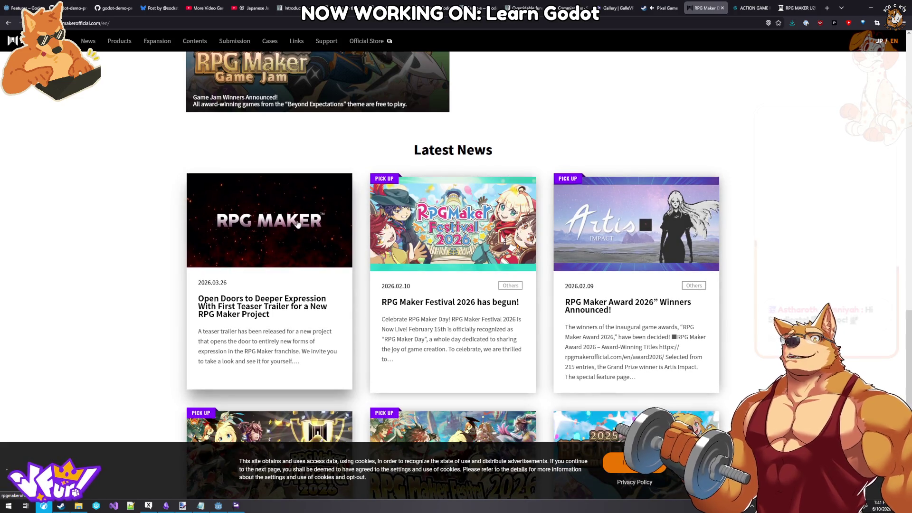
pyautogui.click(298, 223)
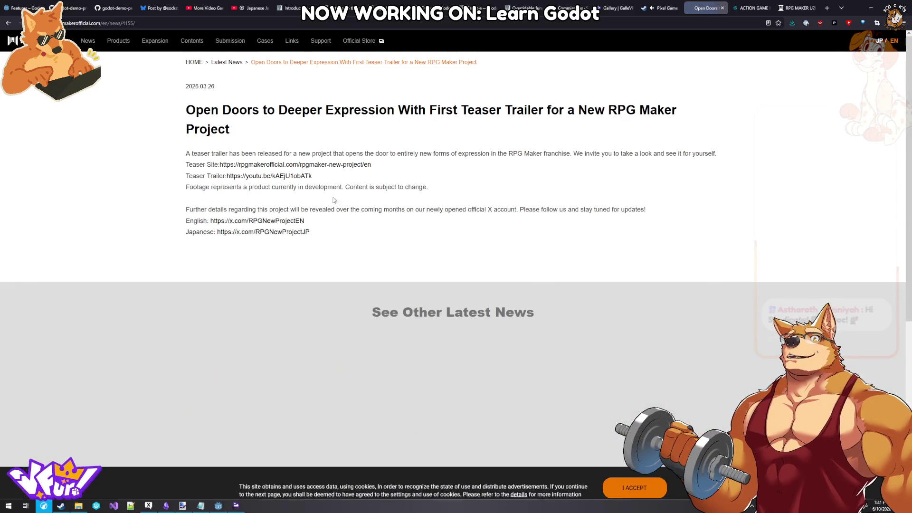
# Open the Teaser Site link in a new tab
pyautogui.moveTo(387, 178)
pyautogui.mouseDown()
pyautogui.moveTo(234, 188)
pyautogui.moveTo(222, 177)
pyautogui.mouseUp()
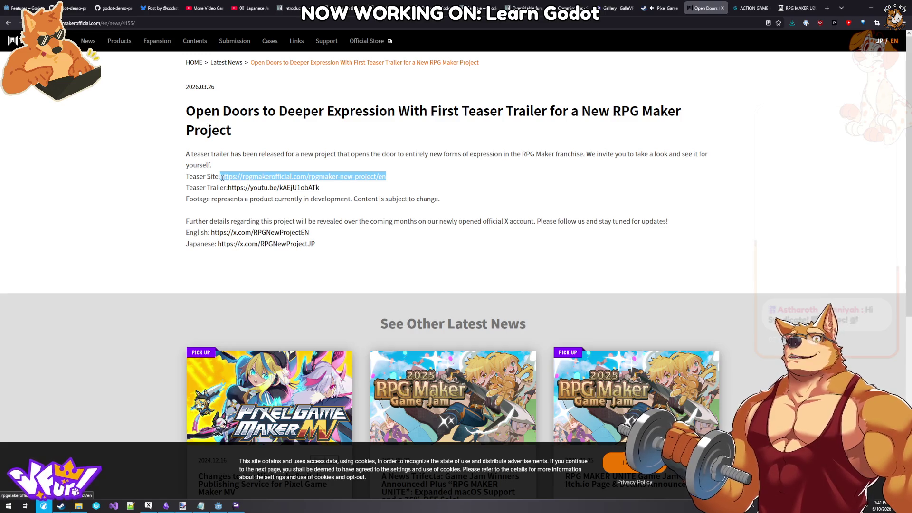
pyautogui.rightClick(224, 180)
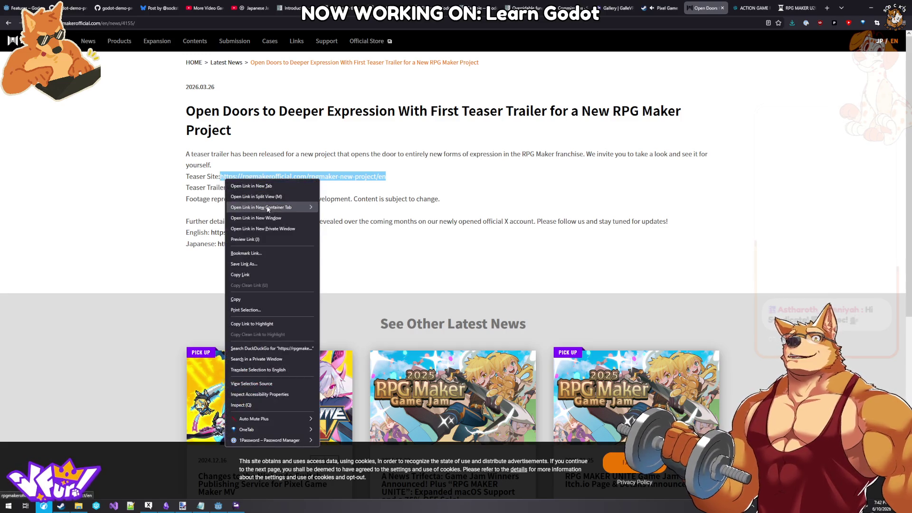
pyautogui.click(284, 186)
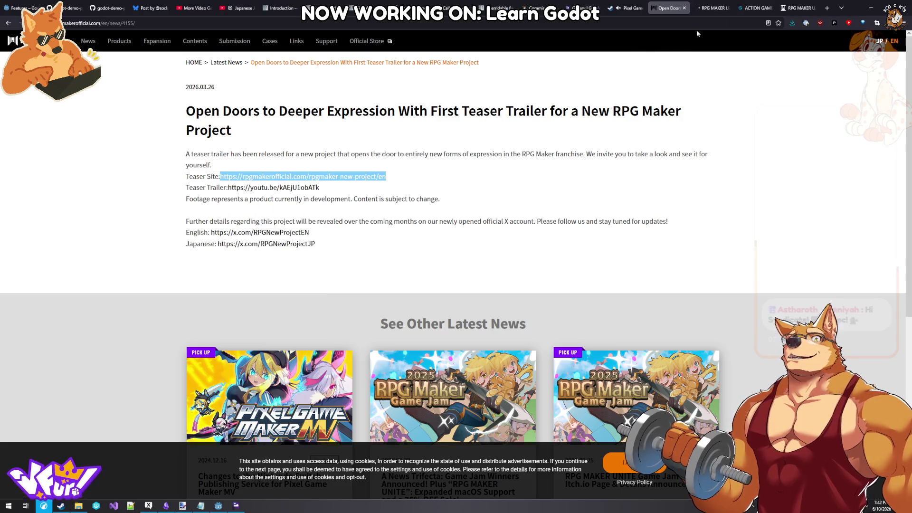
# Close the RPG Maker U2U page and open the Pixel Game Maker MV Switch news article
pyautogui.click(702, 6)
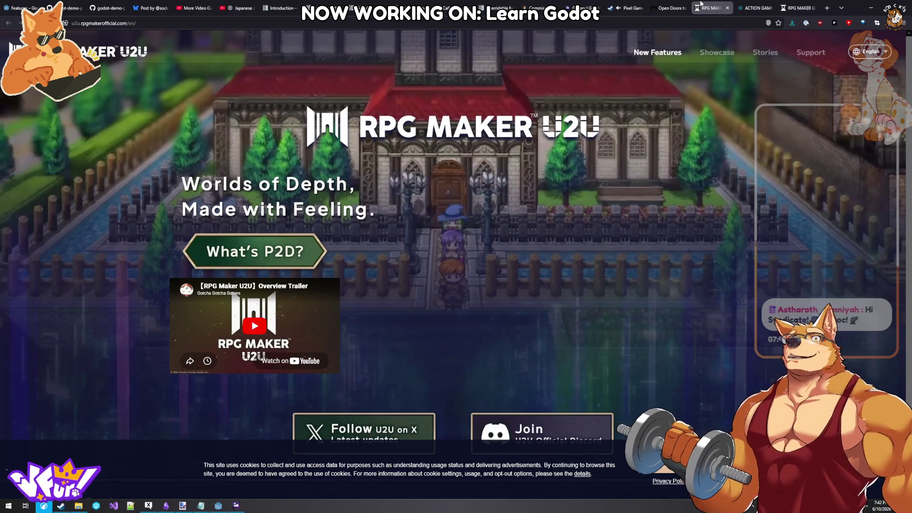
pyautogui.scroll(-1, 698, 70)
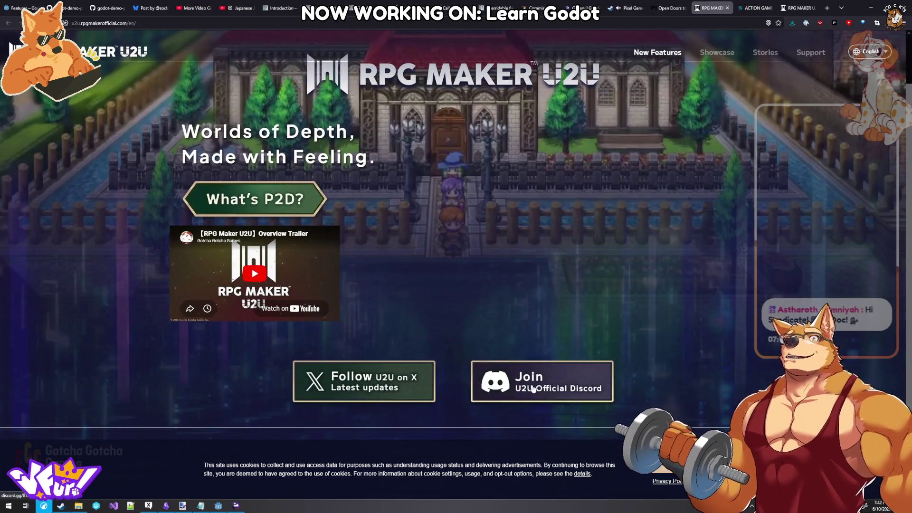
pyautogui.hotkey('ctrl', 'w')
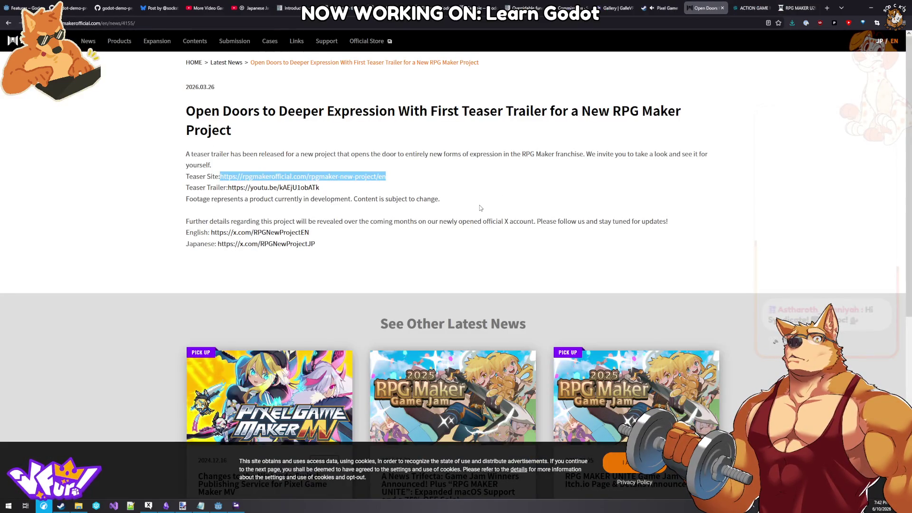
pyautogui.scroll(-3, 480, 208)
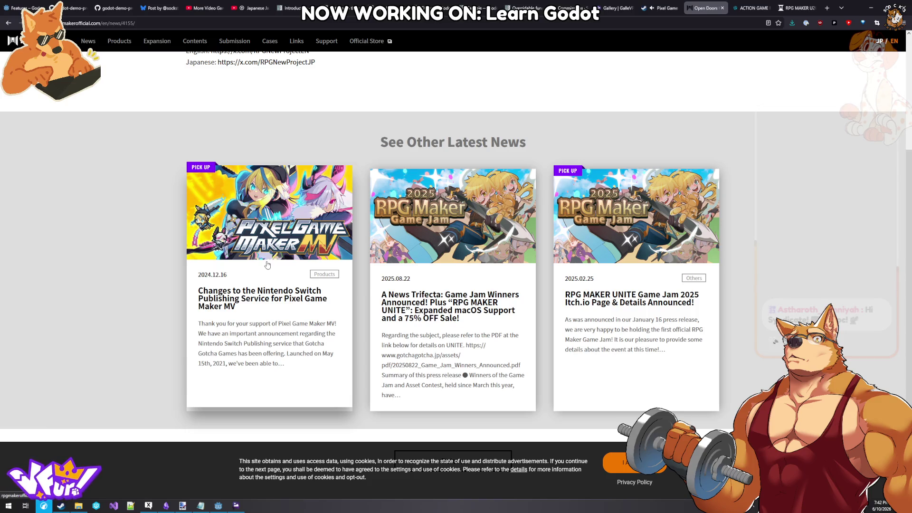
pyautogui.click(280, 232)
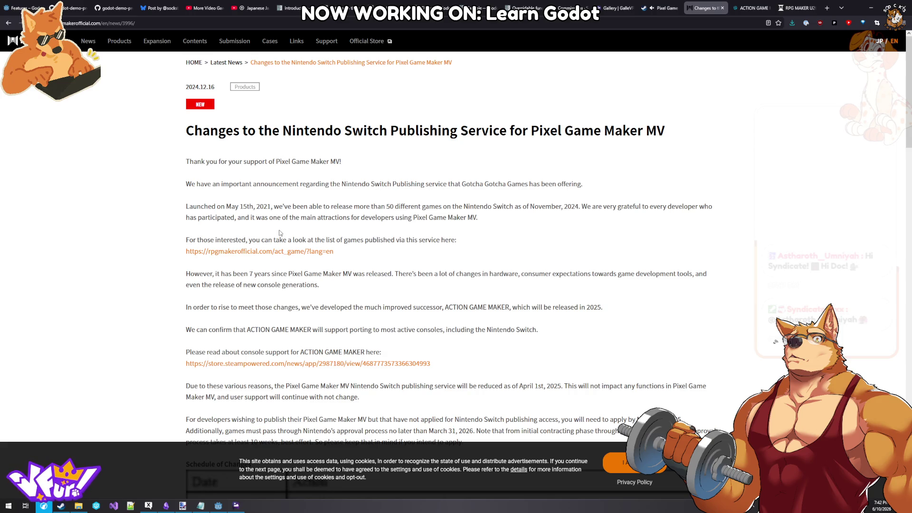
# Read through the Pixel Game Maker MV article, its schedule table and timeline chart to the end
pyautogui.scroll(-5, 502, 253)
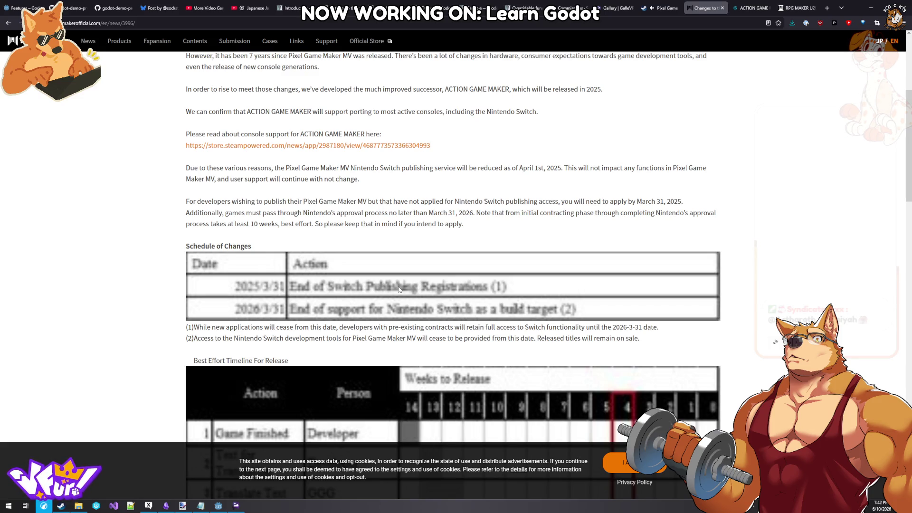
pyautogui.scroll(3, 436, 243)
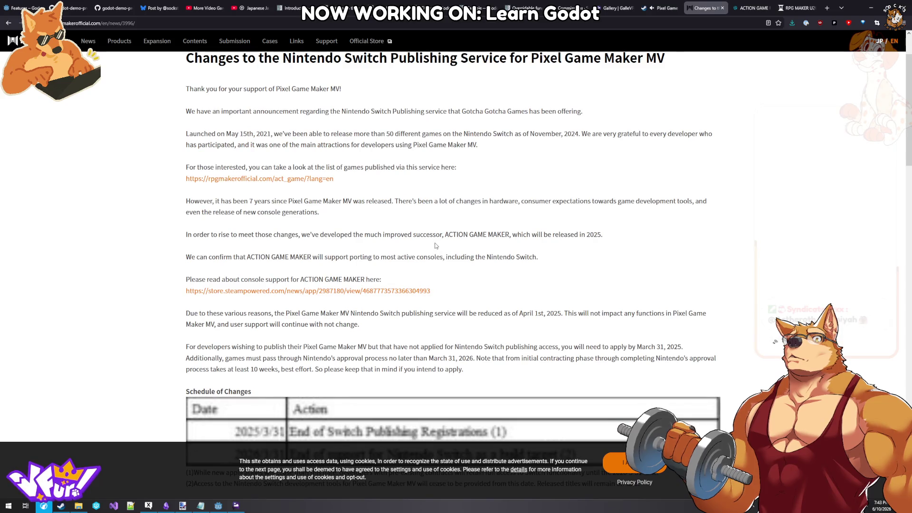
pyautogui.scroll(2, 435, 243)
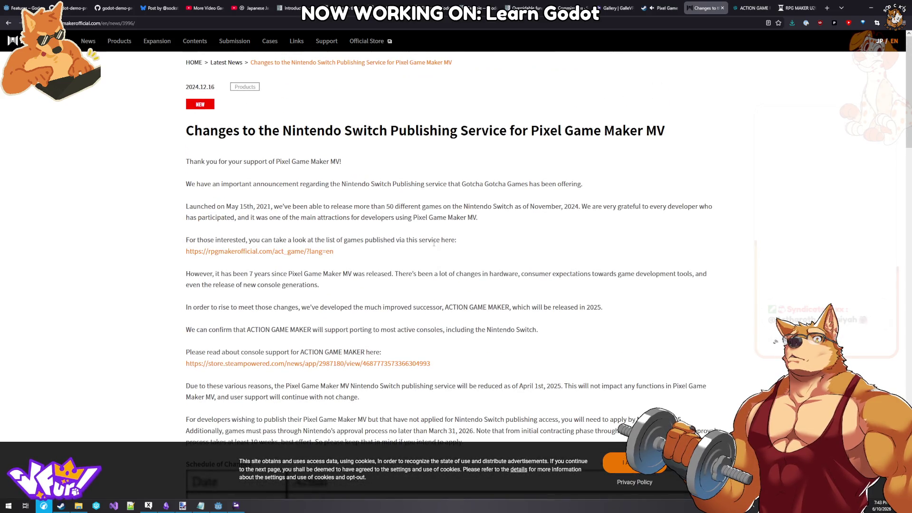
pyautogui.scroll(-5, 433, 243)
pyautogui.scroll(-6, 432, 246)
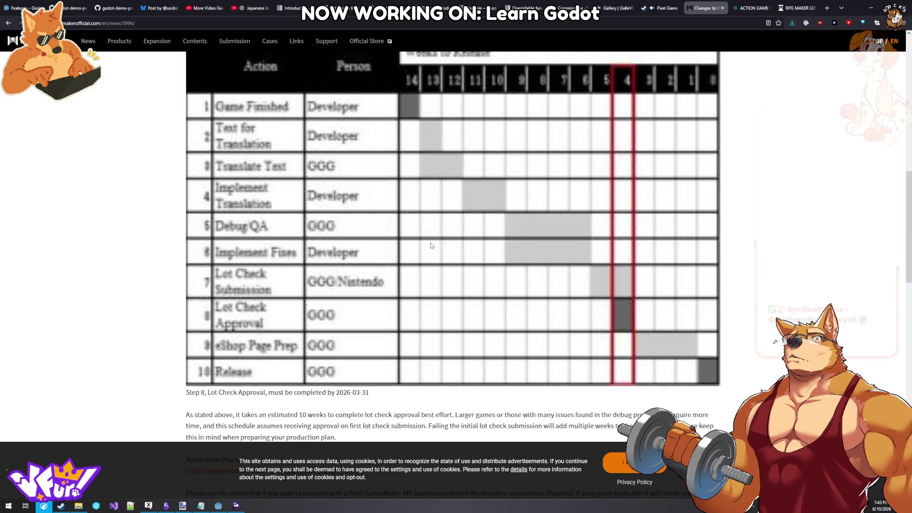
pyautogui.scroll(1, 432, 245)
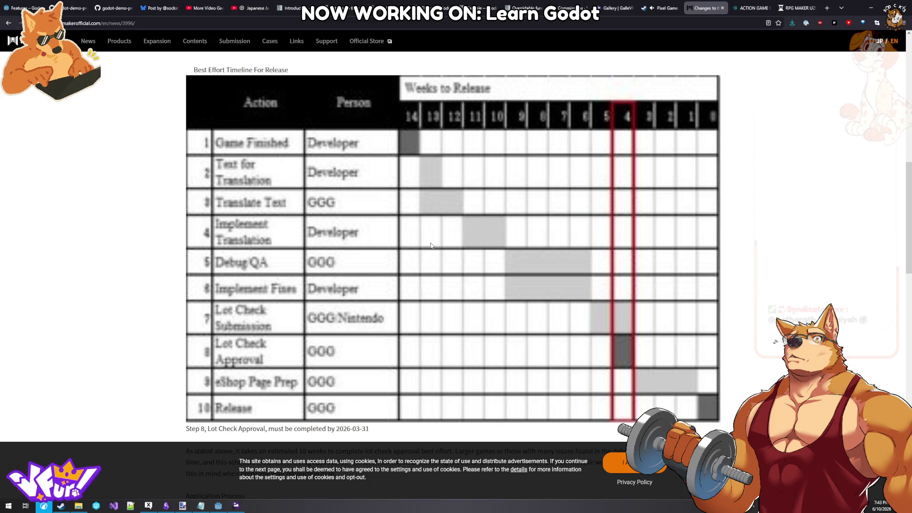
pyautogui.scroll(-4, 431, 245)
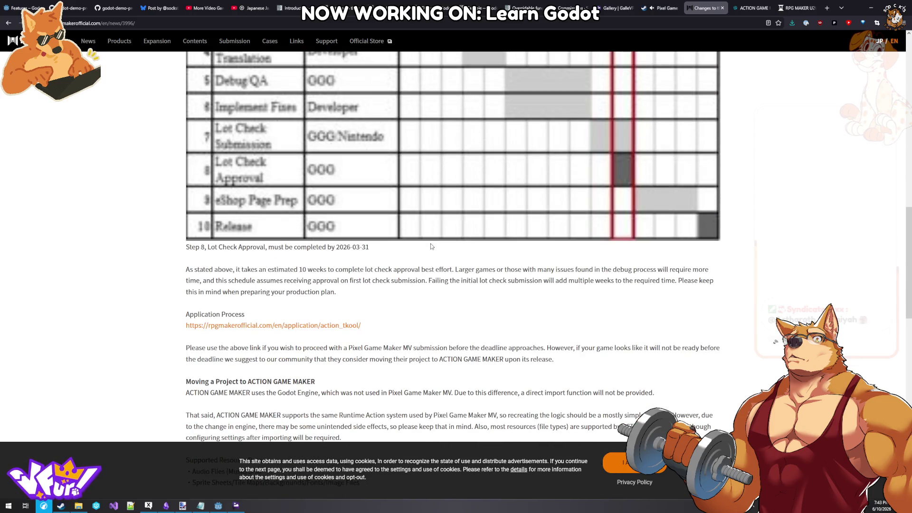
pyautogui.scroll(-1, 431, 246)
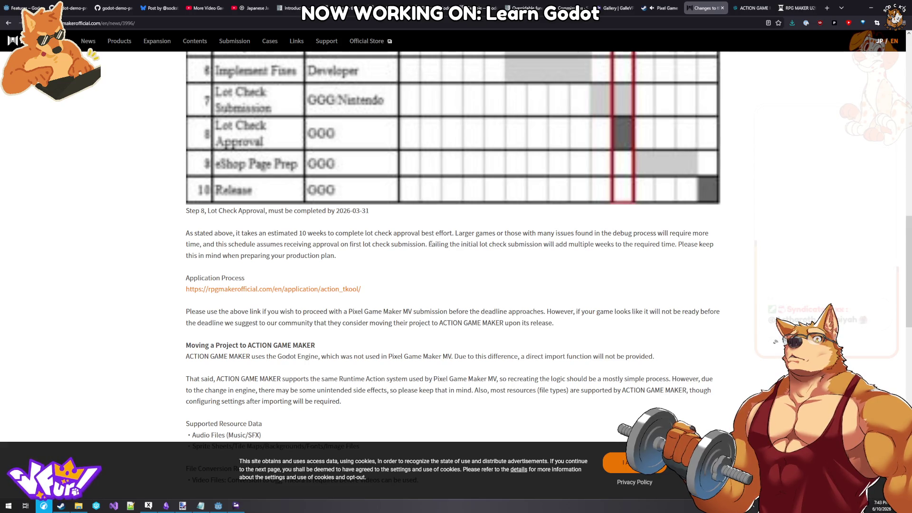
pyautogui.scroll(-5, 431, 243)
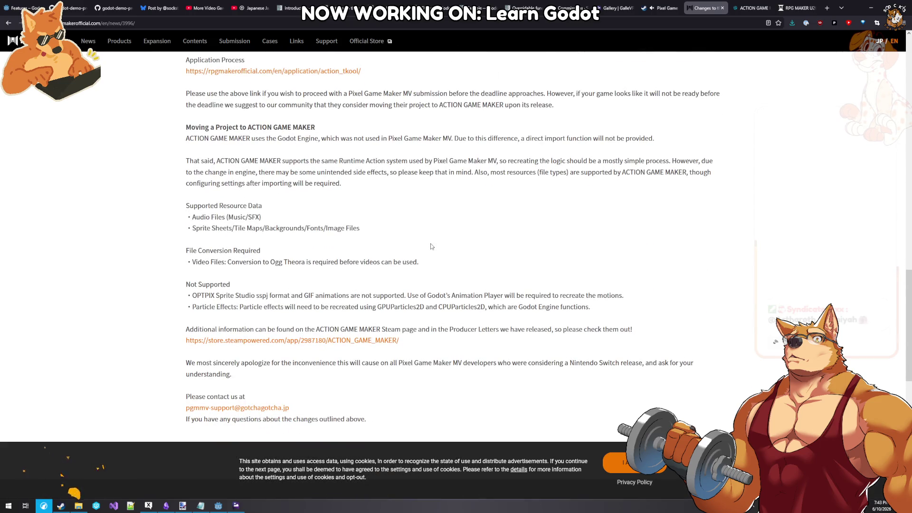
pyautogui.scroll(-11, 431, 246)
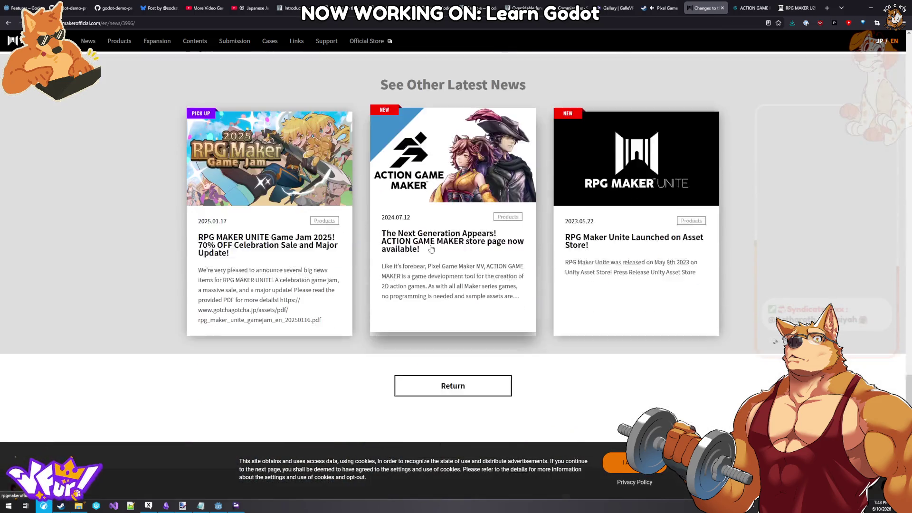
# Close the Switch news, Action Game Maker and RPG Maker U2U tabs
pyautogui.hotkey('ctrl', 'w')
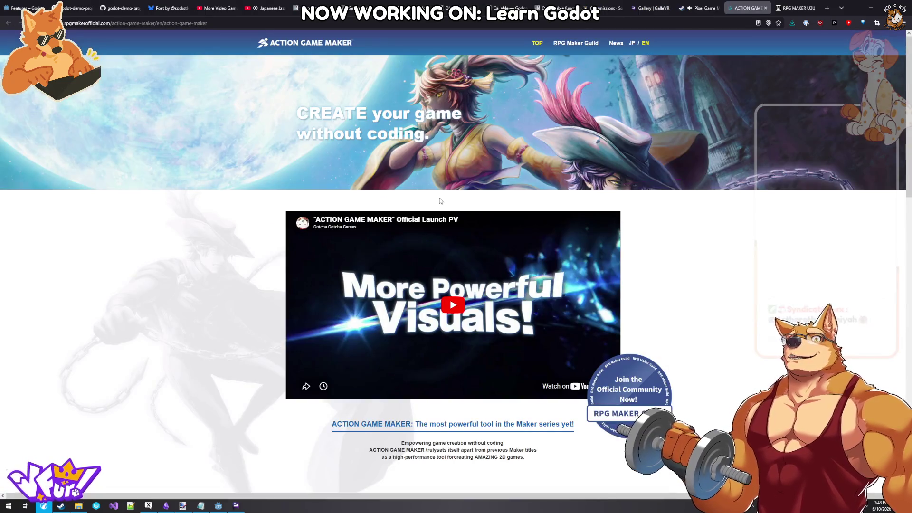
pyautogui.hotkey('ctrl', 'w')
pyautogui.hotkey('ctrl', 'w')
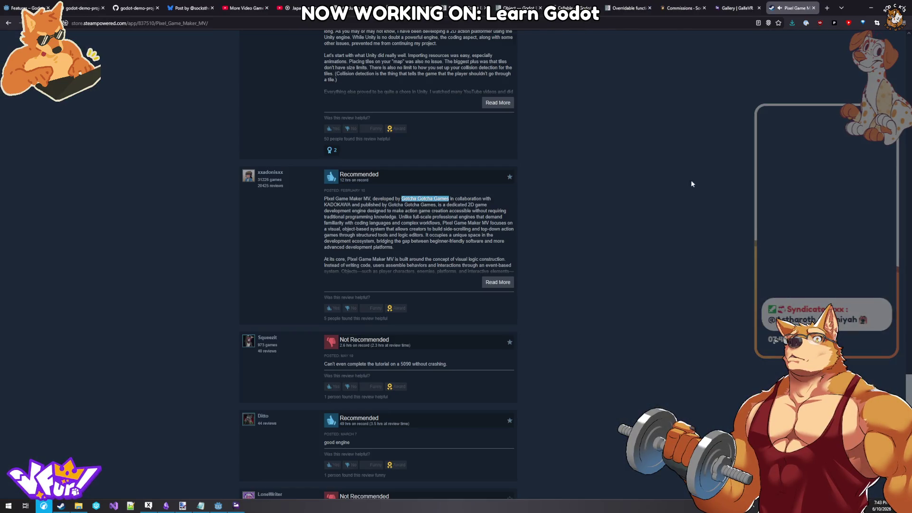
pyautogui.hotkey('ctrl', 'w')
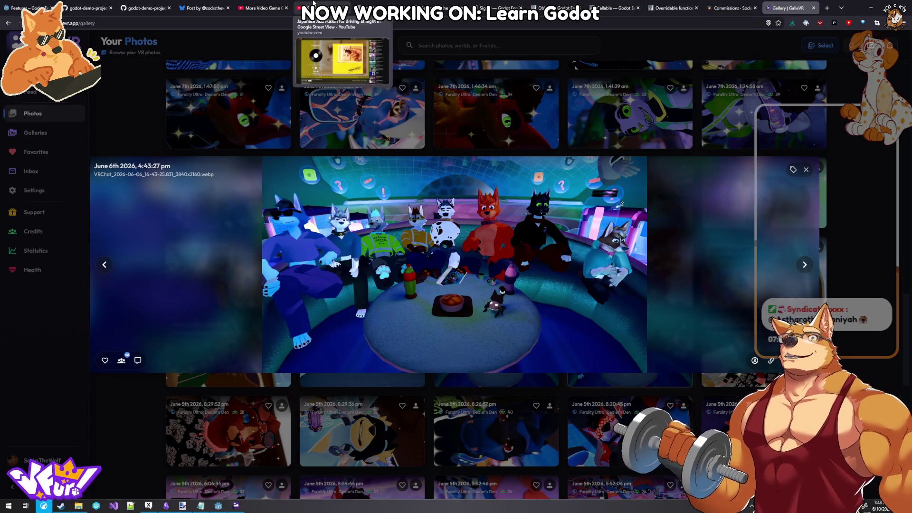
# Scroll to the end of the Setting up the project lesson, then bring up the Godot editor
pyautogui.click(452, 5)
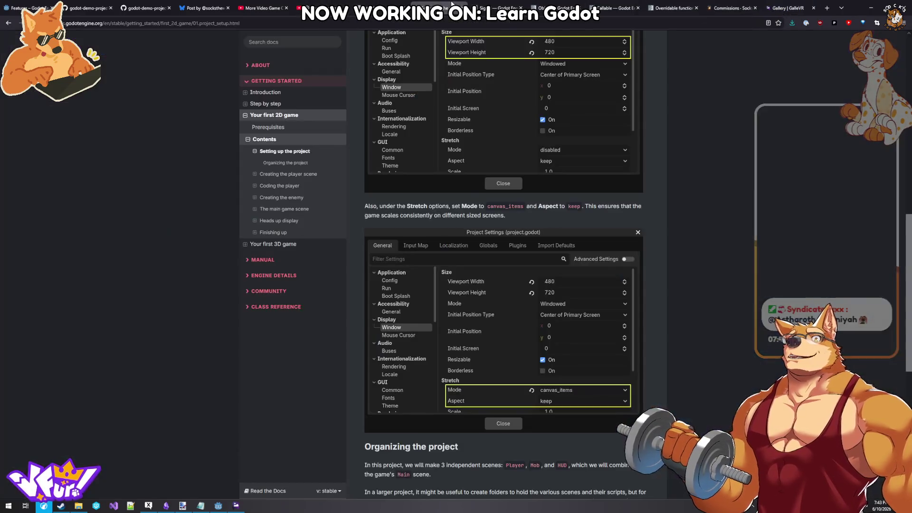
pyautogui.scroll(-3, 533, 285)
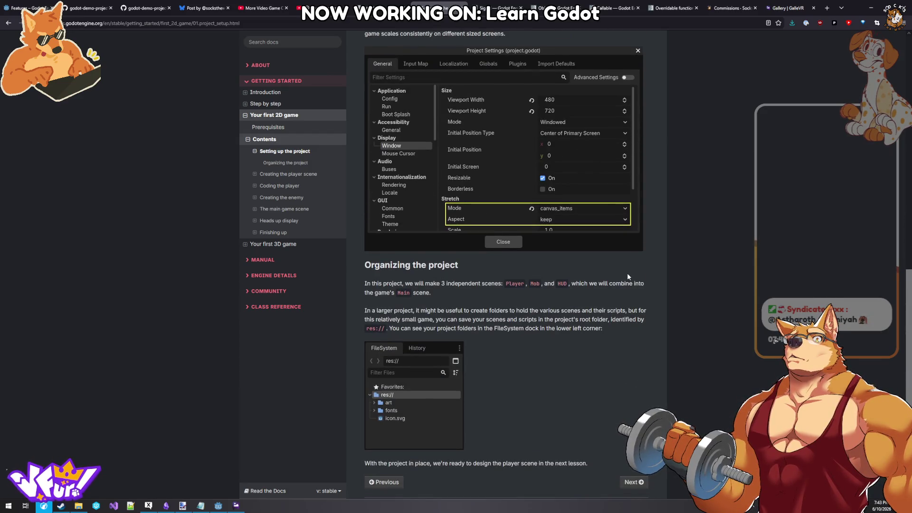
pyautogui.scroll(-2, 602, 288)
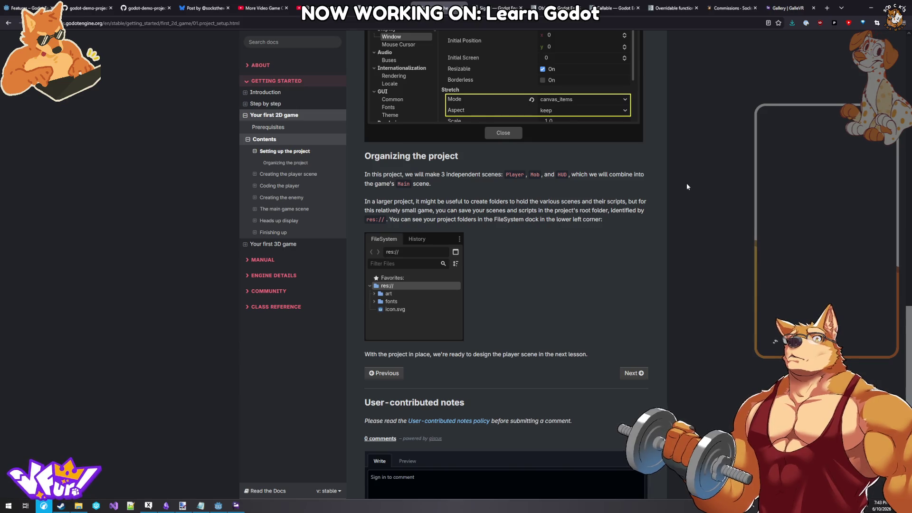
pyautogui.click(218, 505)
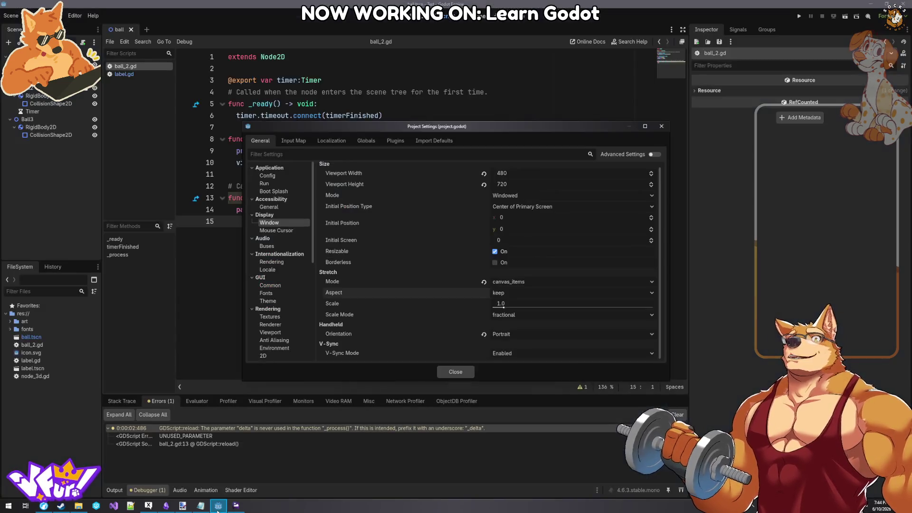
# Close the Project Settings window, leaving the Level root node unchanged
pyautogui.click(661, 126)
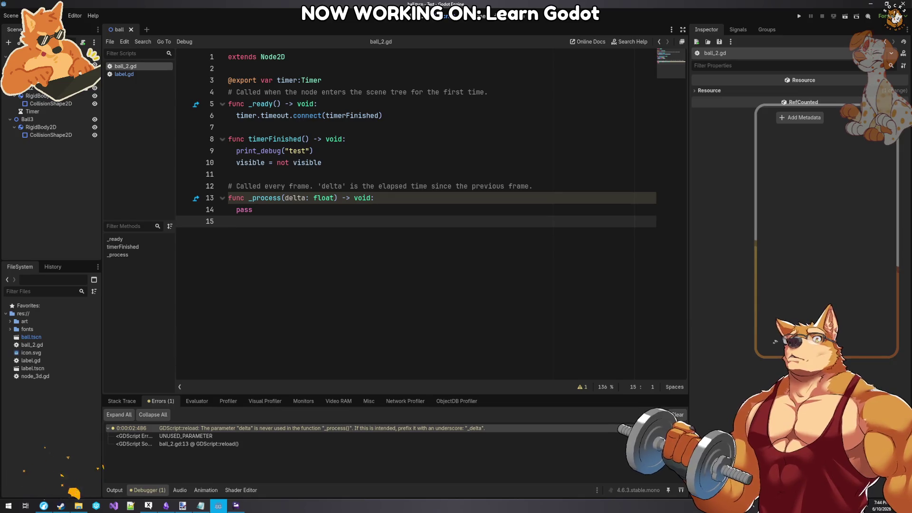
pyautogui.rightClick(26, 56)
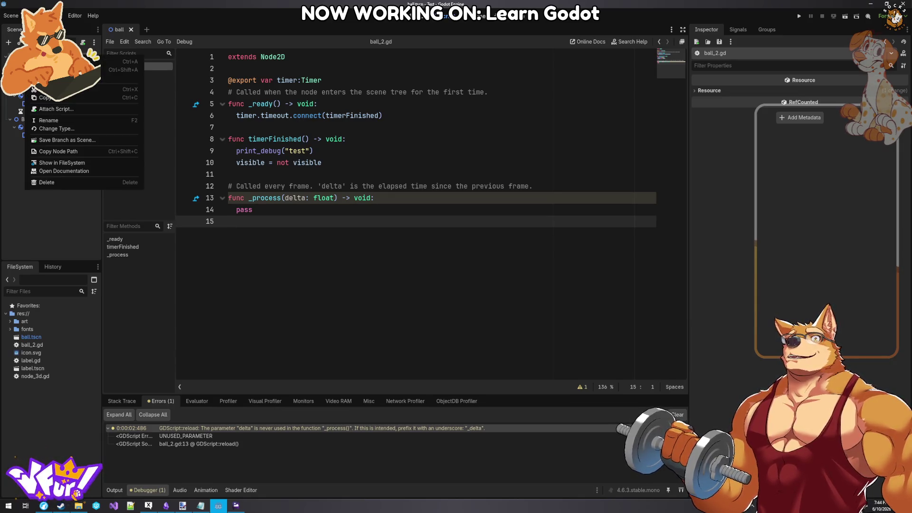
pyautogui.press('Escape')
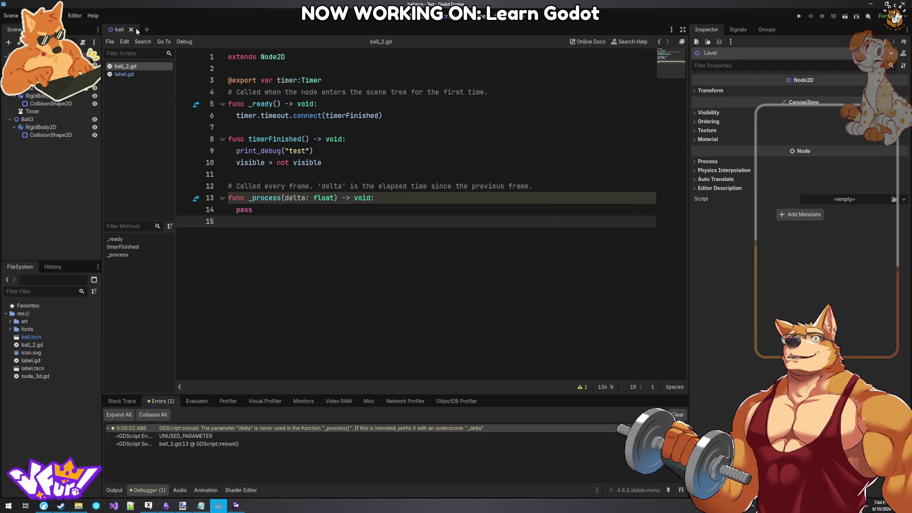
# Create a new empty scene, close the ball scene, and settle on the 3D workspace
pyautogui.click(11, 16)
pyautogui.click(23, 28)
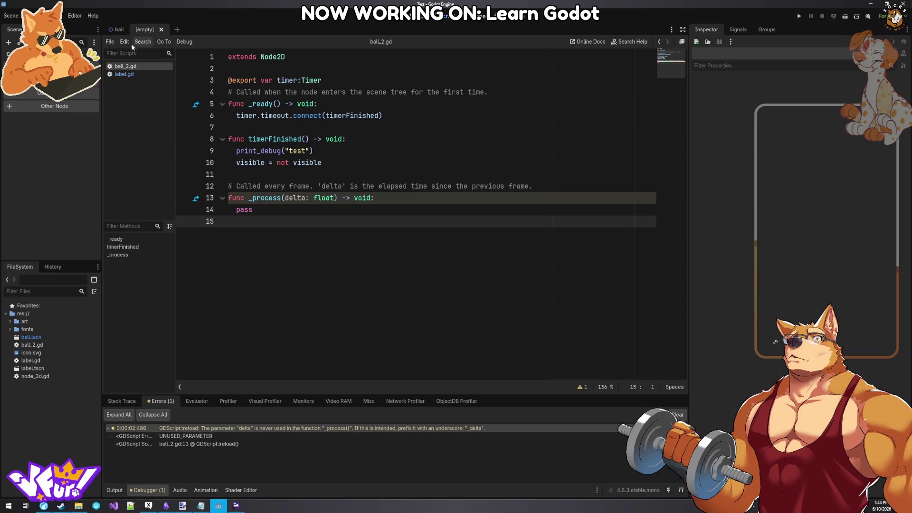
pyautogui.click(117, 29)
pyautogui.click(133, 30)
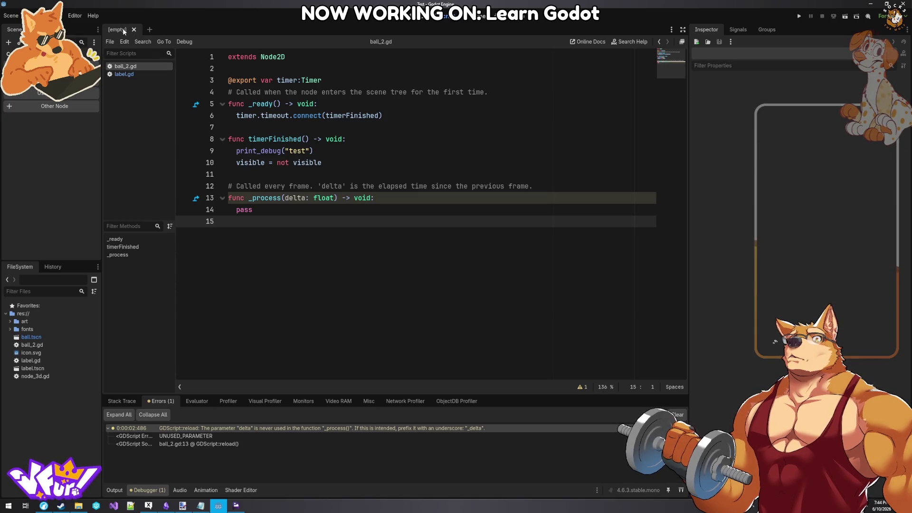
pyautogui.click(413, 20)
pyautogui.click(449, 19)
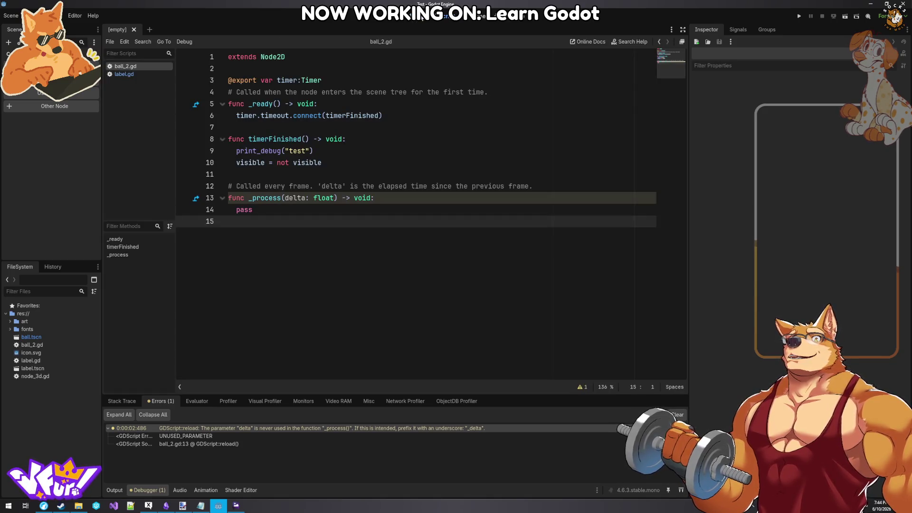
pyautogui.click(421, 18)
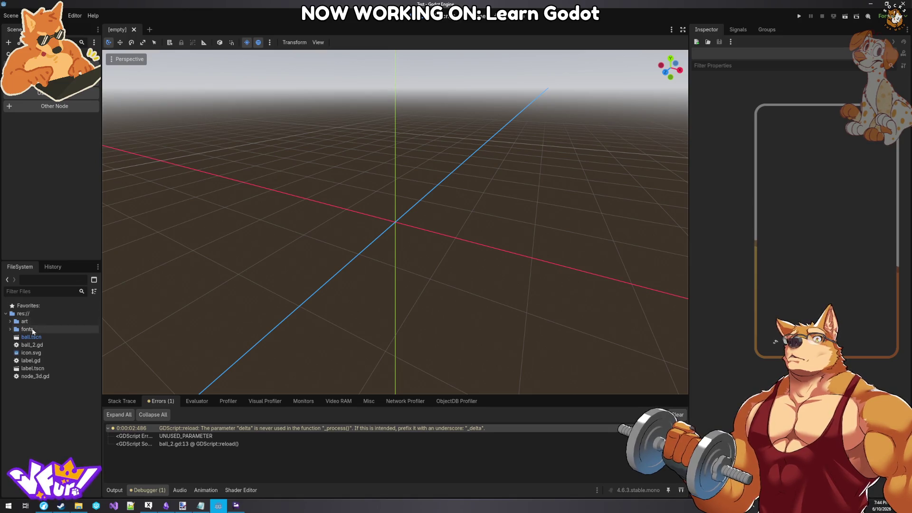
# Open the Creating the player scene lesson and highlight the phrase about desired functionality
pyautogui.click(43, 504)
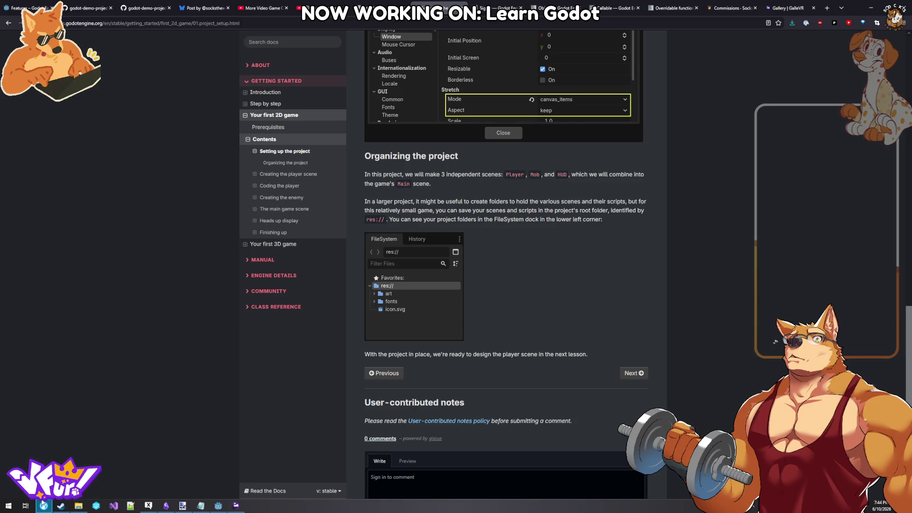
pyautogui.click(631, 380)
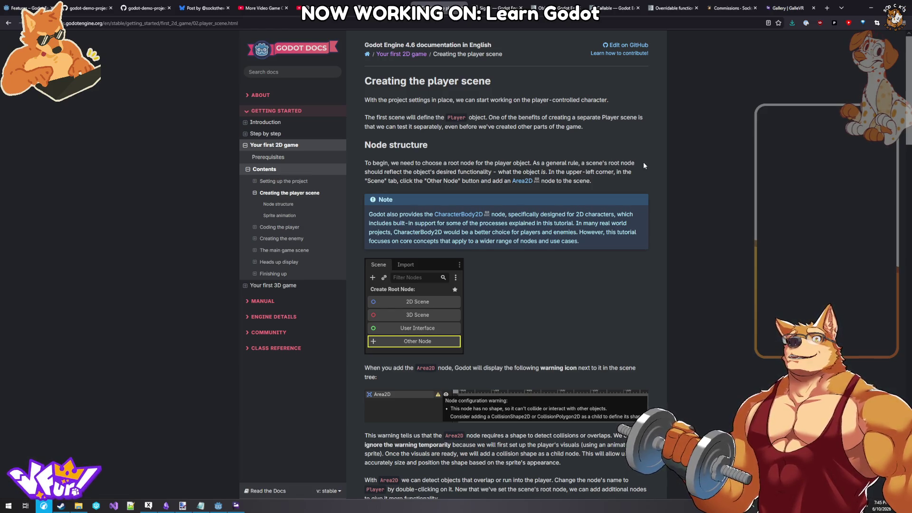
pyautogui.moveTo(412, 172); pyautogui.dragTo(510, 173)
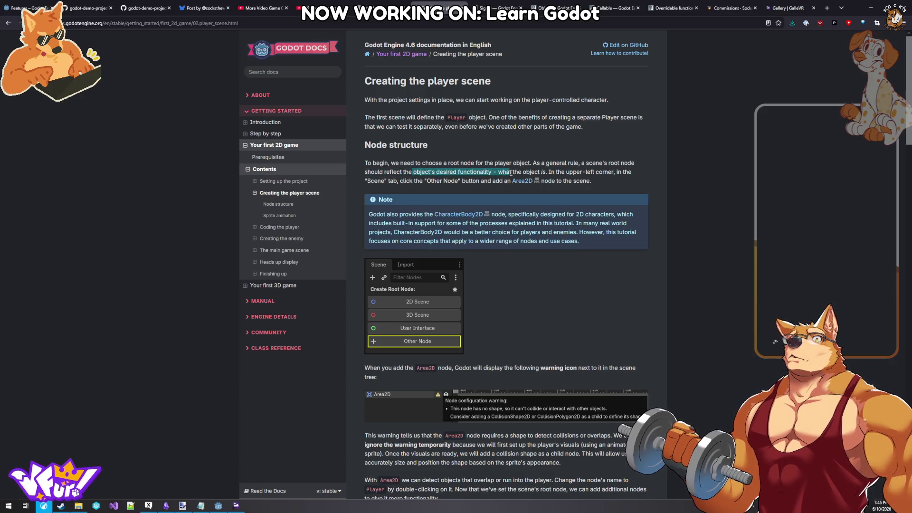
# Scroll the lesson further, then switch to the YouTube jazz fusion mix
pyautogui.click(547, 224)
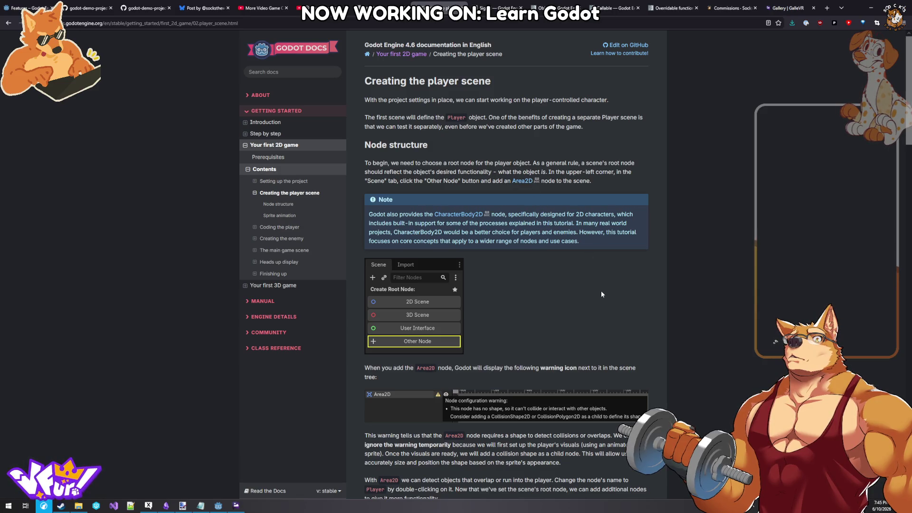
pyautogui.scroll(-3, 600, 290)
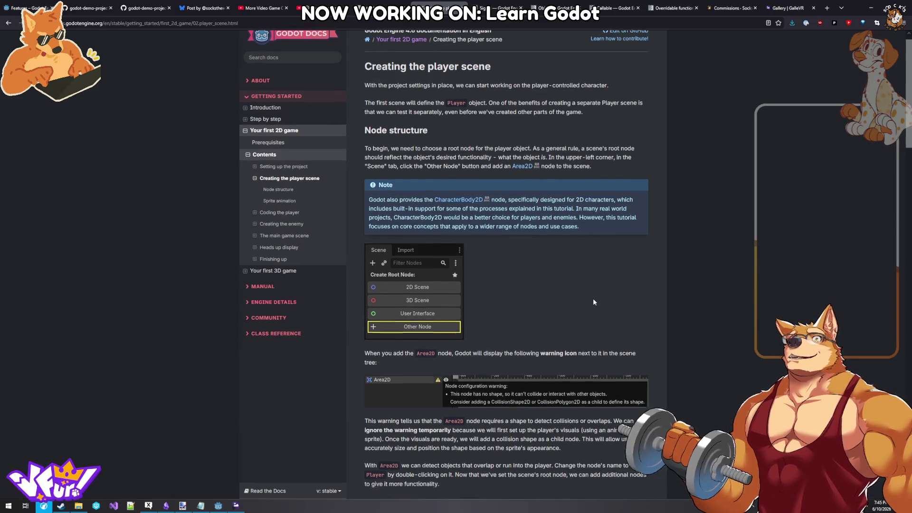
pyautogui.click(308, 3)
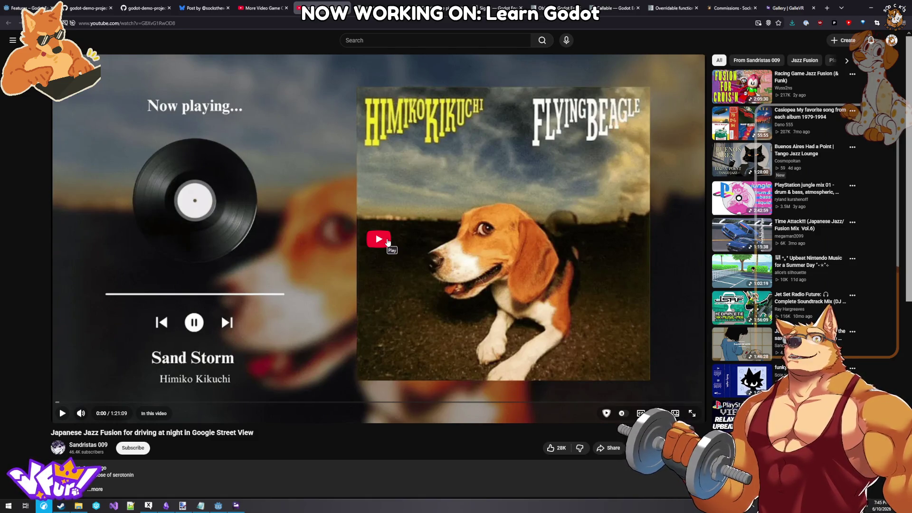
# Play the jazz fusion mix at a slightly lowered volume, then return to Creating the player scene
pyautogui.click(388, 241)
pyautogui.moveTo(106, 414)
pyautogui.moveTo(105, 414); pyautogui.dragTo(95, 415)
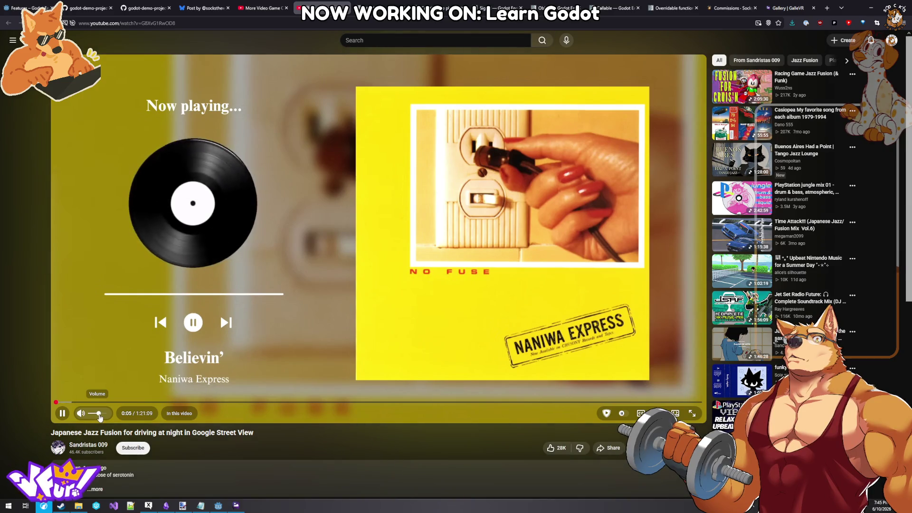
pyautogui.moveTo(94, 415); pyautogui.dragTo(98, 413)
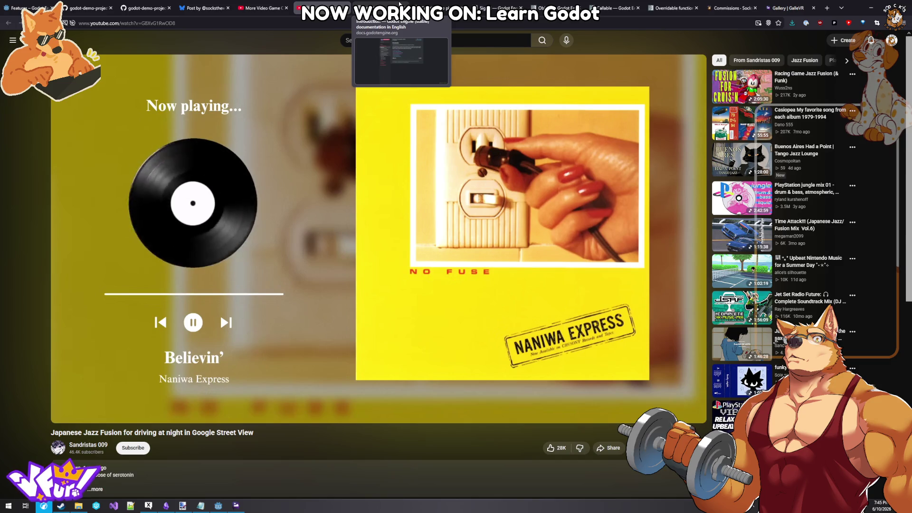
pyautogui.click(399, 6)
pyautogui.click(445, 6)
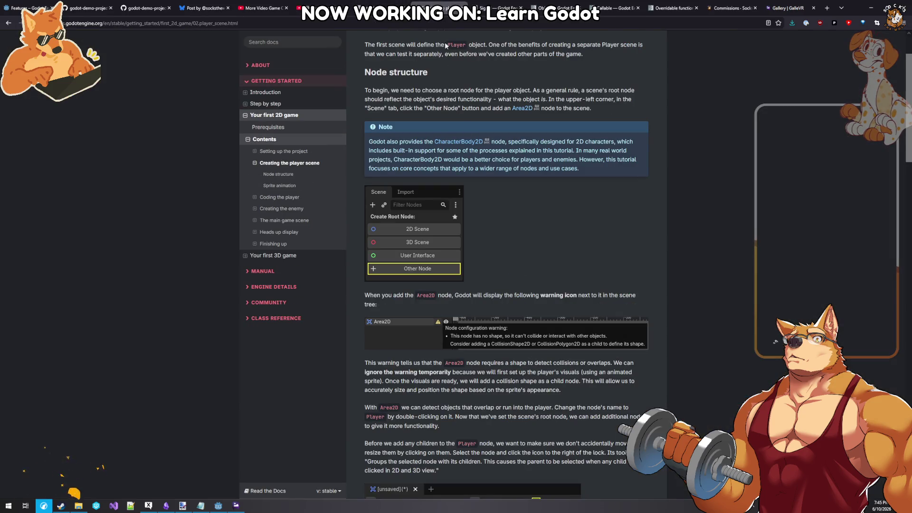
pyautogui.scroll(-2, 501, 283)
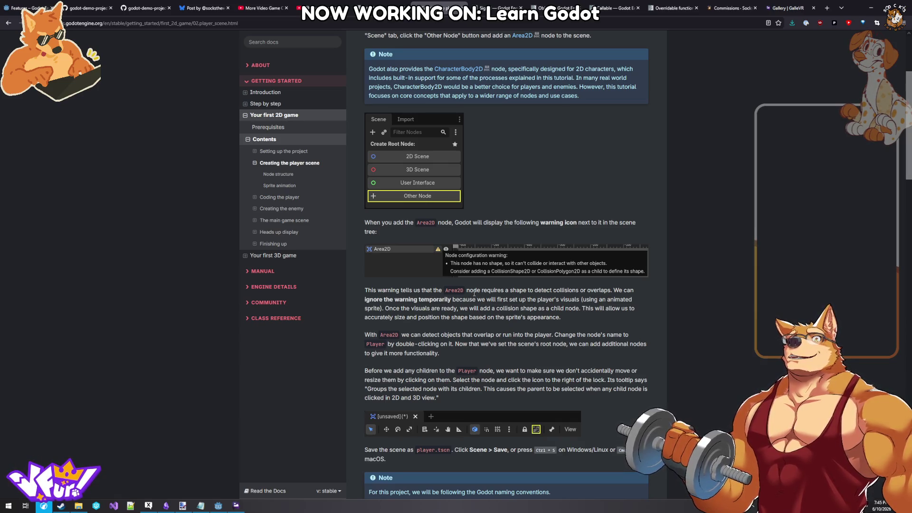
pyautogui.scroll(3, 473, 292)
pyautogui.scroll(-2, 474, 291)
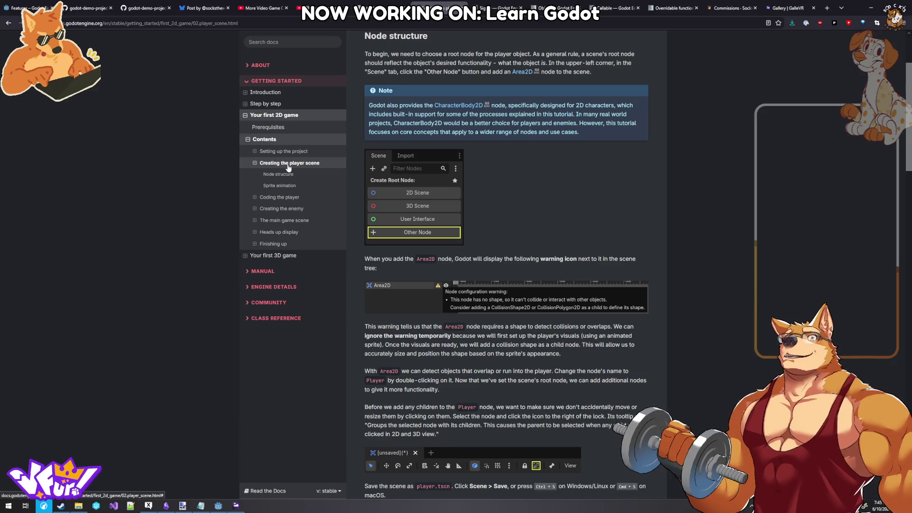
pyautogui.scroll(3, 542, 147)
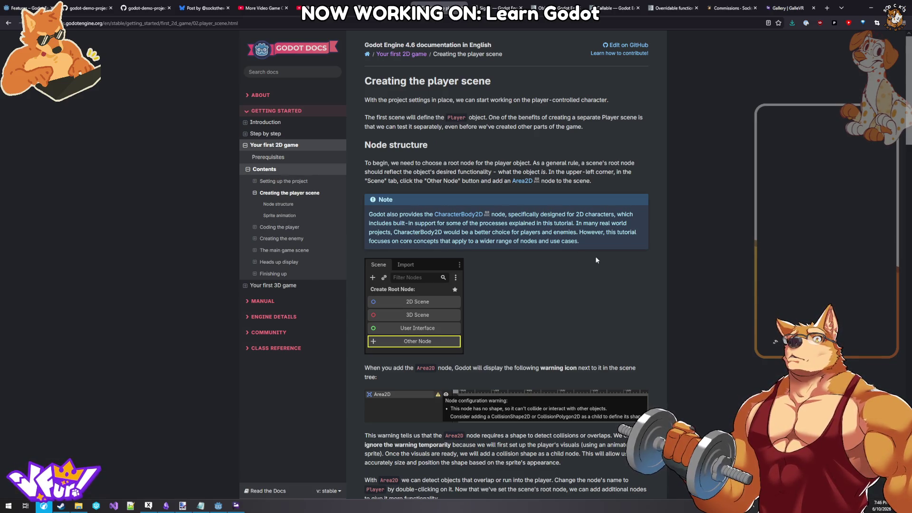
pyautogui.scroll(-2, 597, 260)
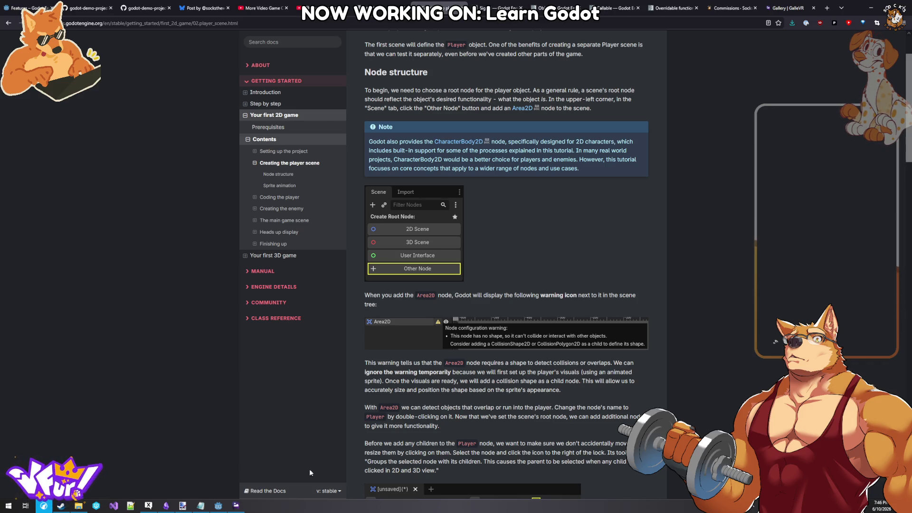
pyautogui.click(218, 505)
# Create an Area2D root node by searching 'area2d', then return to the tutorial
pyautogui.click(67, 106)
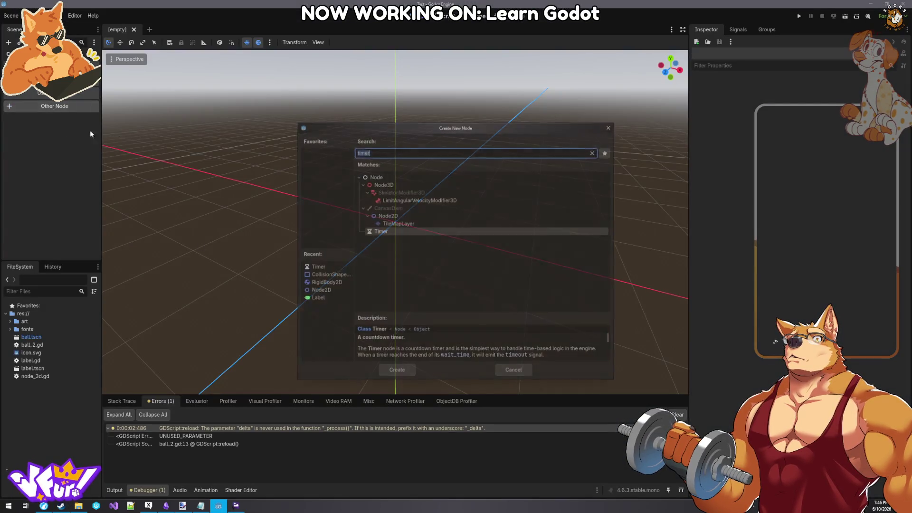
pyautogui.write('area2d')
pyautogui.press('Return')
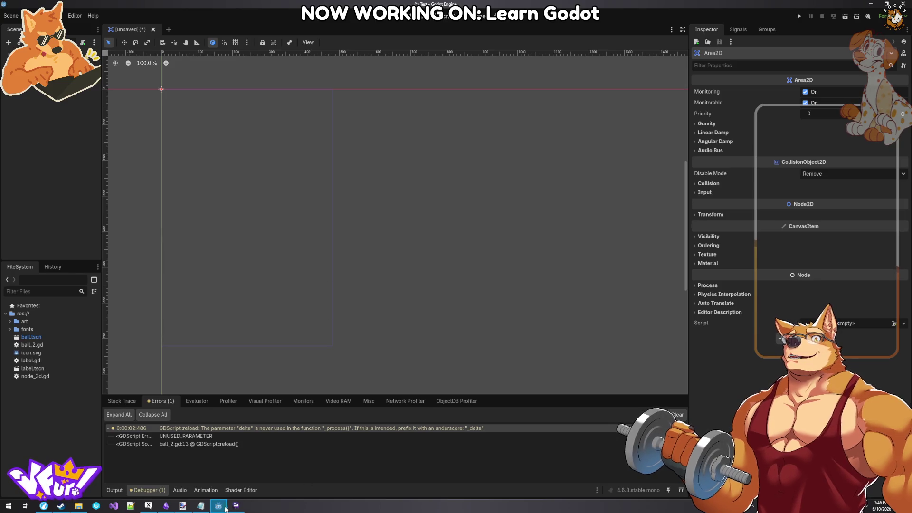
pyautogui.click(49, 505)
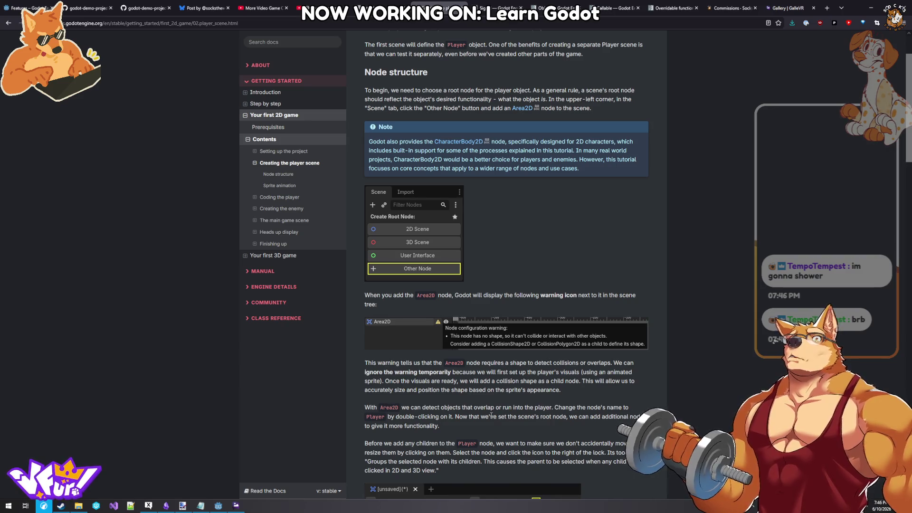
# Read further down the docs, briefly show the image viewer, and return to the Godot editor
pyautogui.scroll(-1, 491, 415)
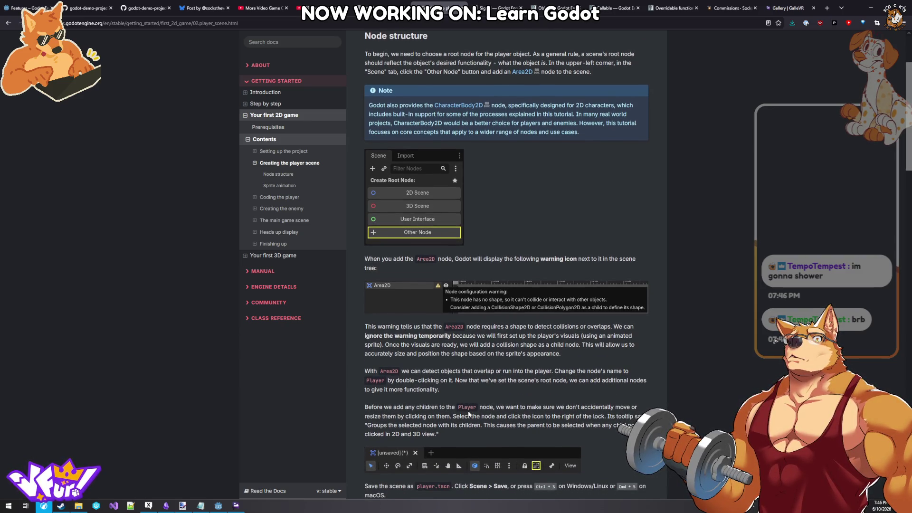
pyautogui.scroll(-1, 466, 415)
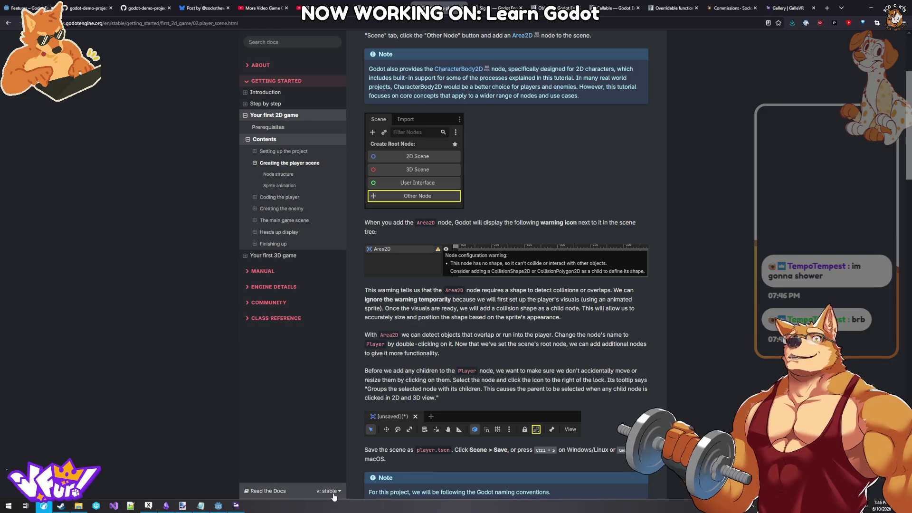
pyautogui.click(236, 506)
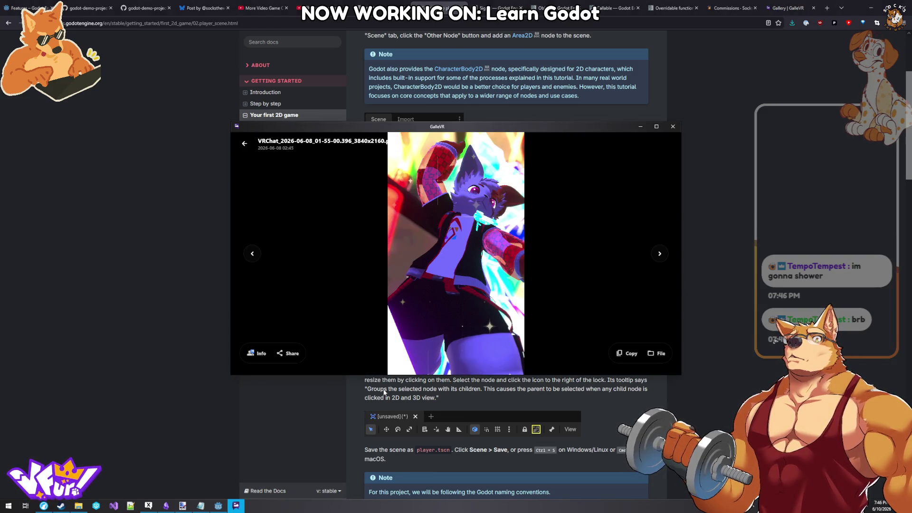
pyautogui.click(236, 505)
pyautogui.click(223, 509)
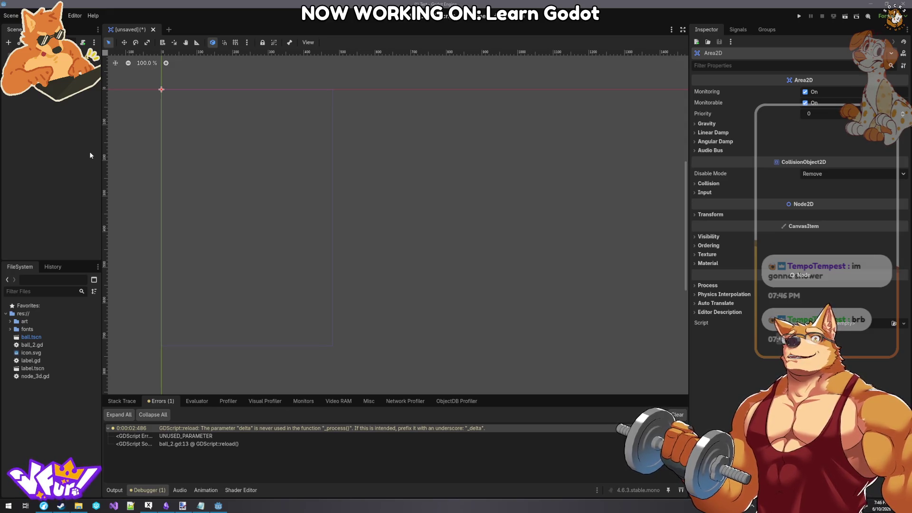
# Confirm renaming the root node to Player and read on in the tutorial
pyautogui.press('Return')
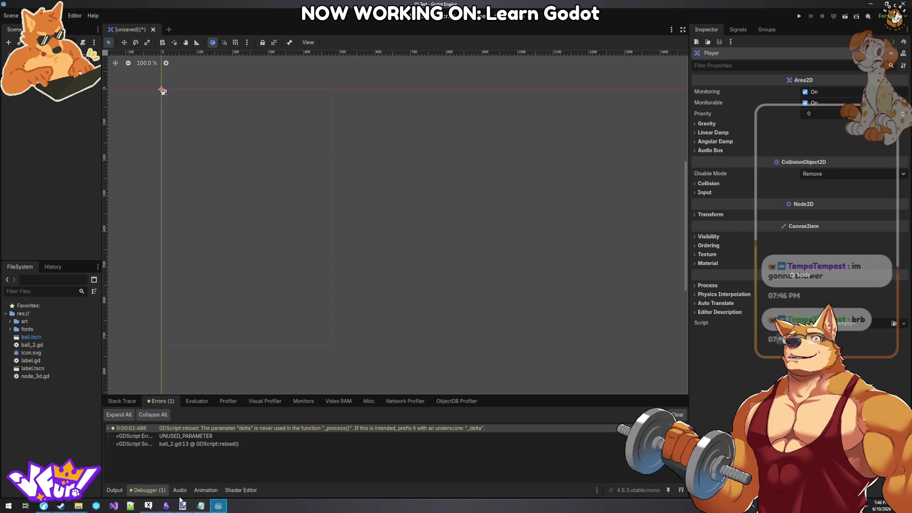
pyautogui.click(44, 505)
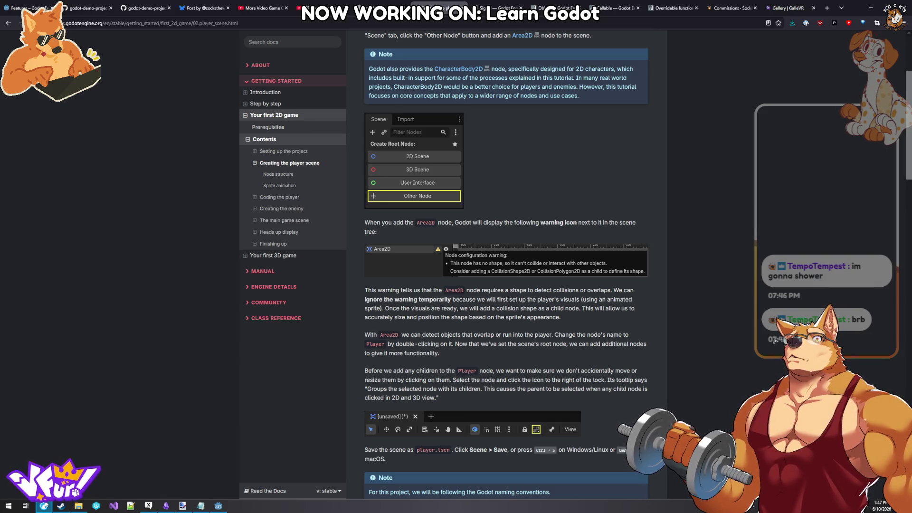
pyautogui.scroll(-1, 80, 434)
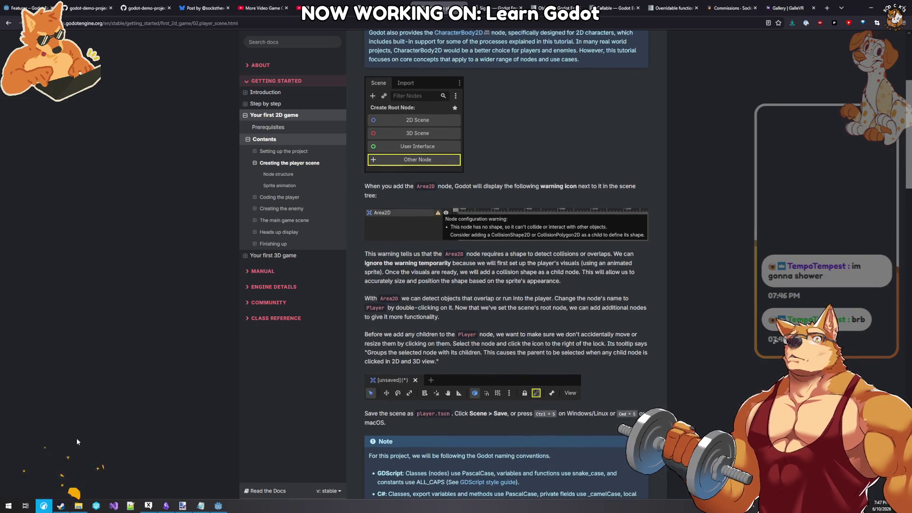
pyautogui.scroll(-2, 76, 442)
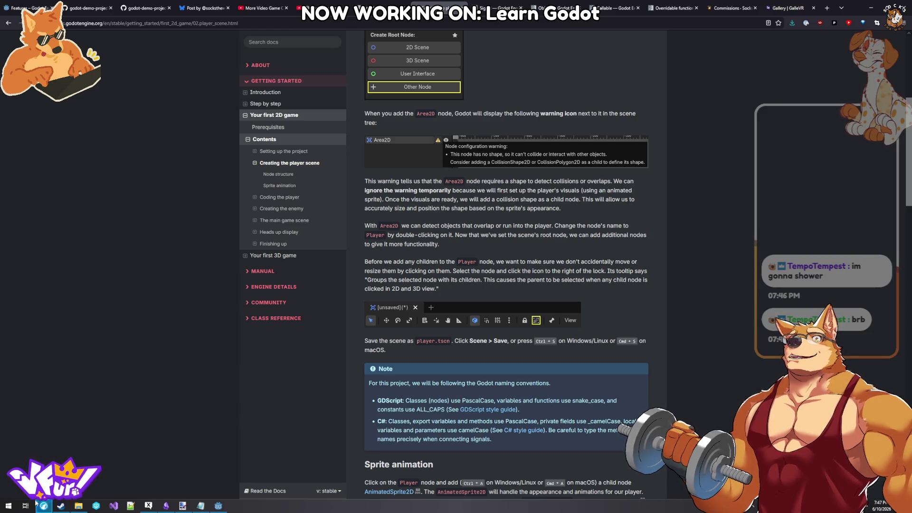
# Save the scene as player.tscn
pyautogui.click(218, 506)
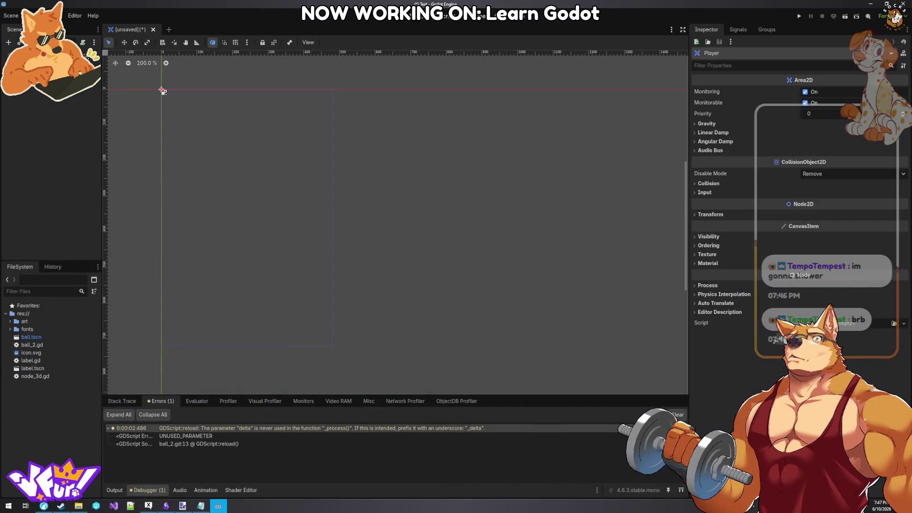
pyautogui.hotkey('ctrl', 's')
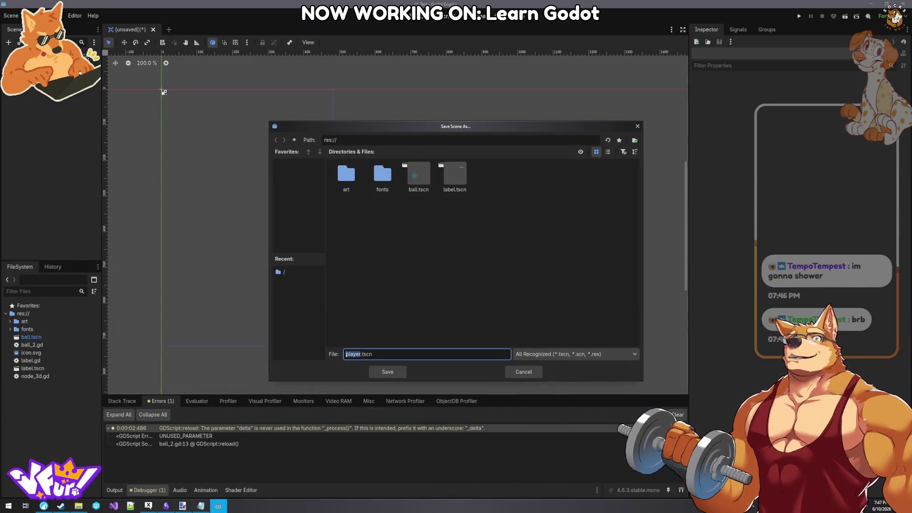
pyautogui.press('Return')
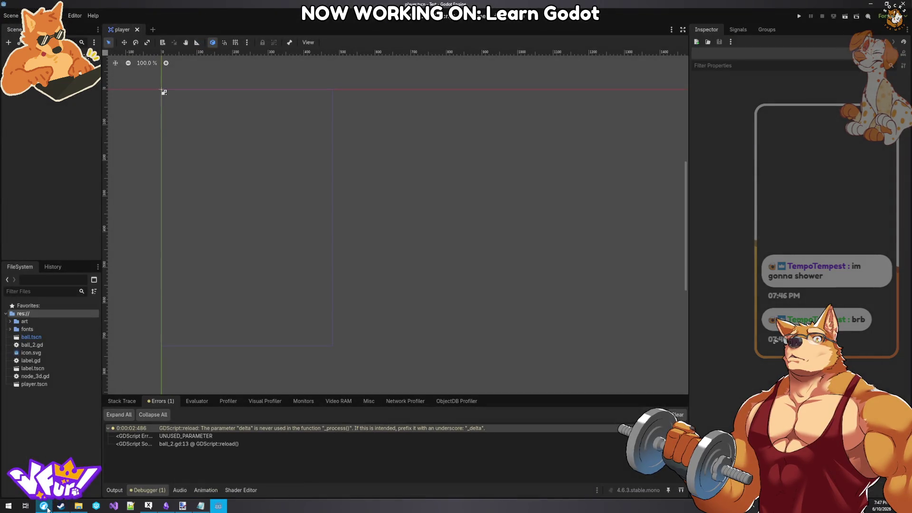
# Read the next part of the tutorial and return to the Godot editor
pyautogui.click(47, 509)
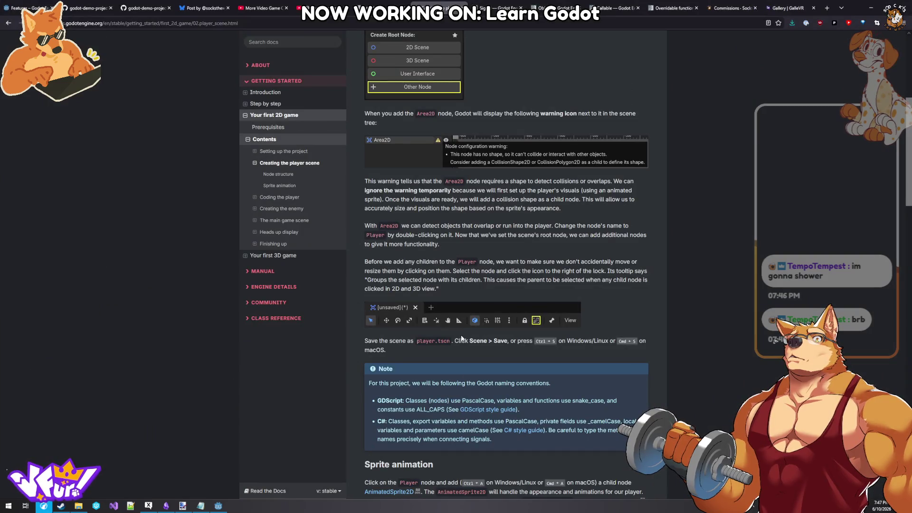
pyautogui.scroll(-2, 462, 337)
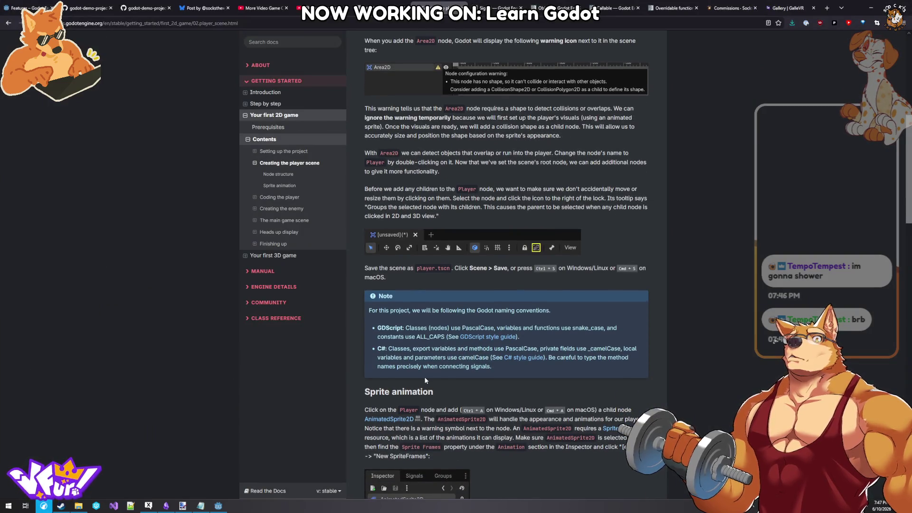
pyautogui.scroll(-3, 425, 380)
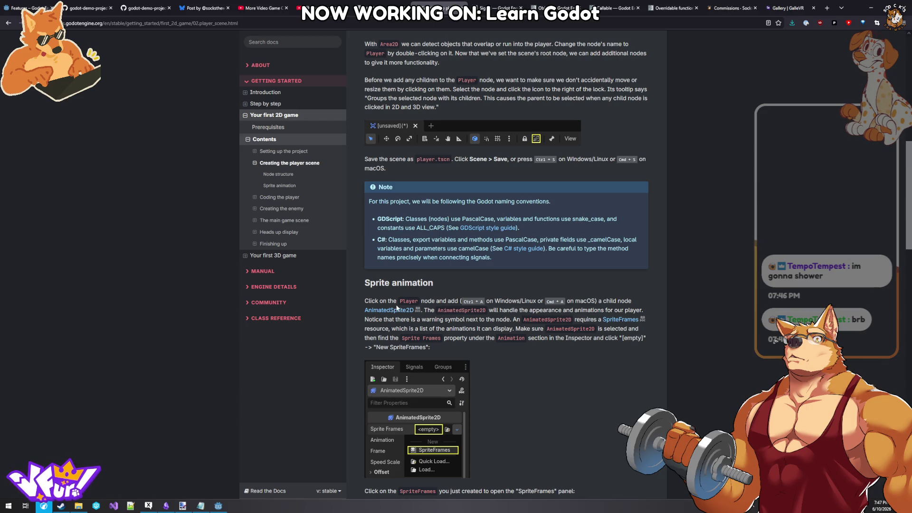
pyautogui.click(218, 504)
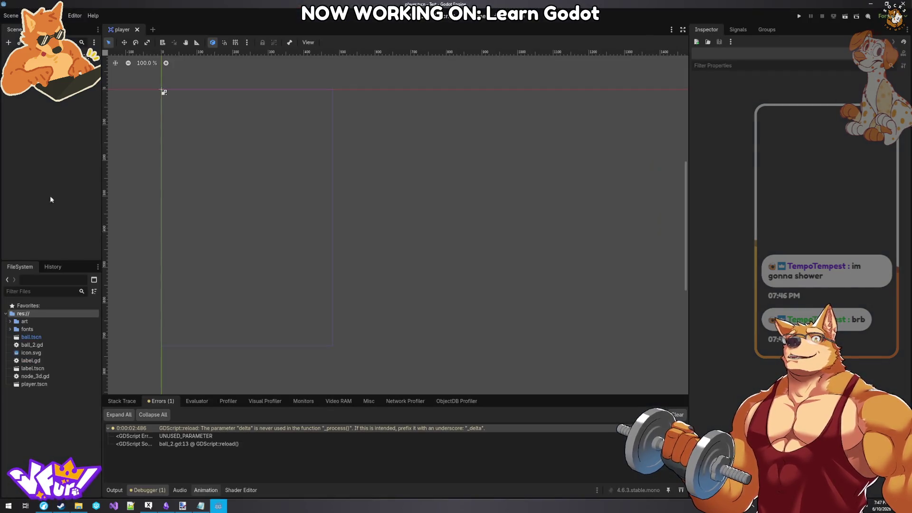
# Add an AnimatedSprite2D child node under Player
pyautogui.rightClick(32, 55)
pyautogui.click(62, 63)
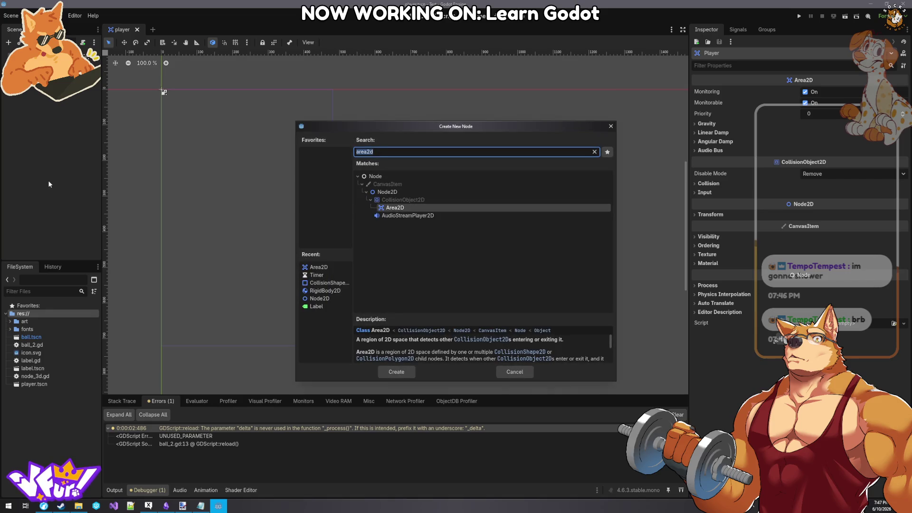
pyautogui.write('animatedsprite2d')
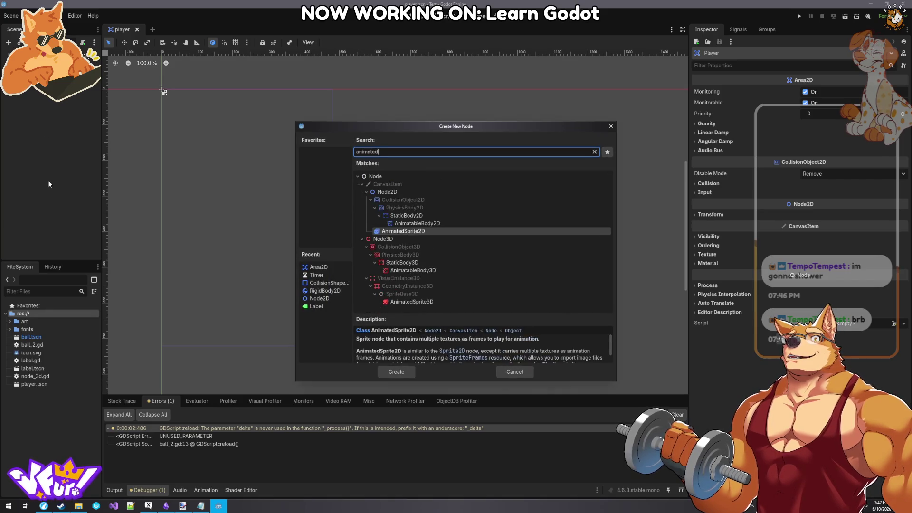
pyautogui.press('Return')
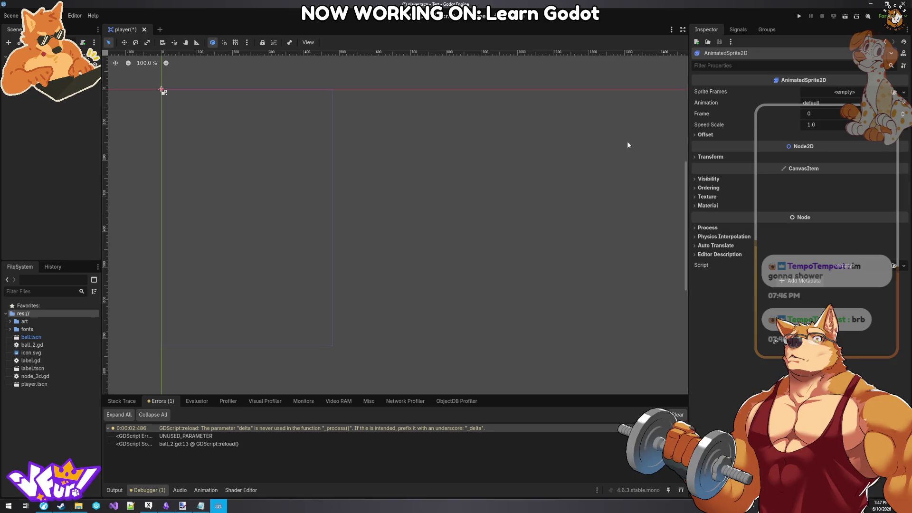
# Look through the Sprite Frames options, browsing the art folder without loading a resource
pyautogui.click(894, 93)
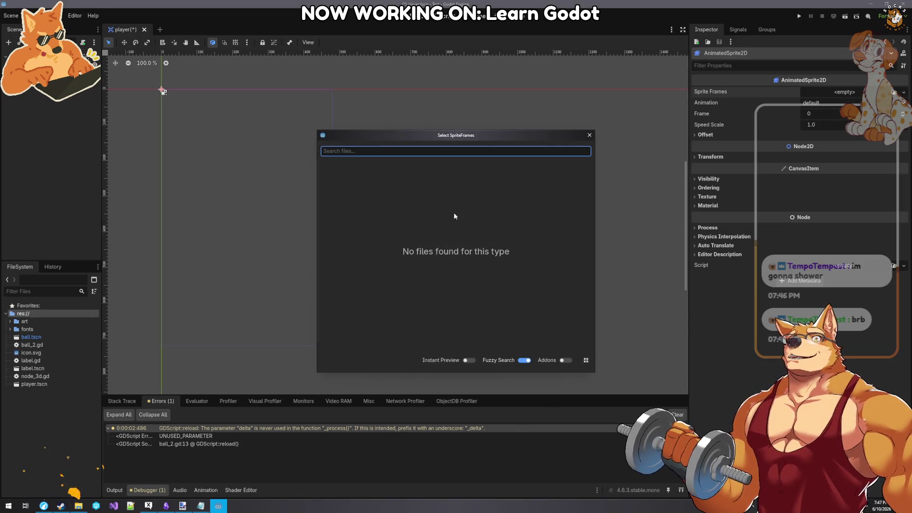
pyautogui.click(589, 135)
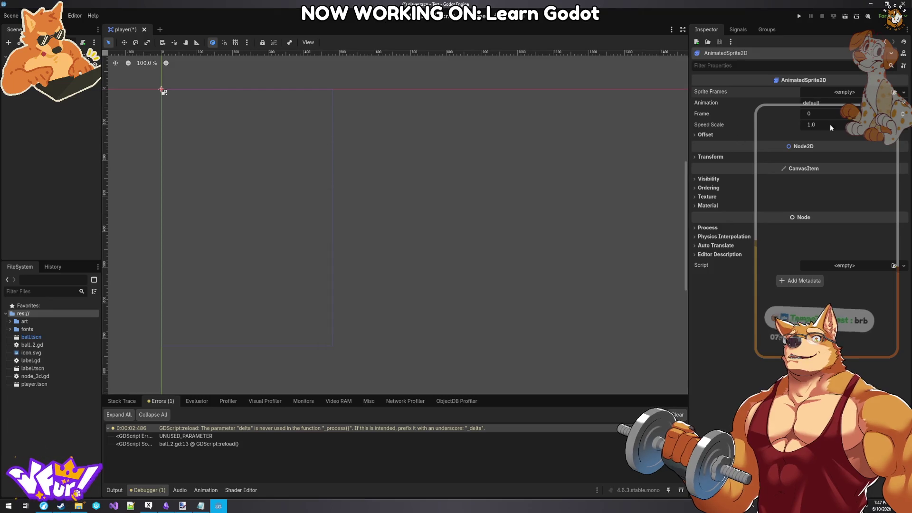
pyautogui.click(903, 92)
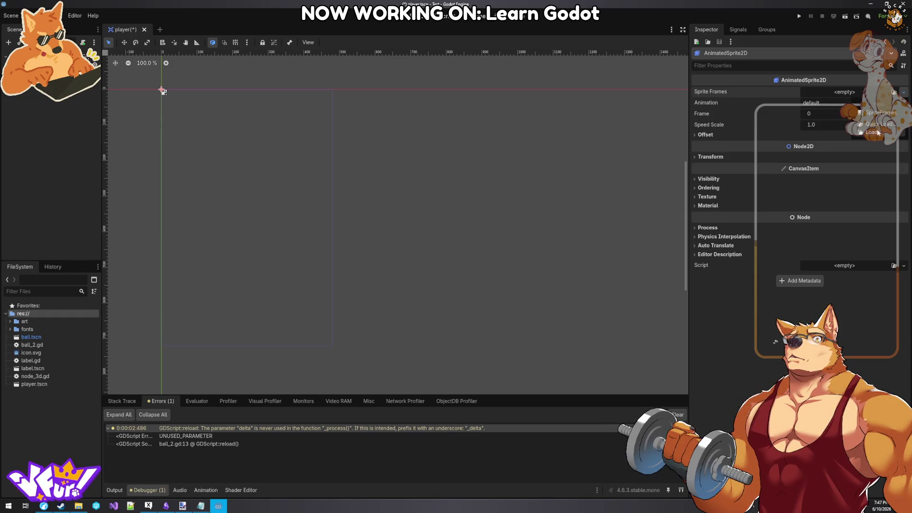
pyautogui.click(877, 133)
pyautogui.doubleClick(337, 186)
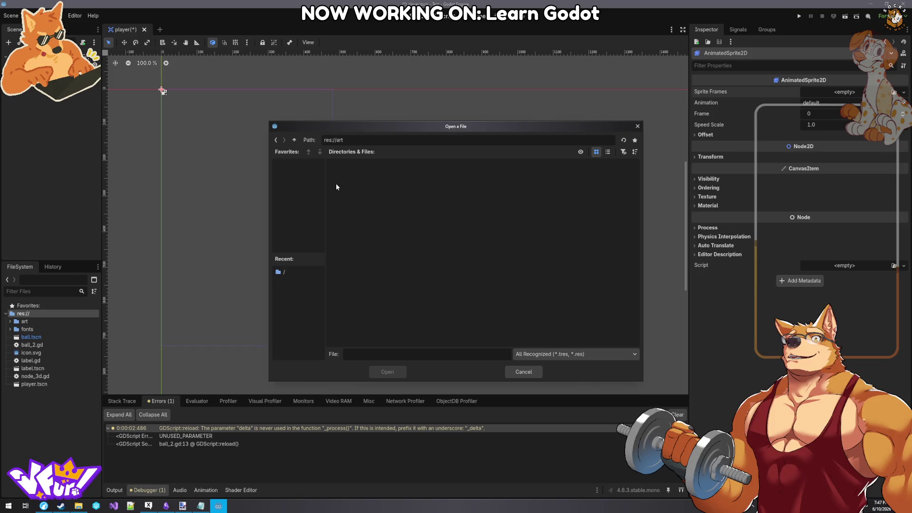
pyautogui.click(523, 371)
# Assign a new SpriteFrames resource to Sprite Frames, then go back to the tutorial docs
pyautogui.click(904, 93)
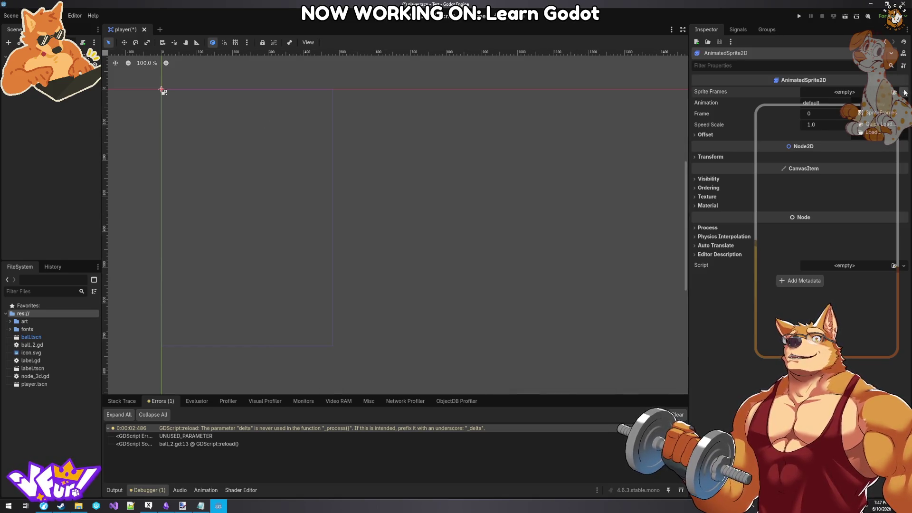
pyautogui.click(882, 117)
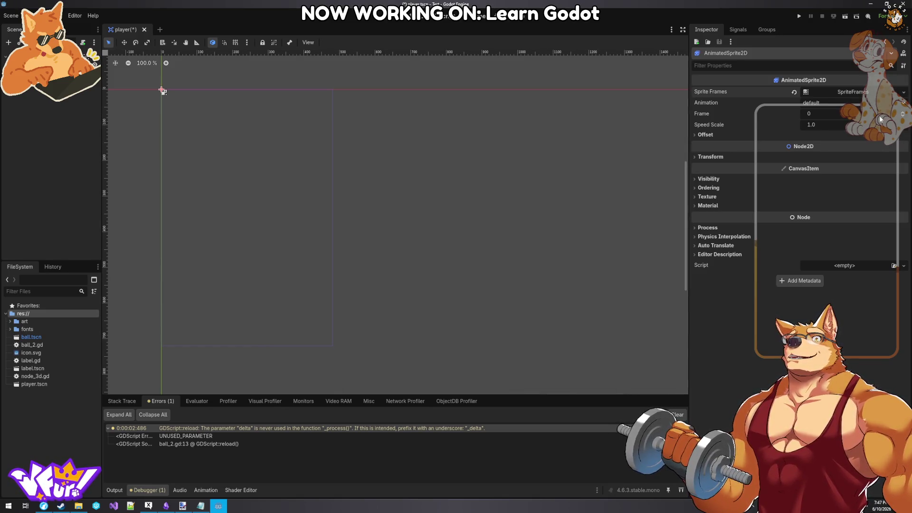
pyautogui.click(904, 93)
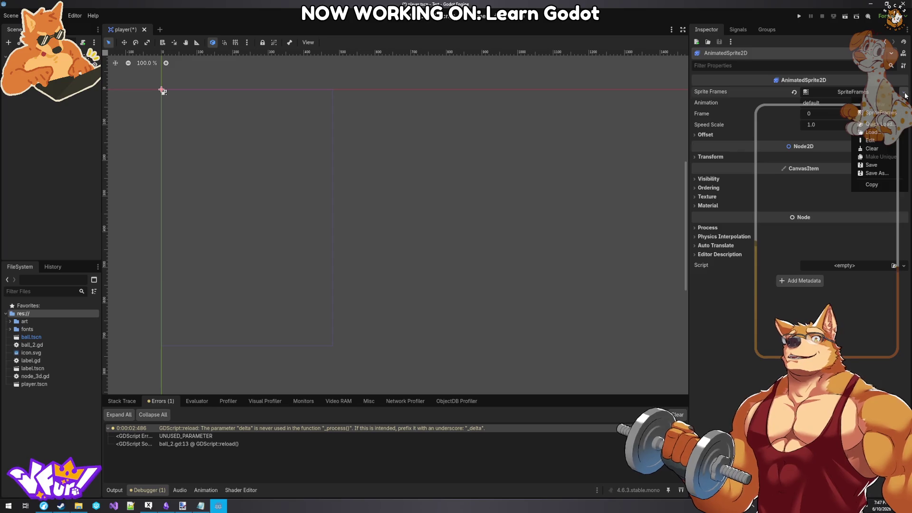
pyautogui.click(743, 111)
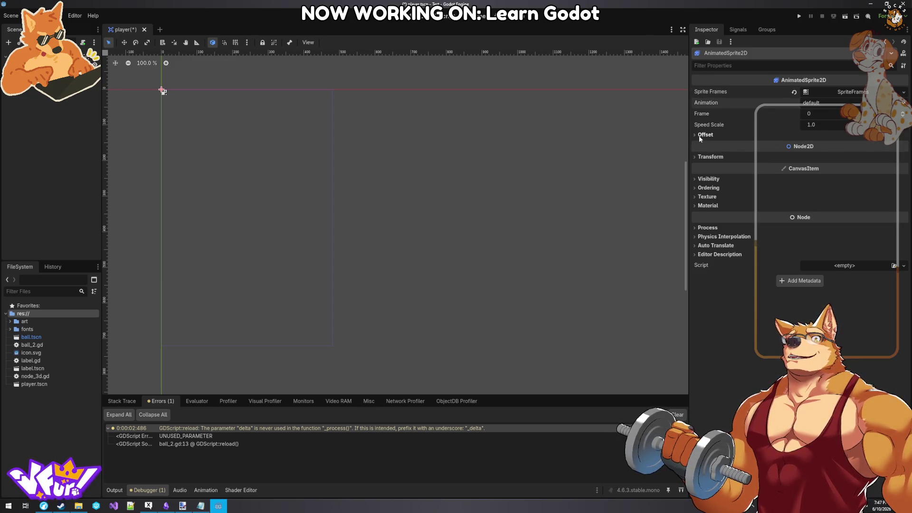
pyautogui.click(45, 507)
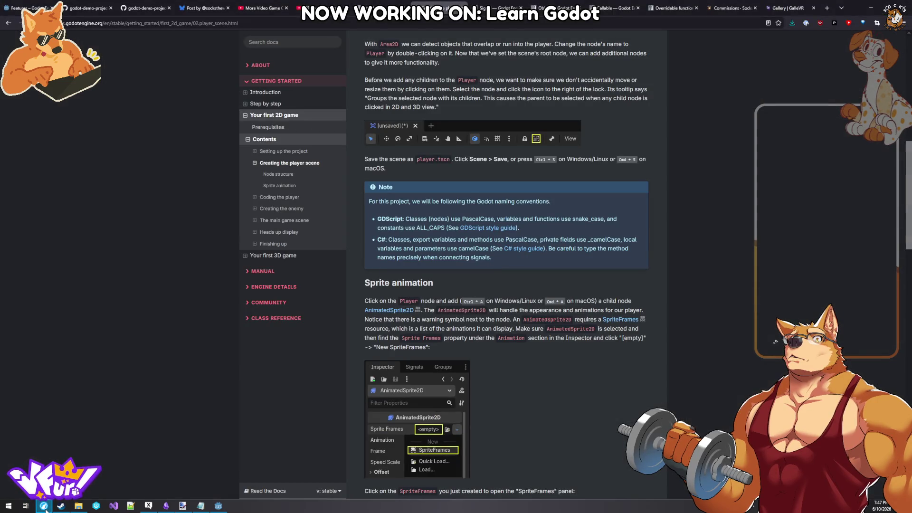
# Read down to the SpriteFrames panel steps in the docs, then return to the Godot editor
pyautogui.scroll(-2, 133, 396)
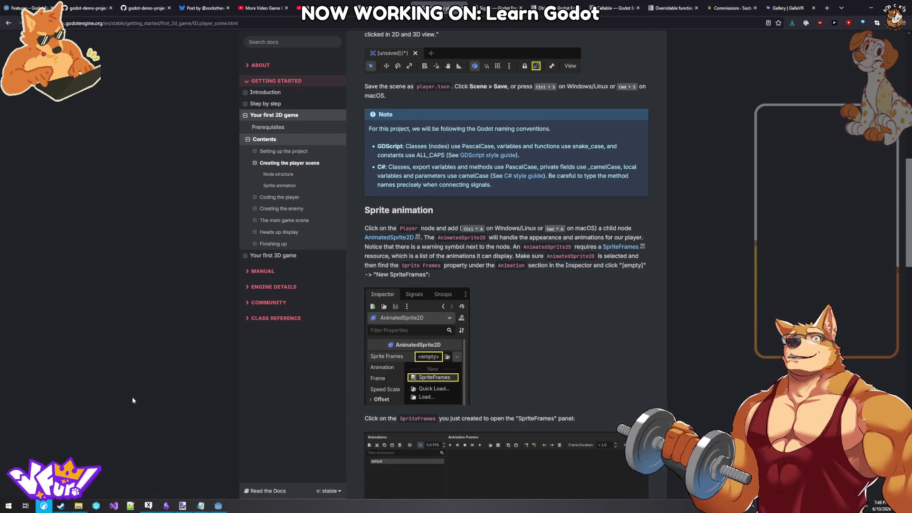
pyautogui.scroll(-3, 133, 396)
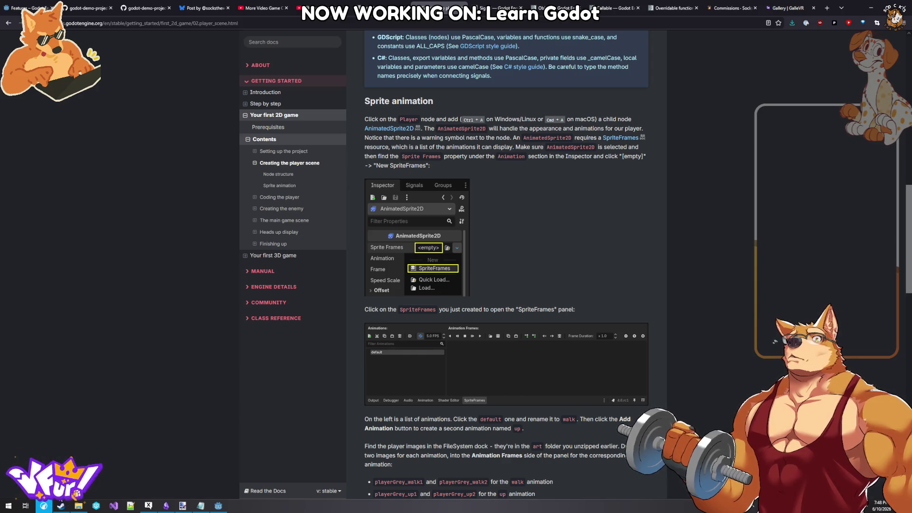
pyautogui.scroll(-1, 107, 441)
pyautogui.hotkey('alt', 'Tab')
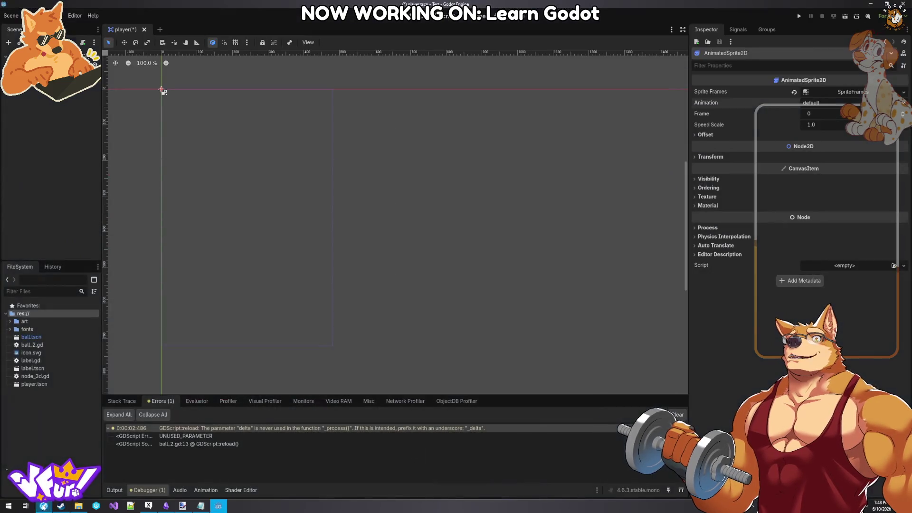
# Open the sprite's SpriteFrames editor and rename the default animation to 'walk'
pyautogui.click(807, 93)
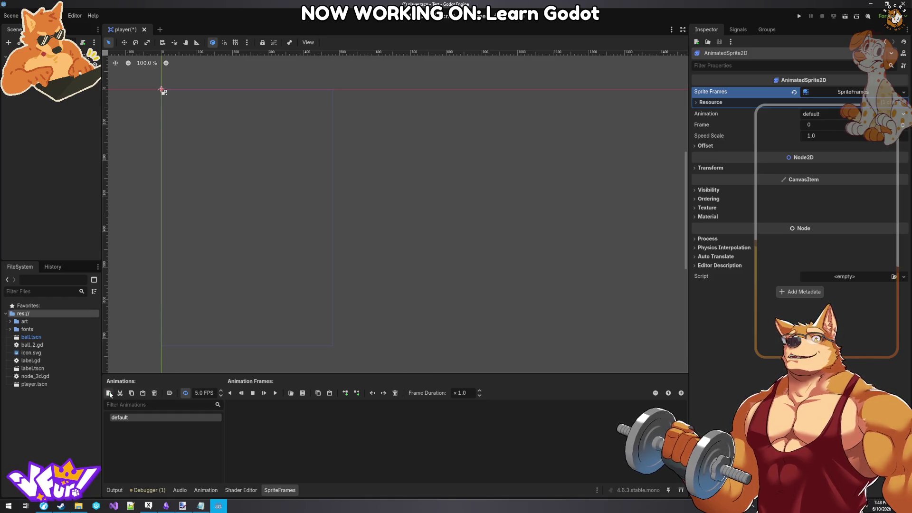
pyautogui.click(44, 506)
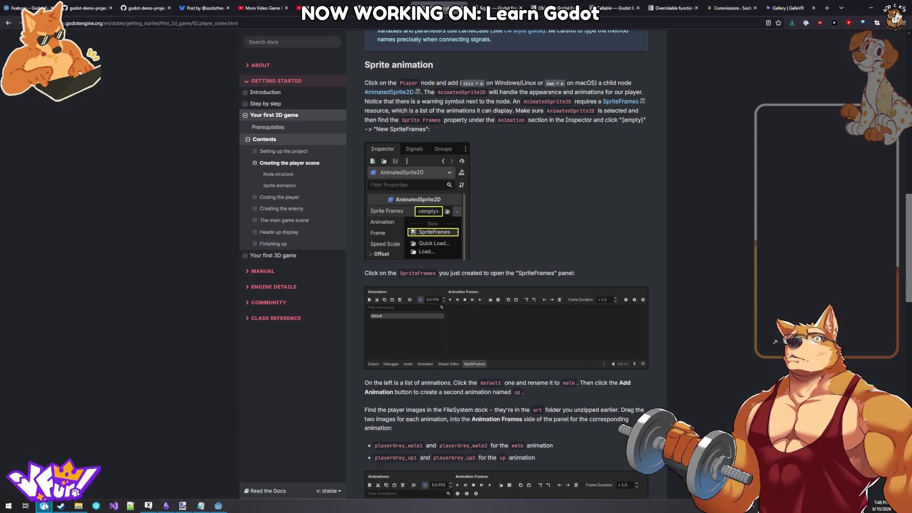
pyautogui.click(44, 506)
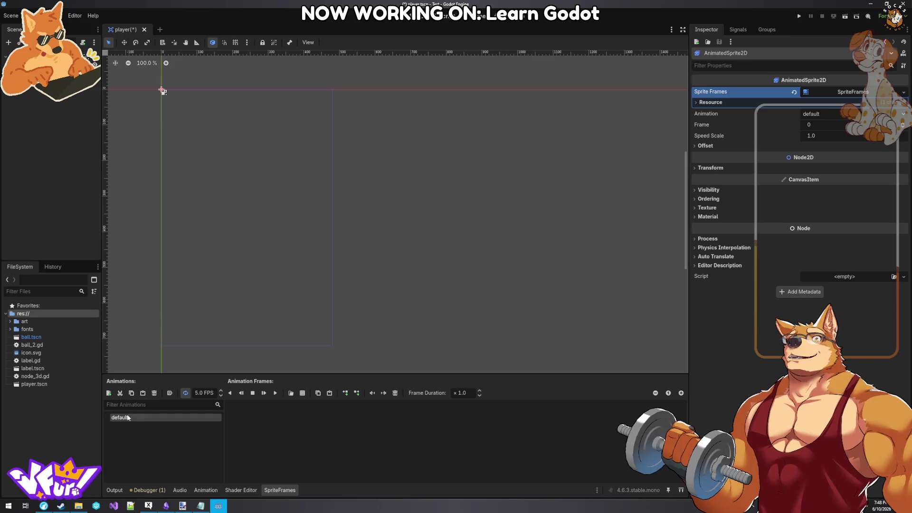
pyautogui.doubleClick(127, 417)
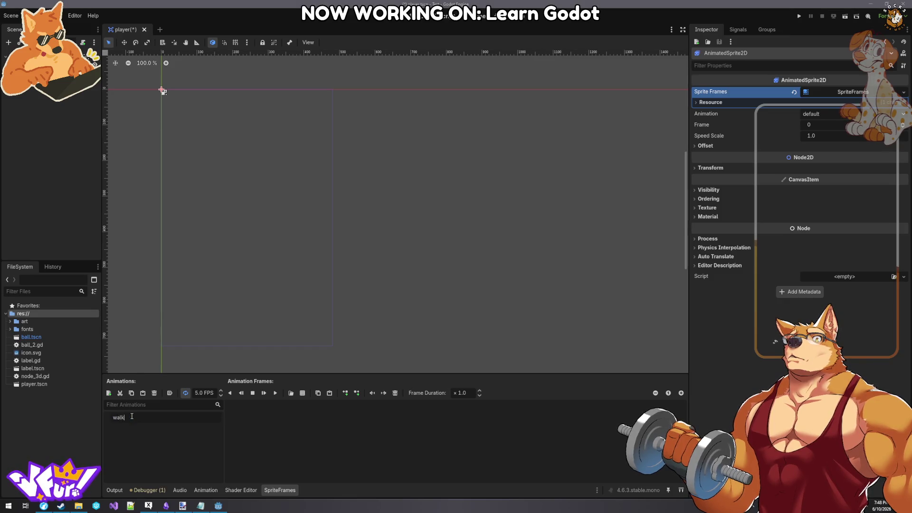
pyautogui.write('walk')
pyautogui.press('Return')
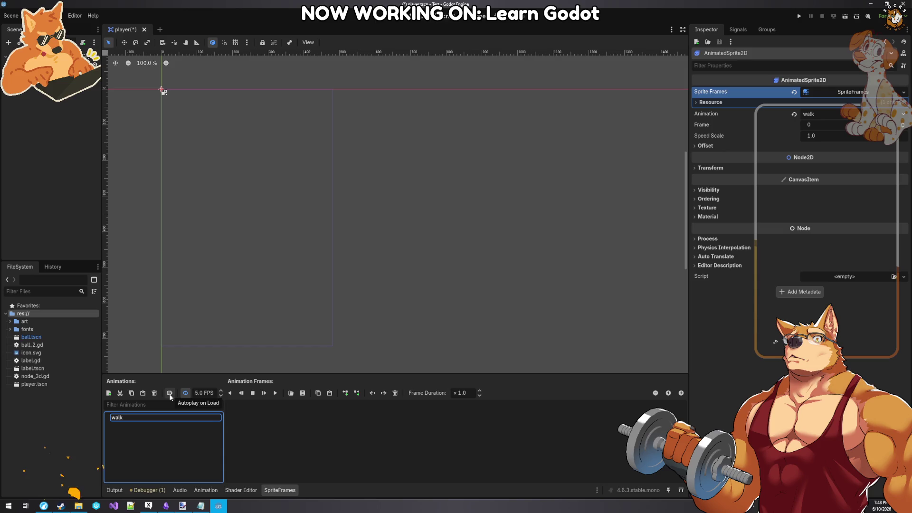
# Add a second animation named 'up' to the SpriteFrames
pyautogui.click(43, 505)
pyautogui.click(43, 505)
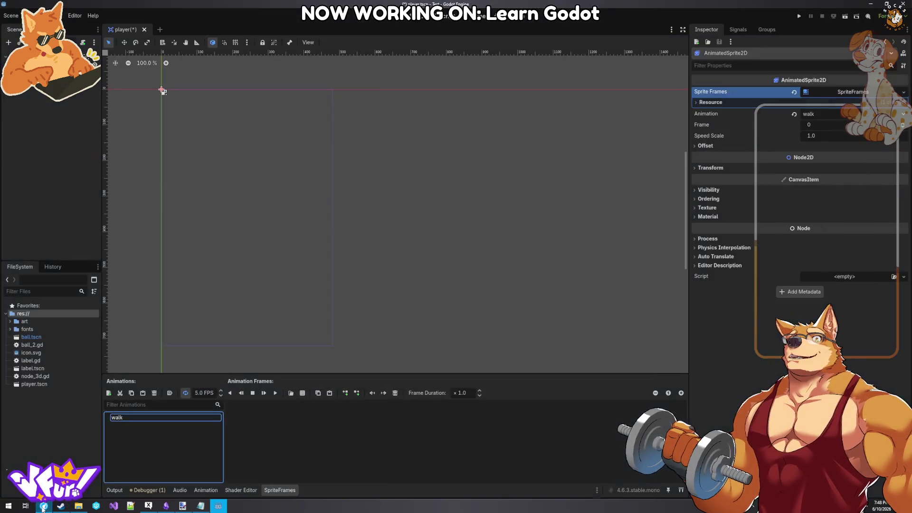
pyautogui.click(109, 393)
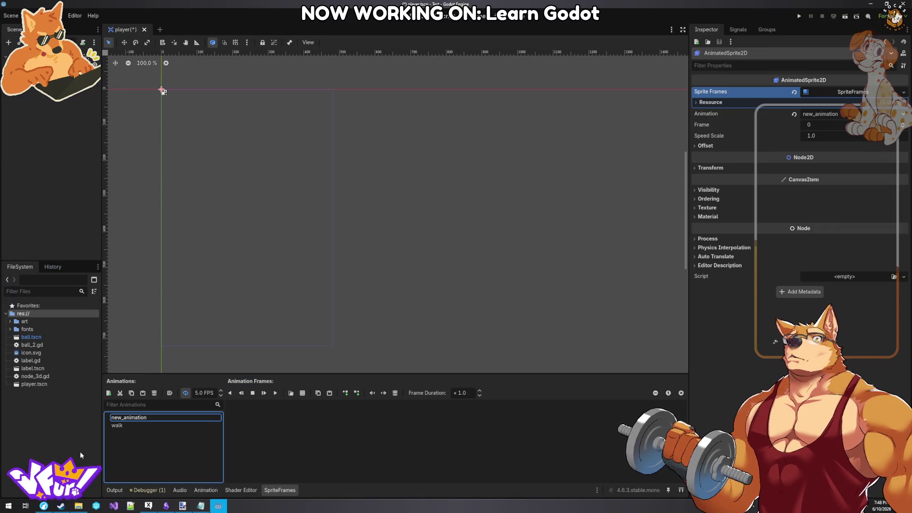
pyautogui.click(43, 506)
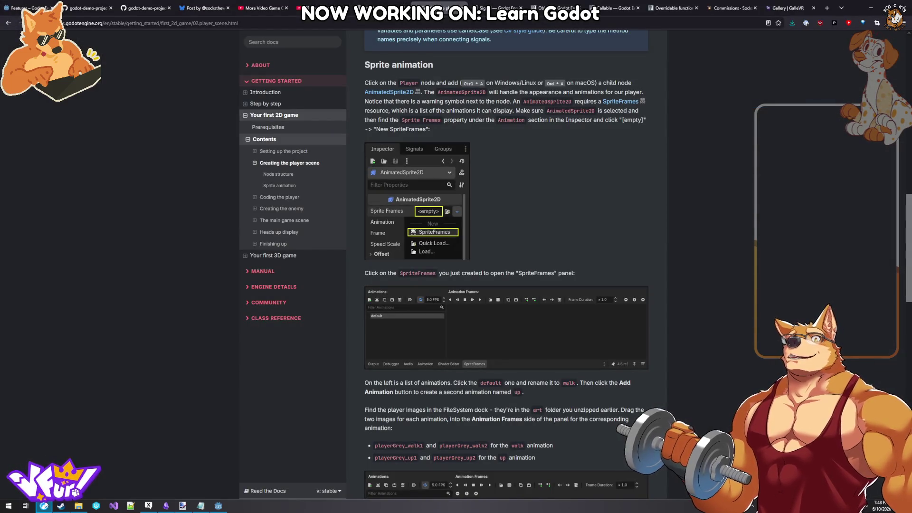
pyautogui.click(44, 506)
pyautogui.doubleClick(142, 418)
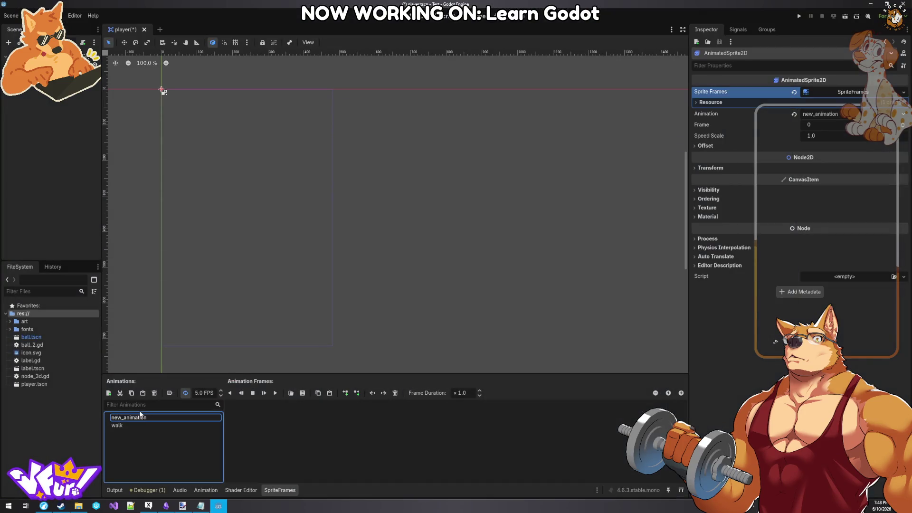
pyautogui.write('up')
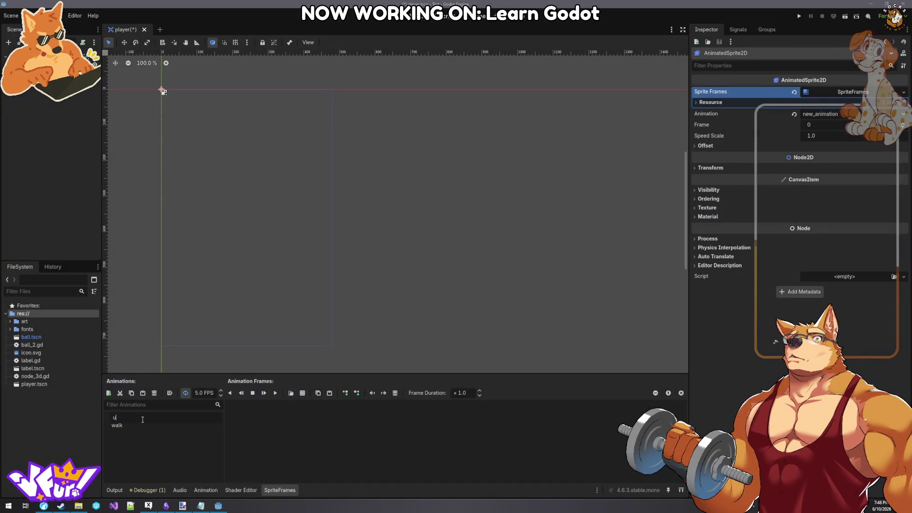
pyautogui.press('Return')
pyautogui.click(48, 509)
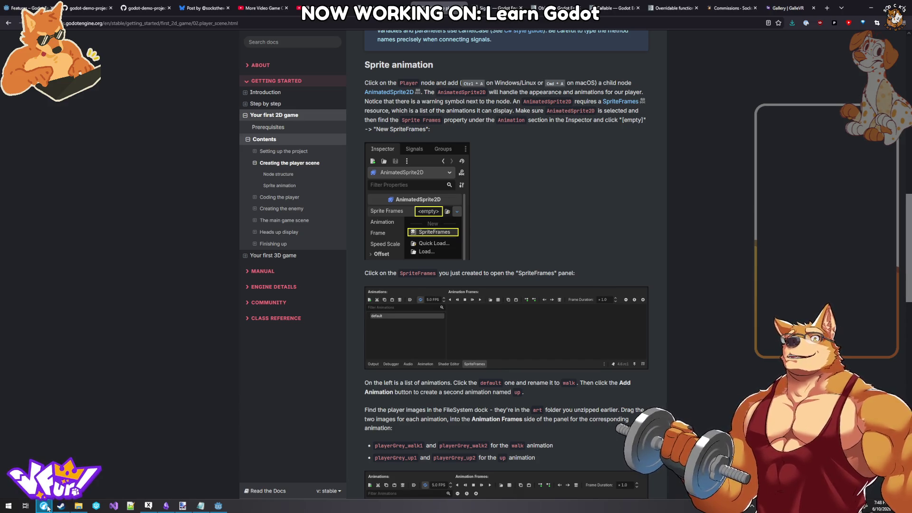
pyautogui.click(48, 508)
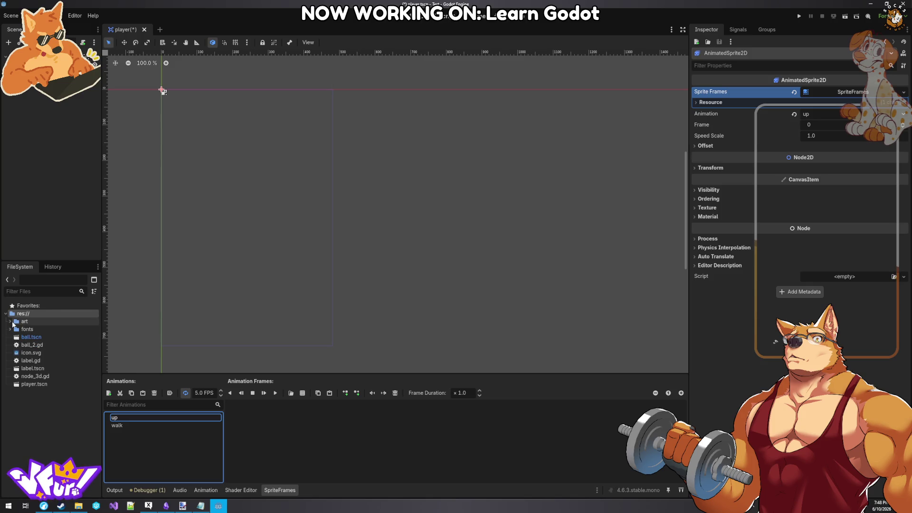
# Fill 'up' with the playerGrey_up images and 'walk' with playerGrey_walk1 and playerGrey_walk2
pyautogui.click(11, 323)
pyautogui.click(10, 321)
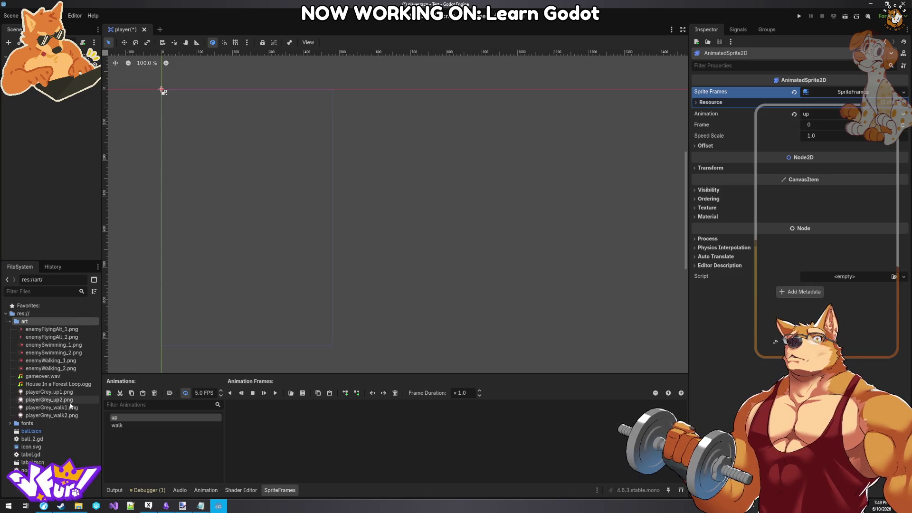
pyautogui.moveTo(62, 392)
pyautogui.mouseDown()
pyautogui.moveTo(246, 420)
pyautogui.moveTo(55, 405)
pyautogui.moveTo(313, 432)
pyautogui.mouseUp()
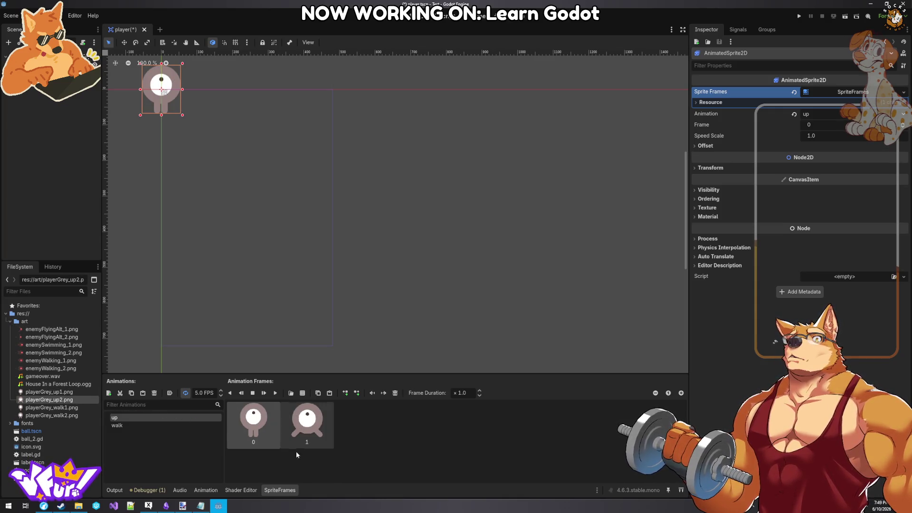
pyautogui.click(125, 426)
pyautogui.moveTo(63, 407)
pyautogui.mouseDown()
pyautogui.moveTo(334, 434)
pyautogui.moveTo(131, 428)
pyautogui.moveTo(345, 439)
pyautogui.mouseUp()
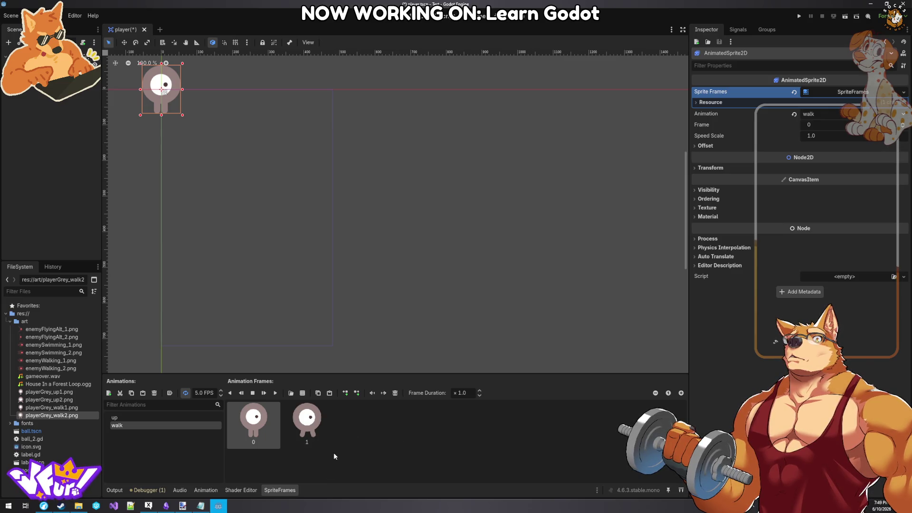
pyautogui.click(44, 506)
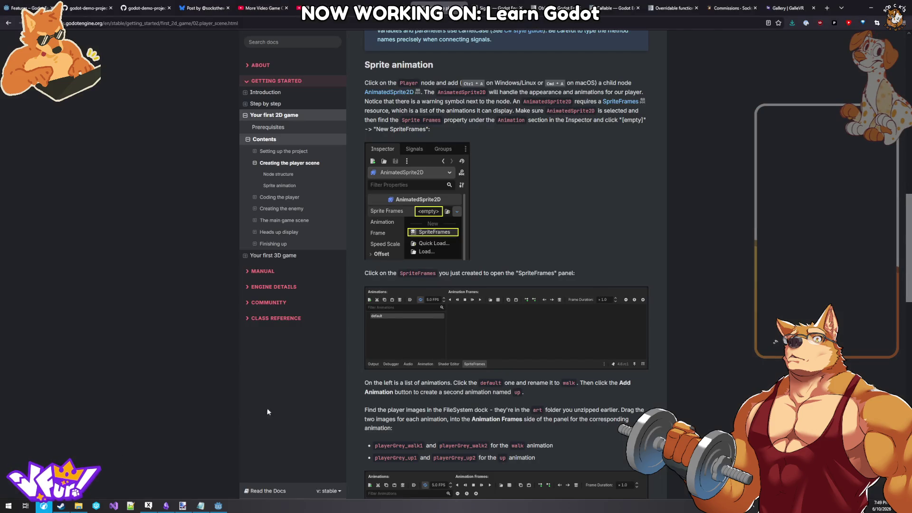
# Read the docs down to the sprite scaling and CollisionShape2D steps, then return to Godot
pyautogui.scroll(-4, 300, 411)
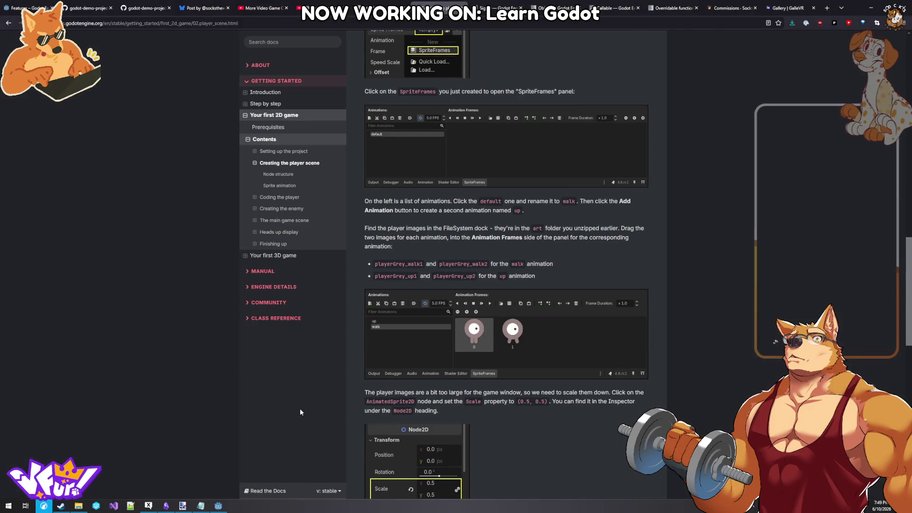
pyautogui.scroll(-1, 300, 409)
pyautogui.scroll(-1, 299, 409)
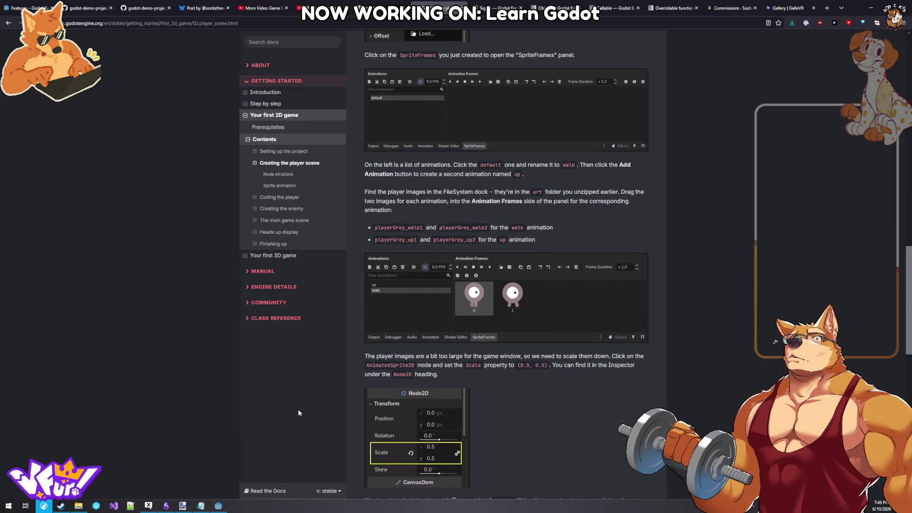
pyautogui.scroll(-4, 297, 411)
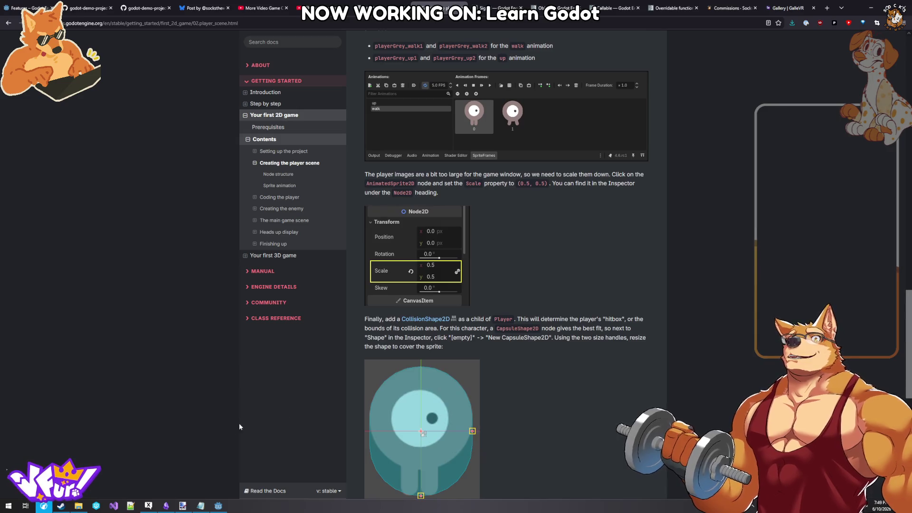
pyautogui.click(218, 505)
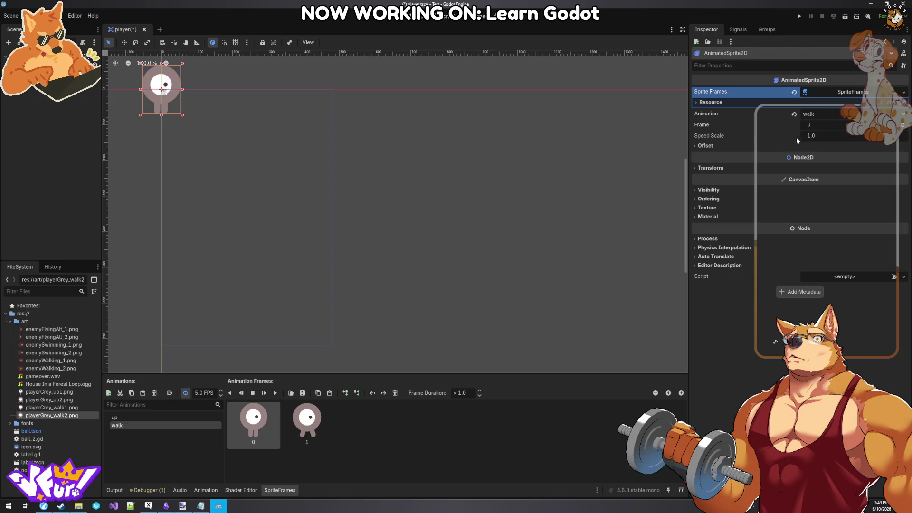
# Set the AnimatedSprite2D's Transform scale to (0.5, 0.5) in the Inspector
pyautogui.click(696, 167)
pyautogui.click(827, 213)
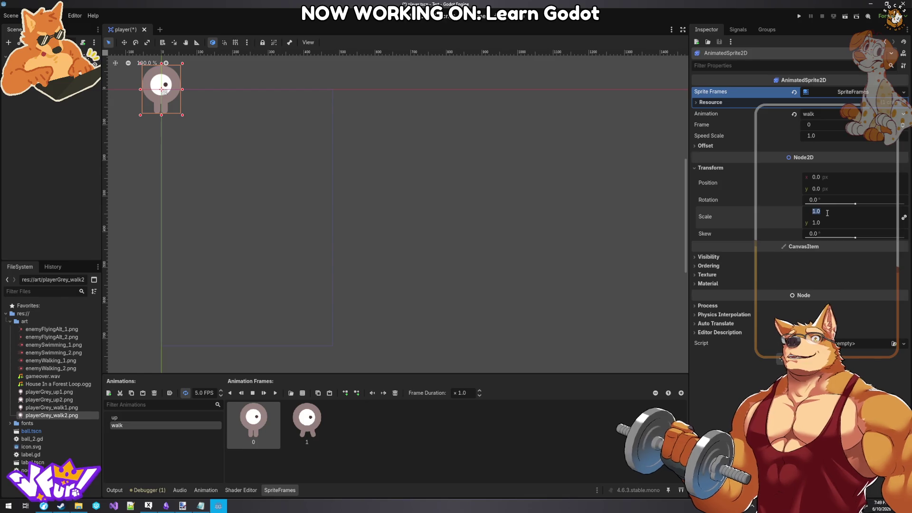
pyautogui.press('BackSpace')
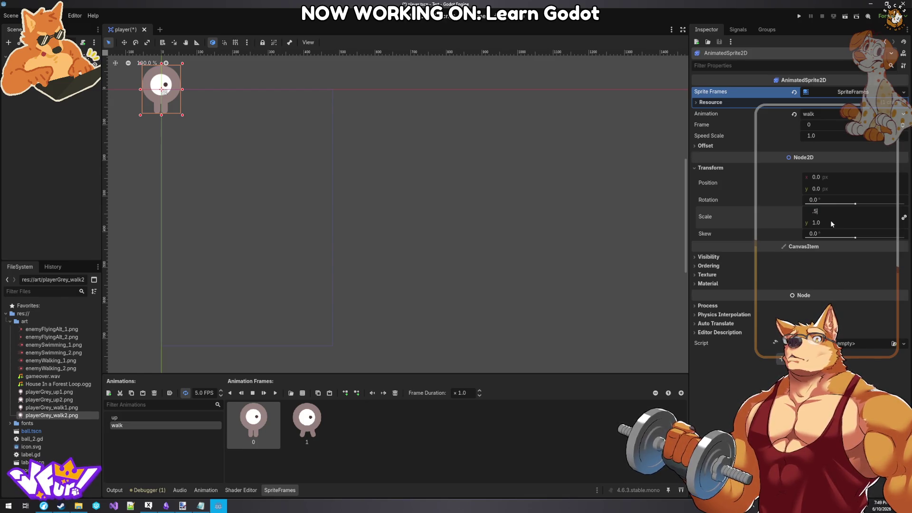
pyautogui.click(830, 222)
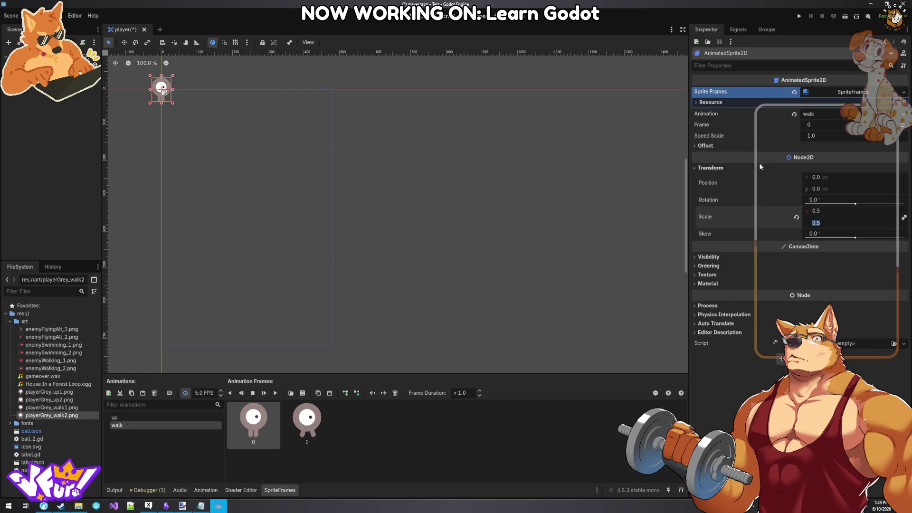
pyautogui.click(696, 168)
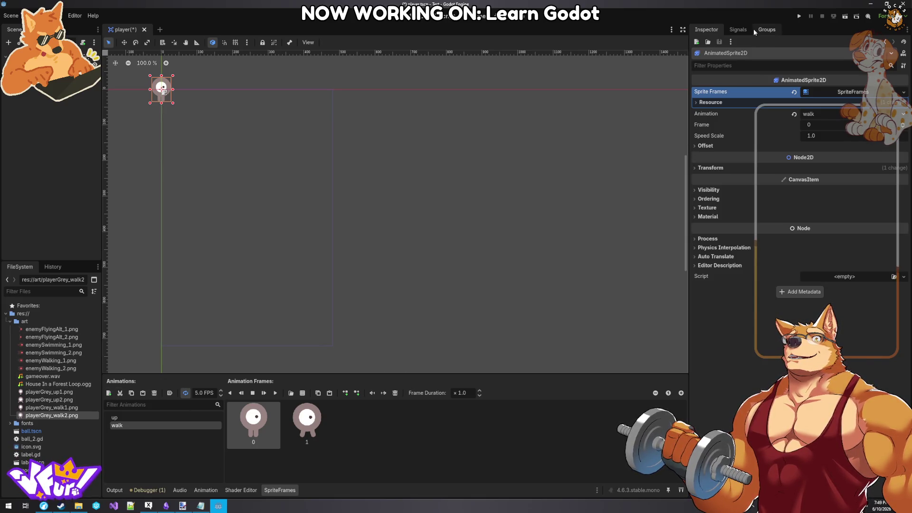
pyautogui.click(805, 93)
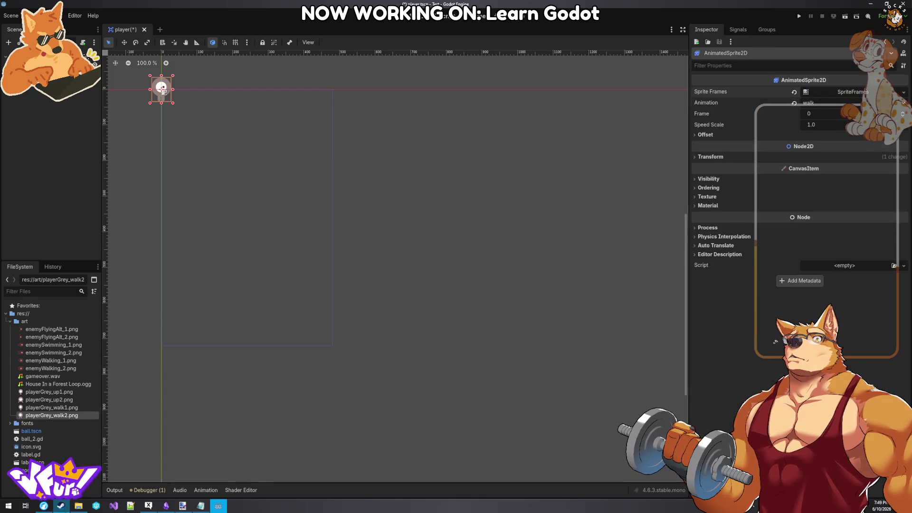
pyautogui.click(43, 507)
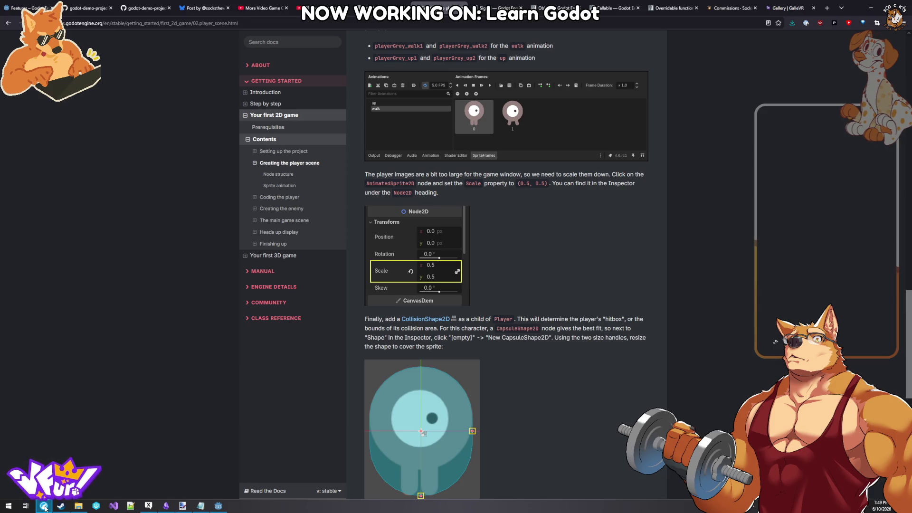
# Toggle between the docs and the editor, leaving the Godot editor in front
pyautogui.click(44, 506)
pyautogui.click(44, 506)
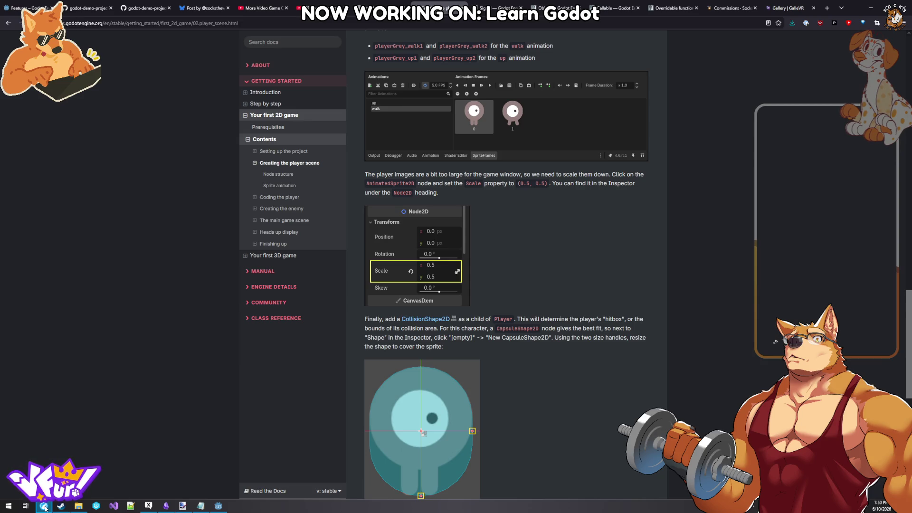
pyautogui.click(44, 506)
# Add a CollisionShape2D child node under the Player node via Add Child Node
pyautogui.rightClick(29, 62)
pyautogui.click(26, 56)
pyautogui.rightClick(26, 57)
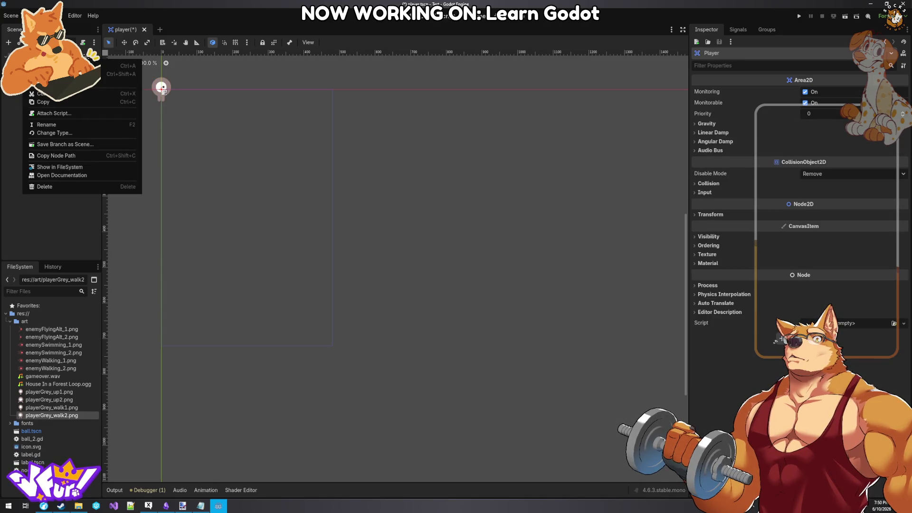
pyautogui.click(53, 66)
pyautogui.write('coll')
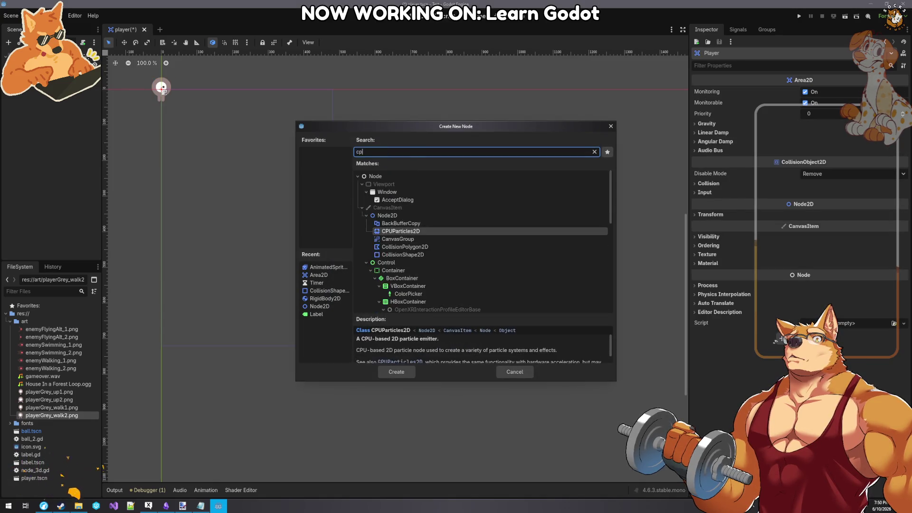
pyautogui.write('isionshape')
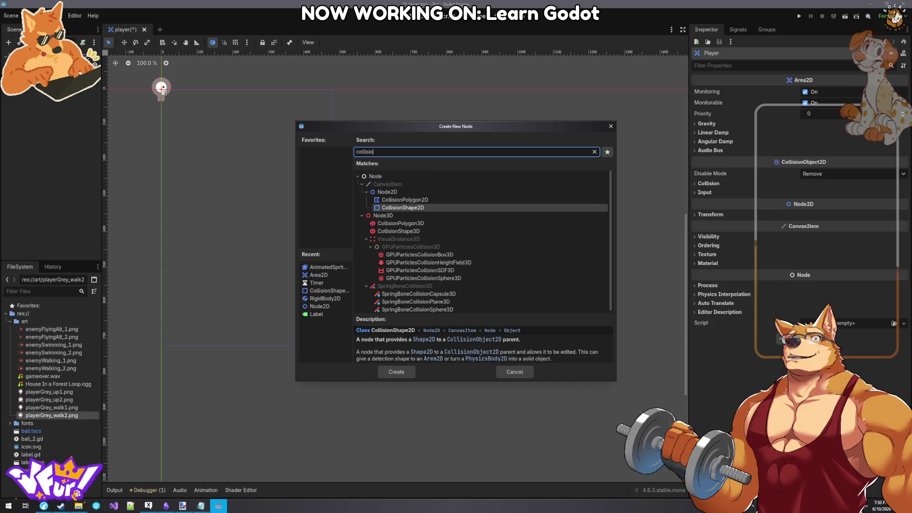
pyautogui.press('Return')
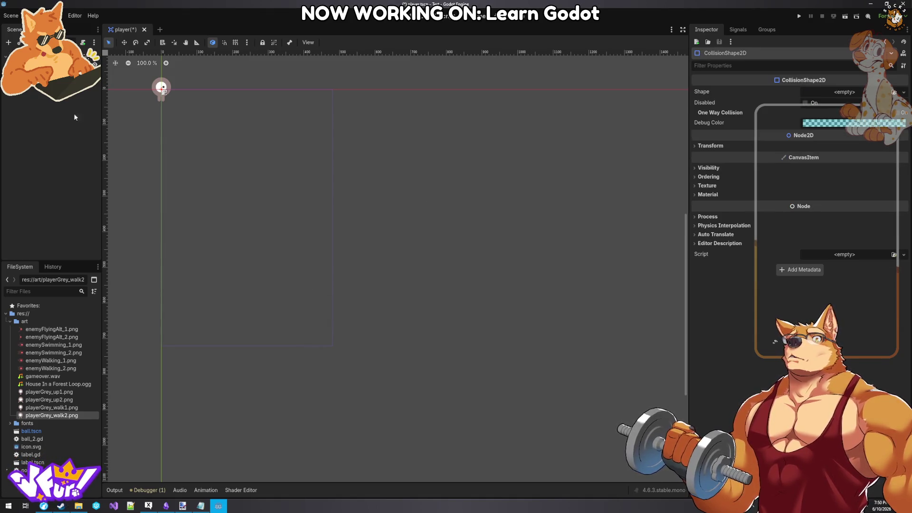
pyautogui.click(696, 144)
pyautogui.click(696, 144)
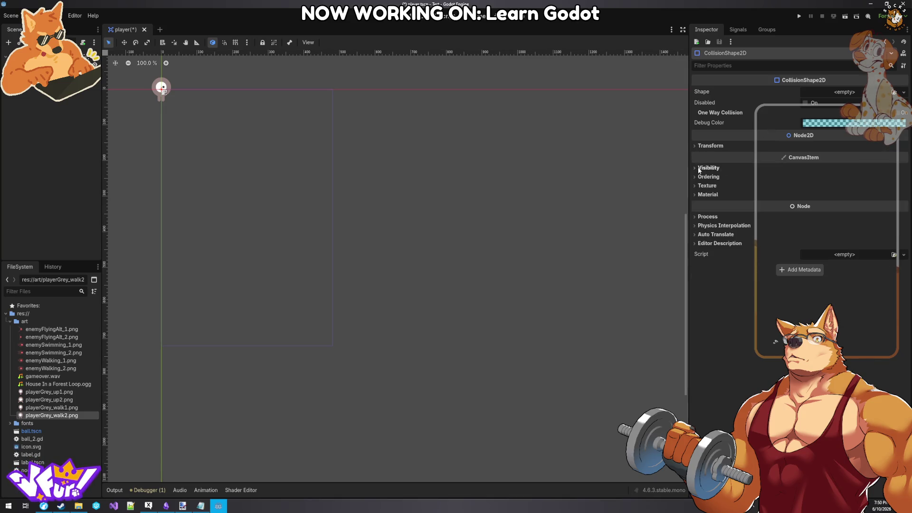
pyautogui.click(43, 506)
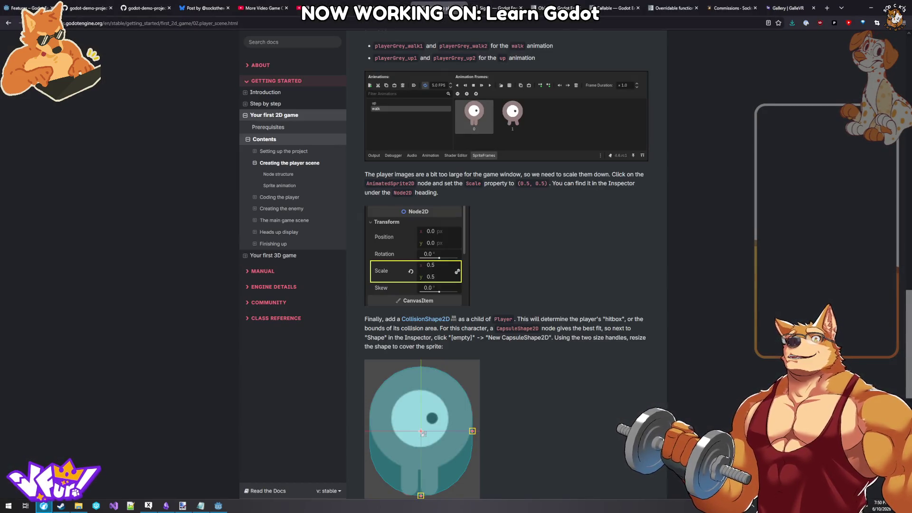
# Check the docs' finished Player scene tree, then return to the Godot editor
pyautogui.scroll(-3, 163, 409)
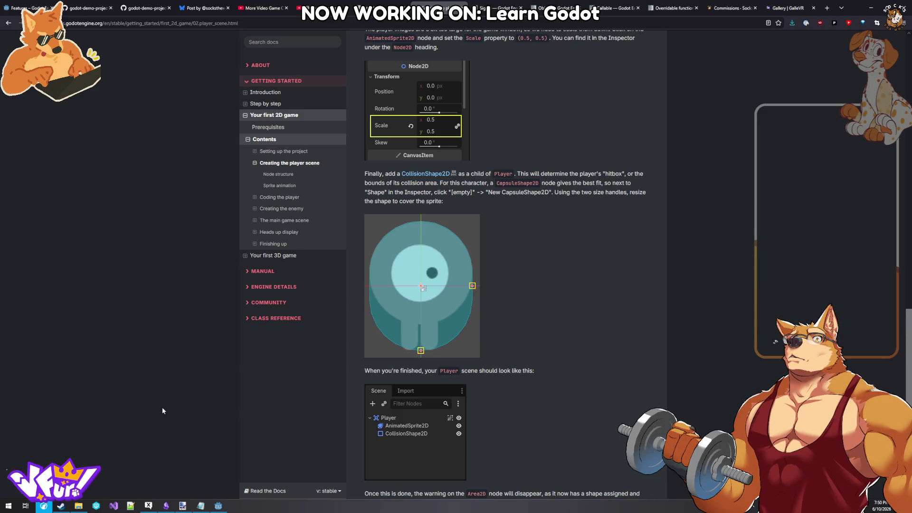
pyautogui.click(45, 507)
pyautogui.click(45, 507)
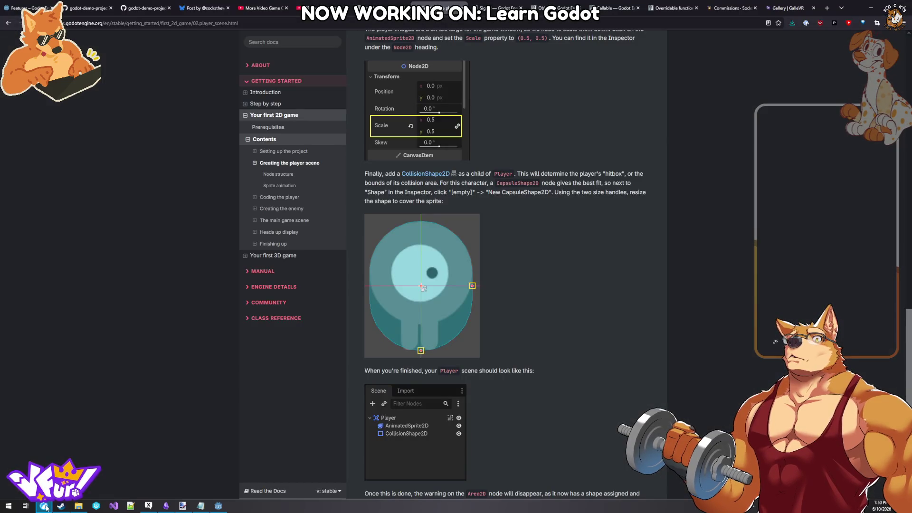
pyautogui.click(46, 507)
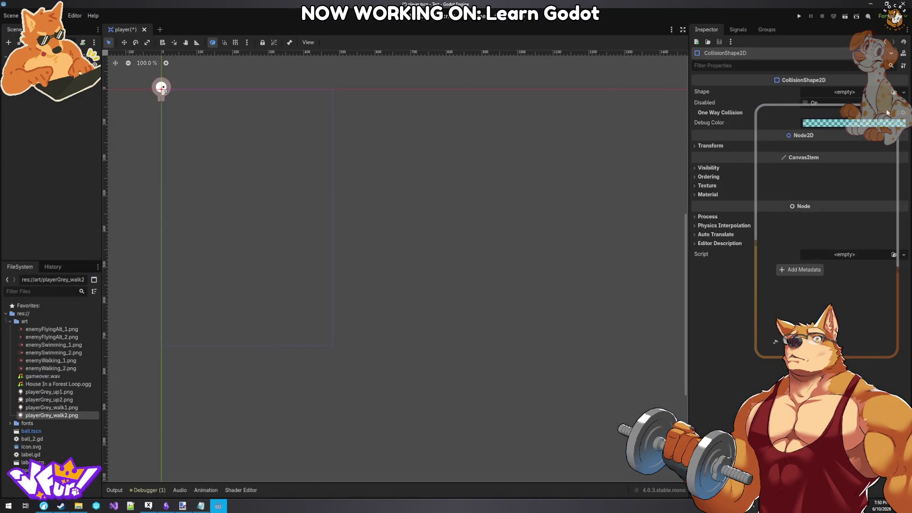
# Give the CollisionShape2D a new CapsuleShape2D and resize it to cover the player sprite
pyautogui.click(880, 91)
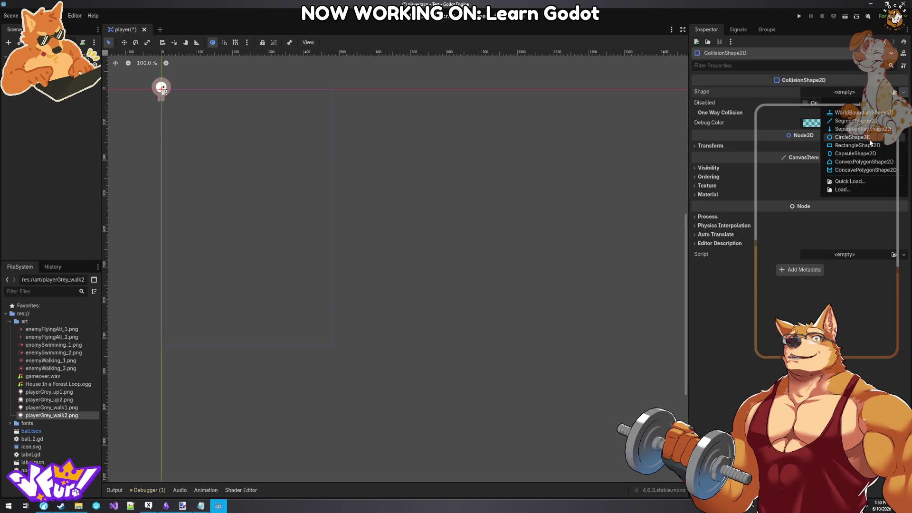
pyautogui.click(857, 153)
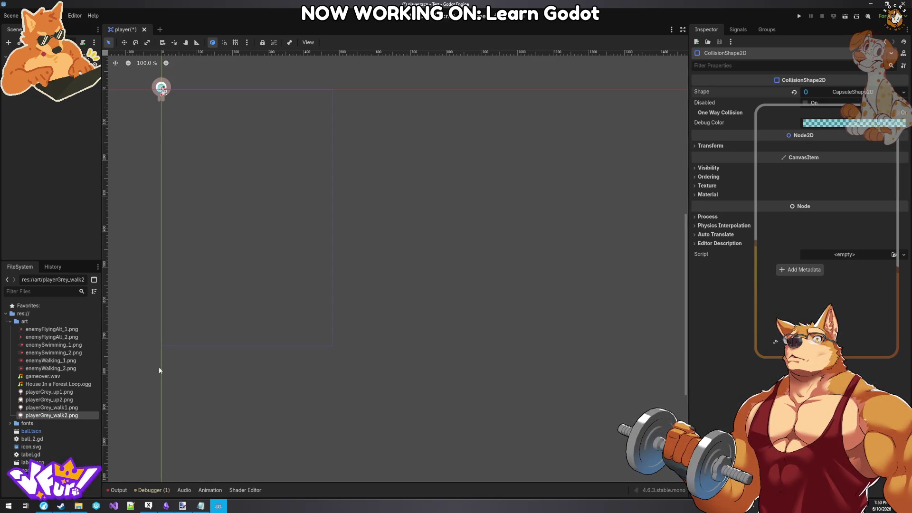
pyautogui.scroll(12, 157, 85)
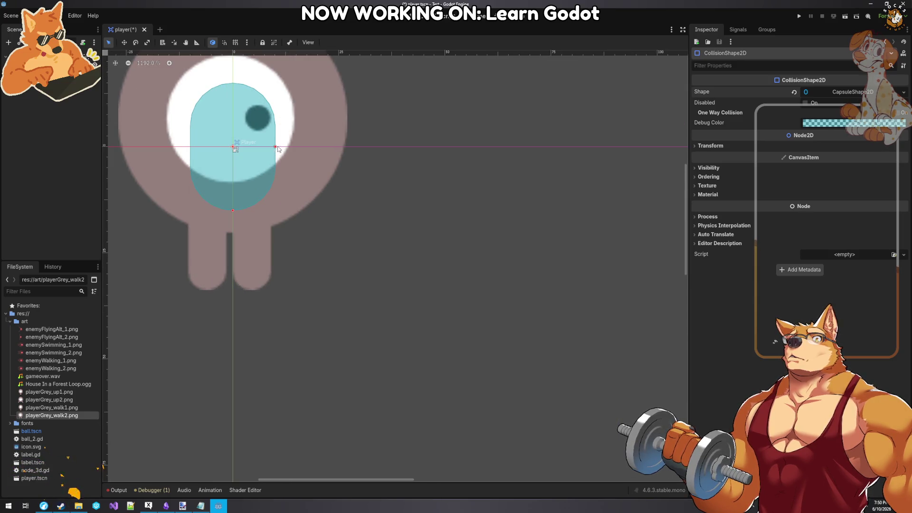
pyautogui.moveTo(275, 147)
pyautogui.mouseDown()
pyautogui.moveTo(355, 148)
pyautogui.moveTo(339, 150)
pyautogui.mouseUp()
pyautogui.moveTo(233, 271); pyautogui.dragTo(232, 292)
pyautogui.scroll(-3, 263, 217)
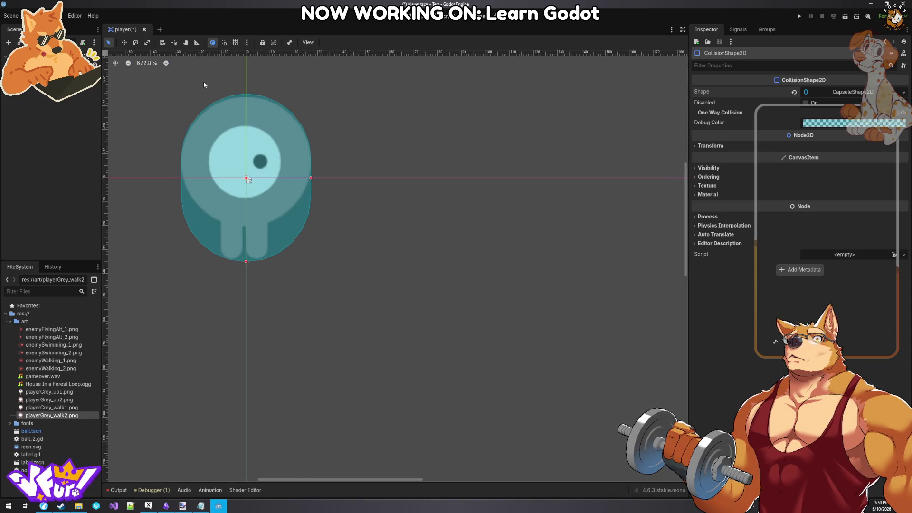
# Save the player scene with Scene > Save Scene
pyautogui.click(10, 15)
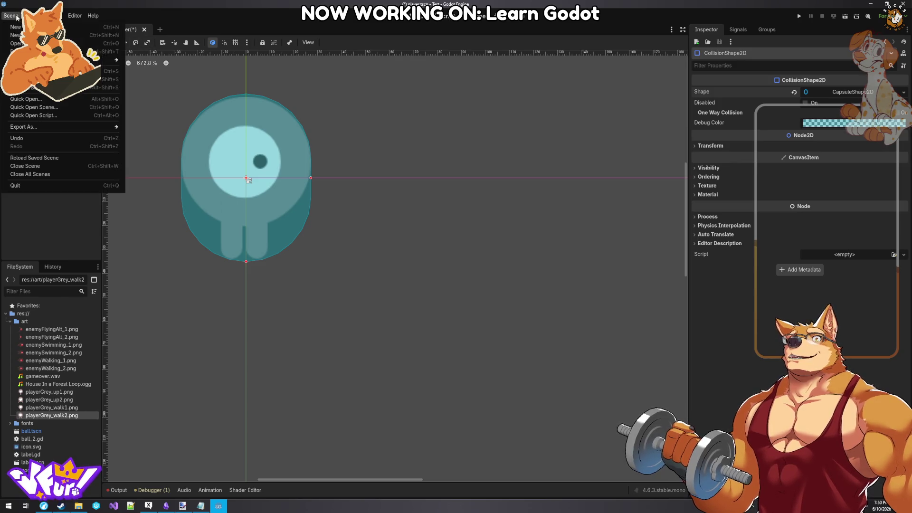
pyautogui.click(48, 71)
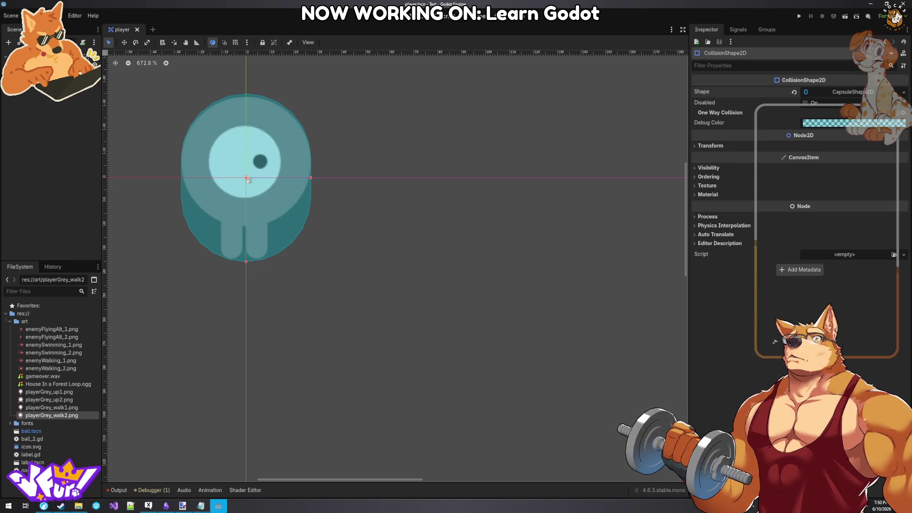
pyautogui.click(44, 507)
# Scroll to the end of the player-scene docs page to read the save reminder and comments
pyautogui.scroll(-3, 475, 353)
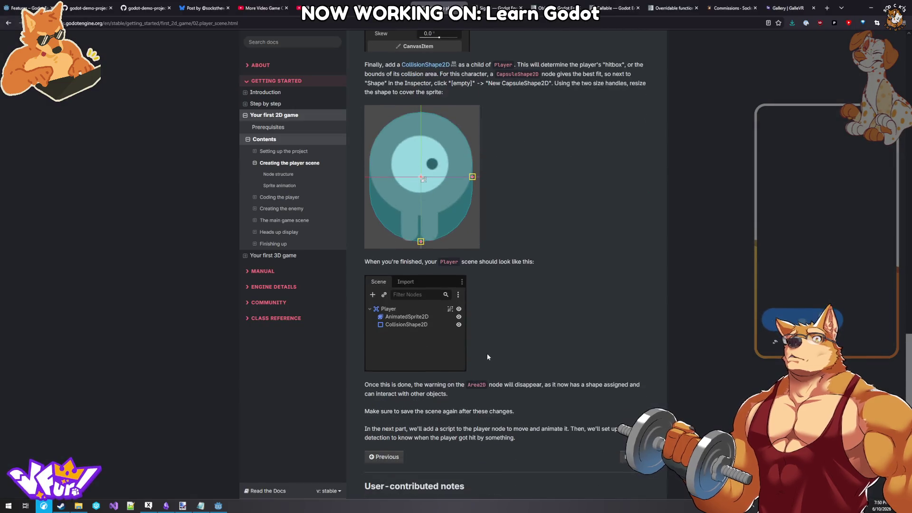
pyautogui.scroll(-2, 488, 356)
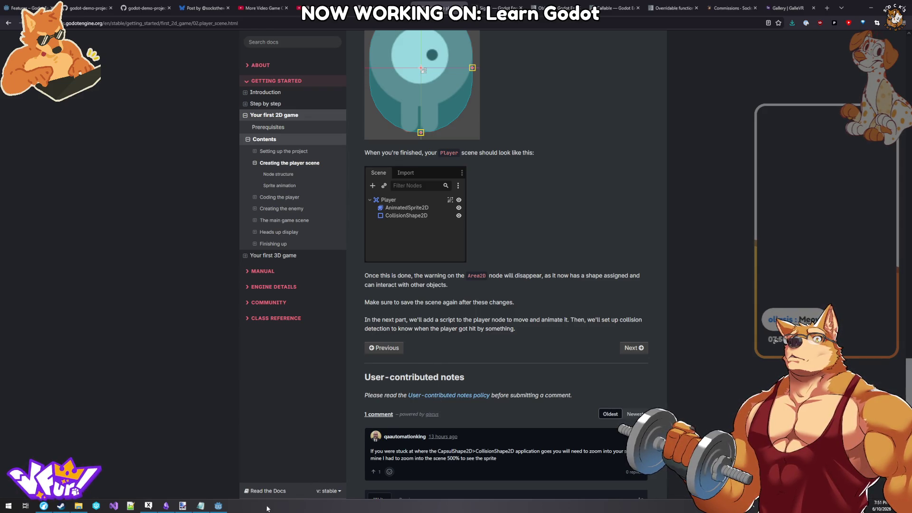
pyautogui.scroll(-3, 190, 378)
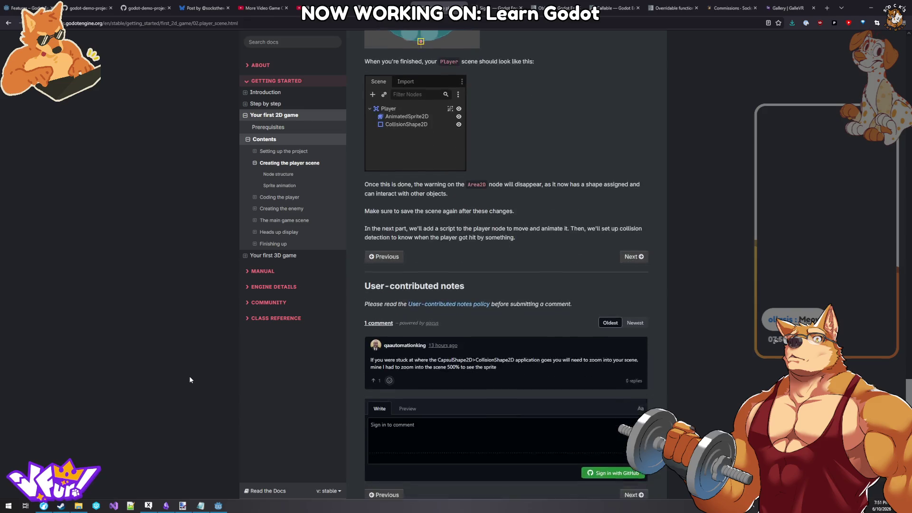
pyautogui.scroll(3, 189, 378)
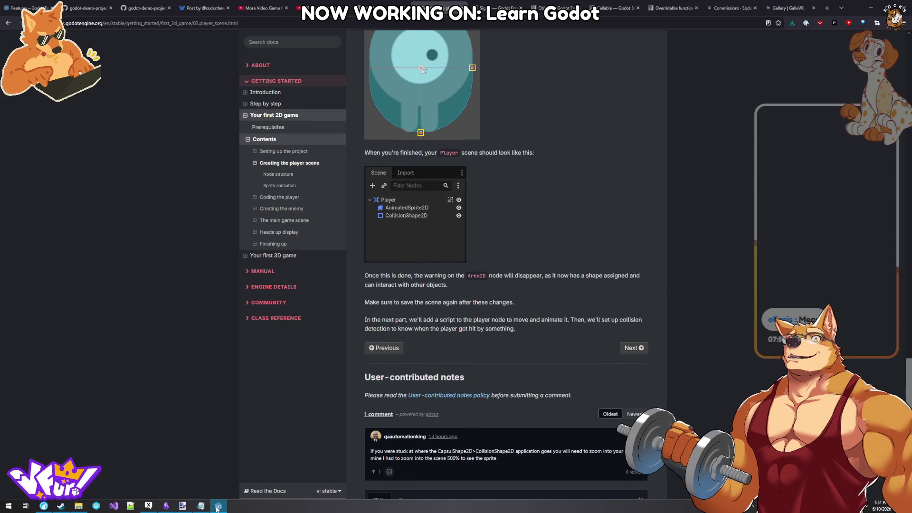
# Move on in the docs from 'Creating the player scene' to the 'Coding the player' page
pyautogui.moveTo(217, 507)
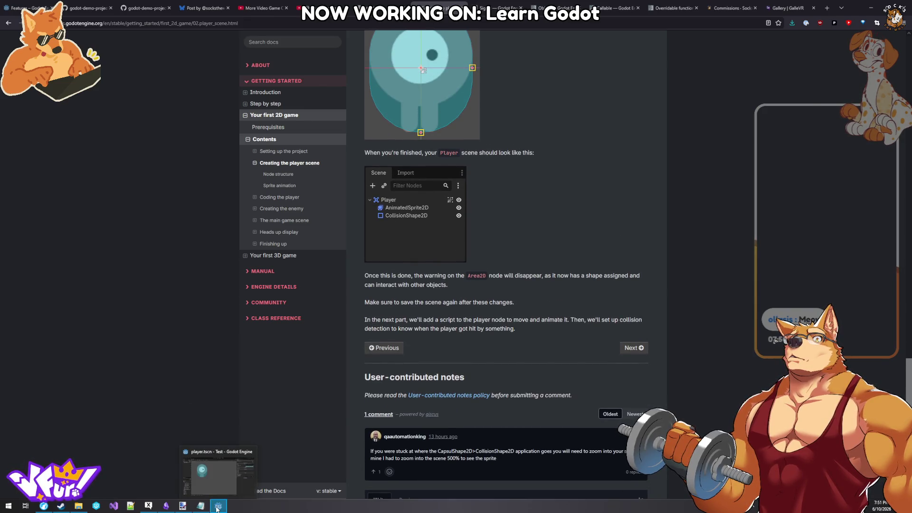
pyautogui.click(217, 507)
pyautogui.rightClick(31, 56)
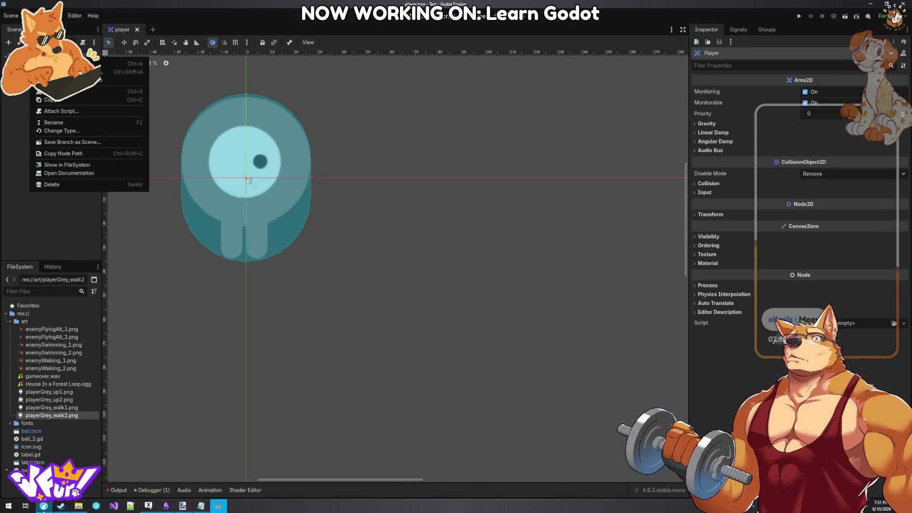
pyautogui.hotkey('alt', 'Tab')
pyautogui.press('Right')
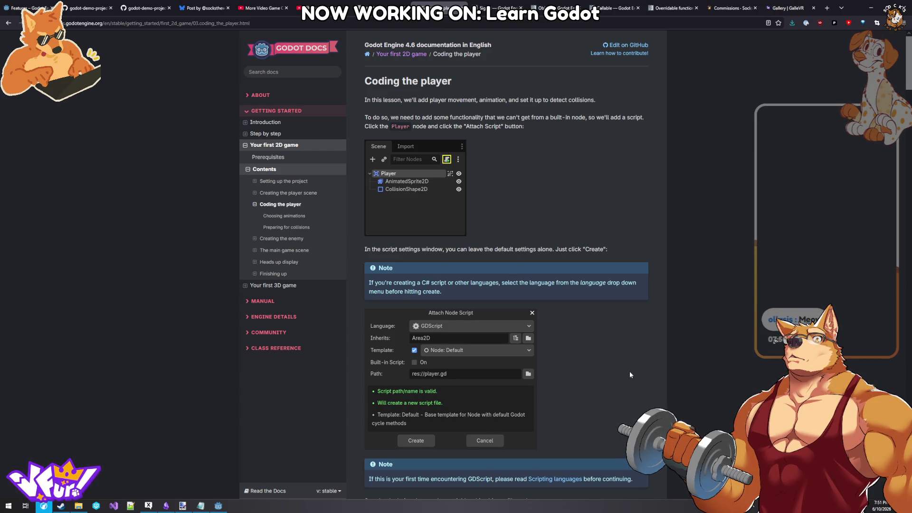
pyautogui.scroll(-4, 628, 375)
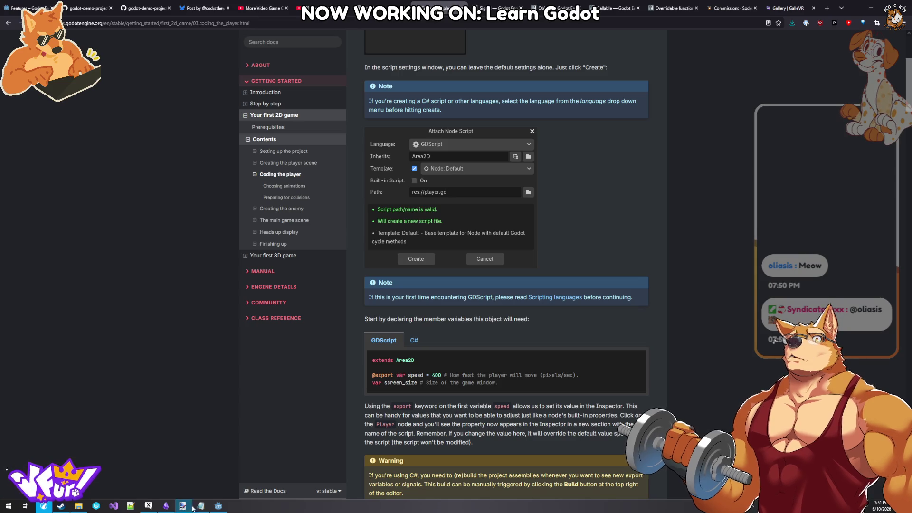
pyautogui.moveTo(222, 507)
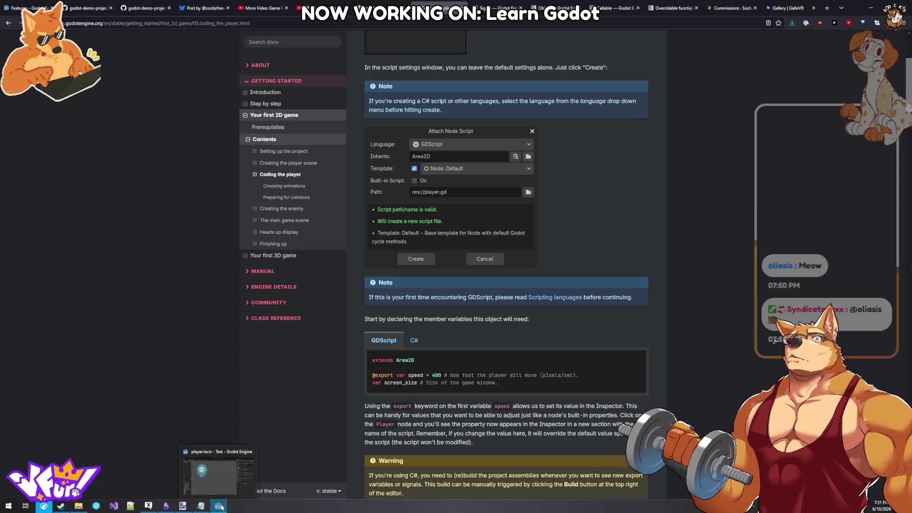
pyautogui.click(220, 507)
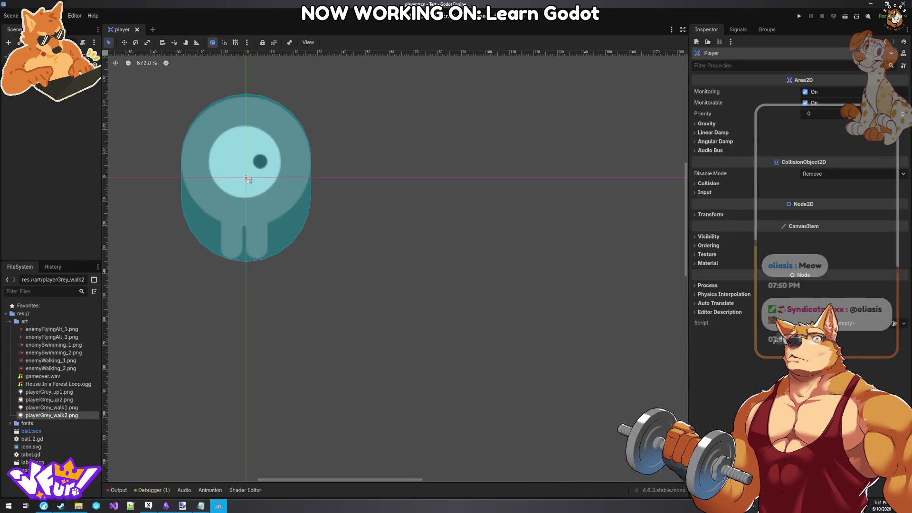
# Attach a new player.gd script to the Player node using the default template settings
pyautogui.rightClick(47, 58)
pyautogui.click(66, 114)
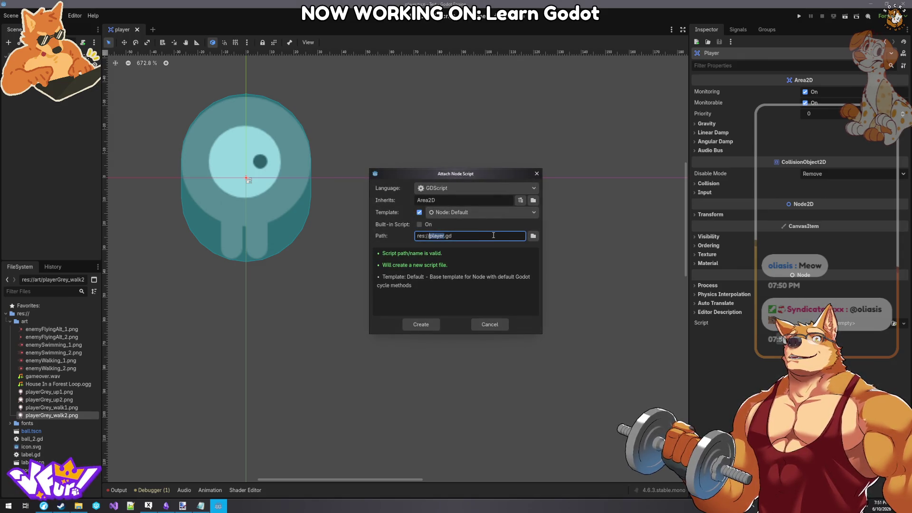
pyautogui.click(43, 506)
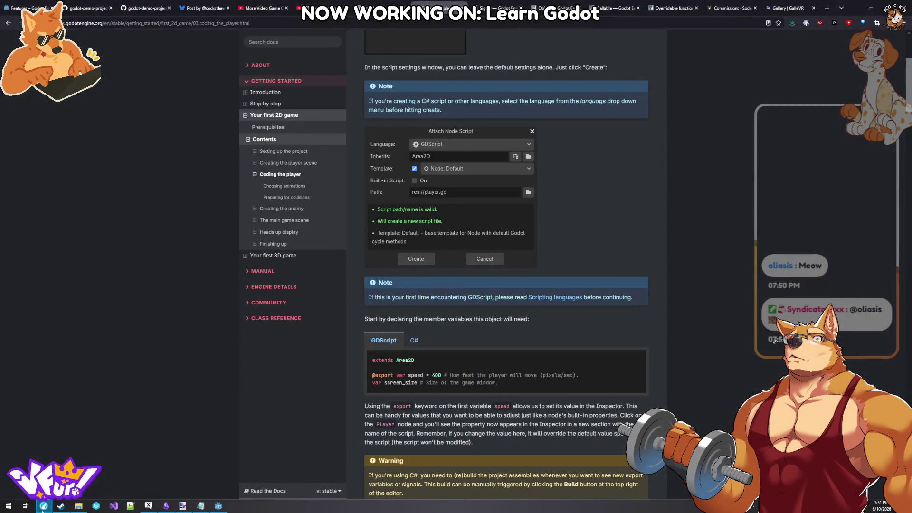
pyautogui.click(43, 510)
pyautogui.click(409, 327)
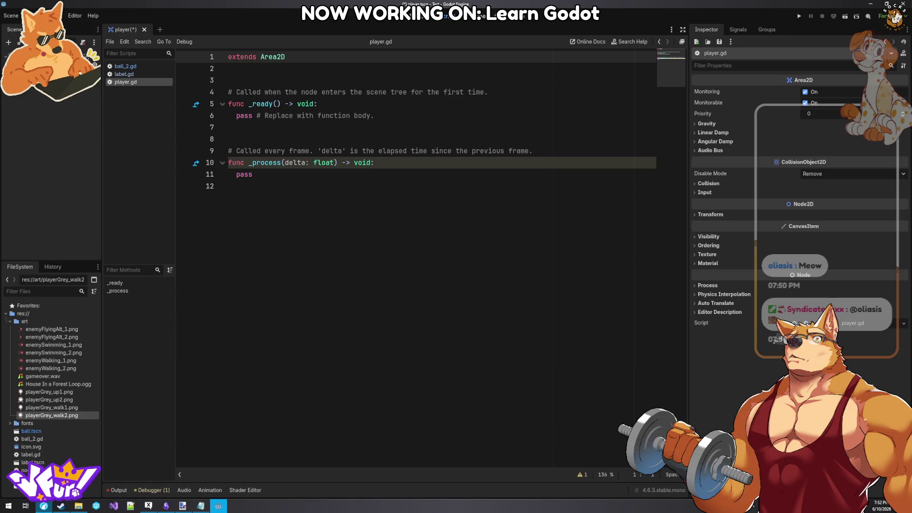
pyautogui.hotkey('alt', 'Tab')
pyautogui.hotkey('alt', 'Tab')
pyautogui.hotkey('alt', 'Tab')
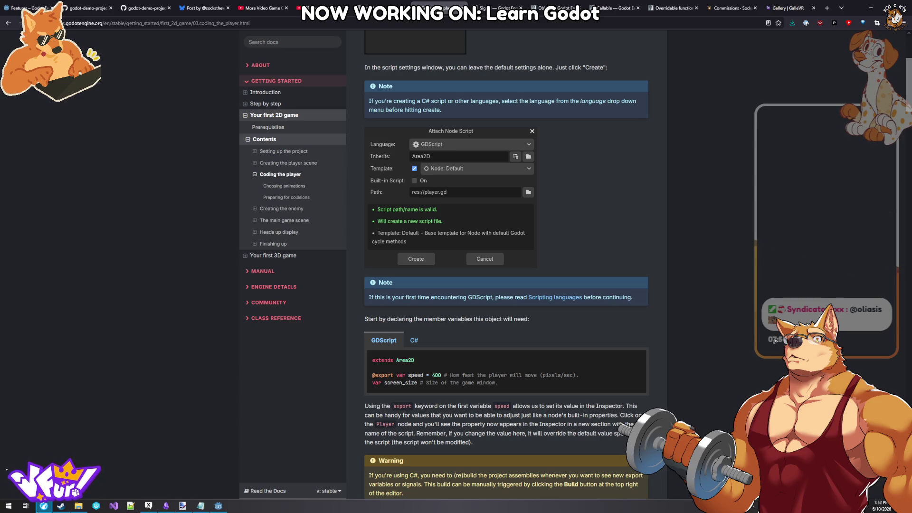
pyautogui.hotkey('alt', 'Tab')
pyautogui.click(463, 77)
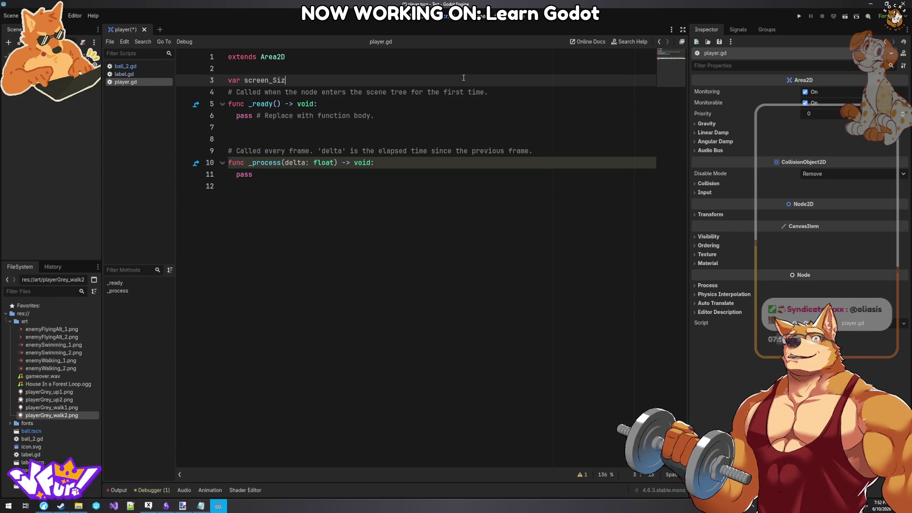
pyautogui.press('Home')
pyautogui.press('Return')
pyautogui.press('Return')
pyautogui.press('Up')
pyautogui.press('Up')
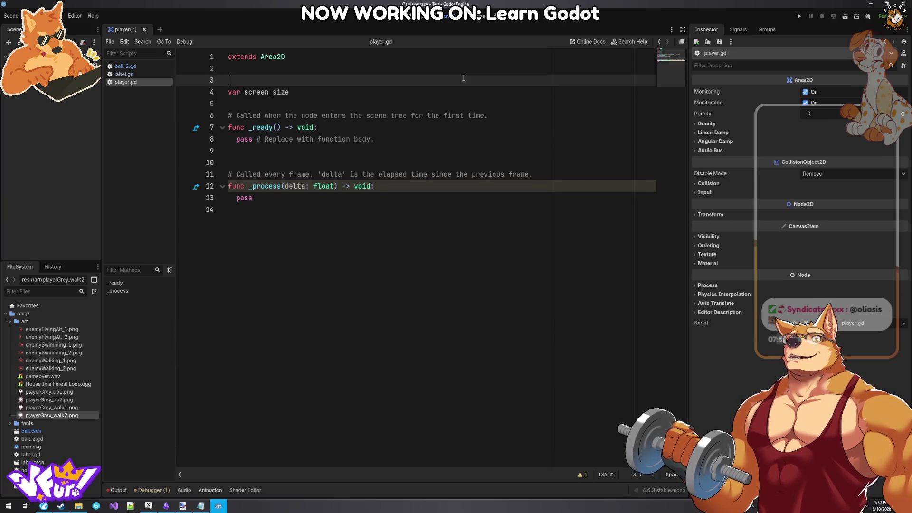
pyautogui.write('v')
pyautogui.press('BackSpace')
pyautogui.write('@export var ')
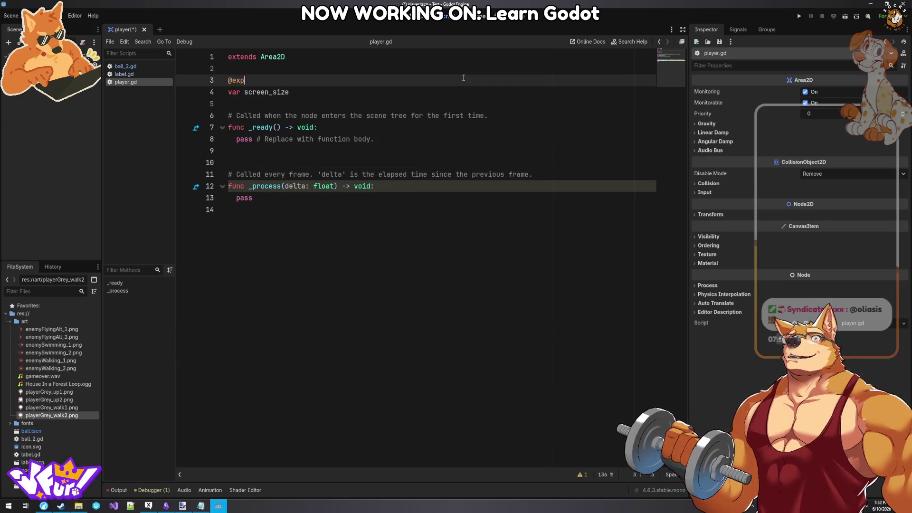
pyautogui.write('speed')
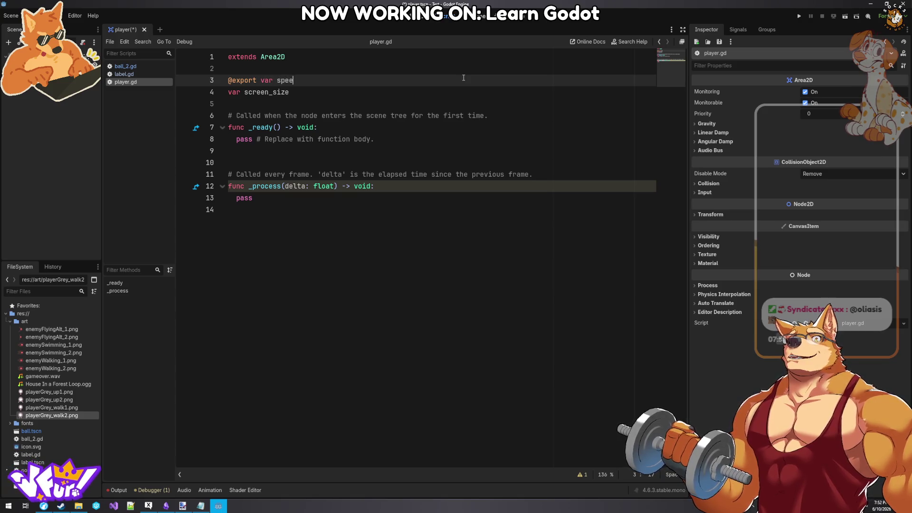
pyautogui.write(' = 400')
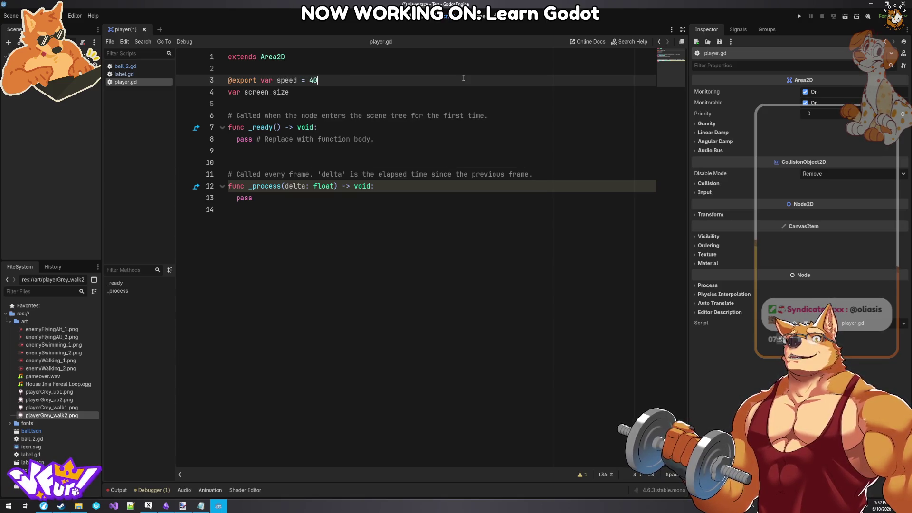
pyautogui.press('Down')
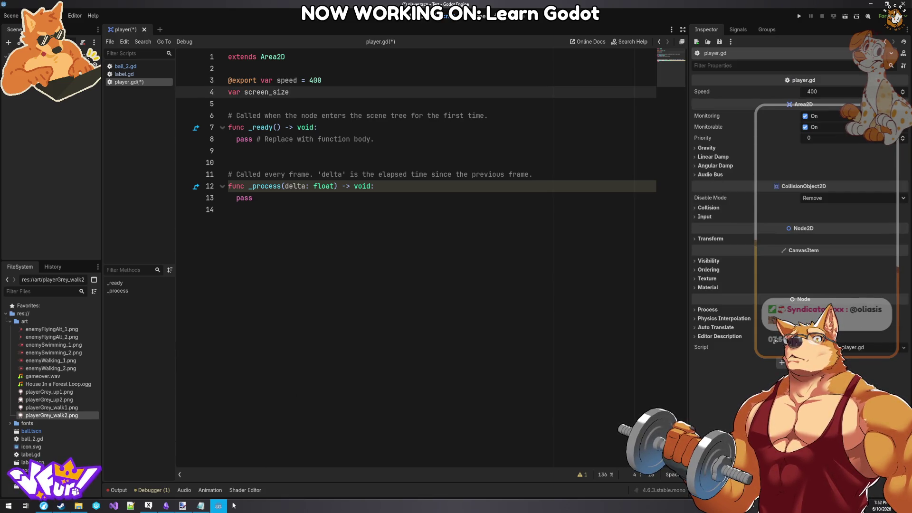
pyautogui.click(43, 506)
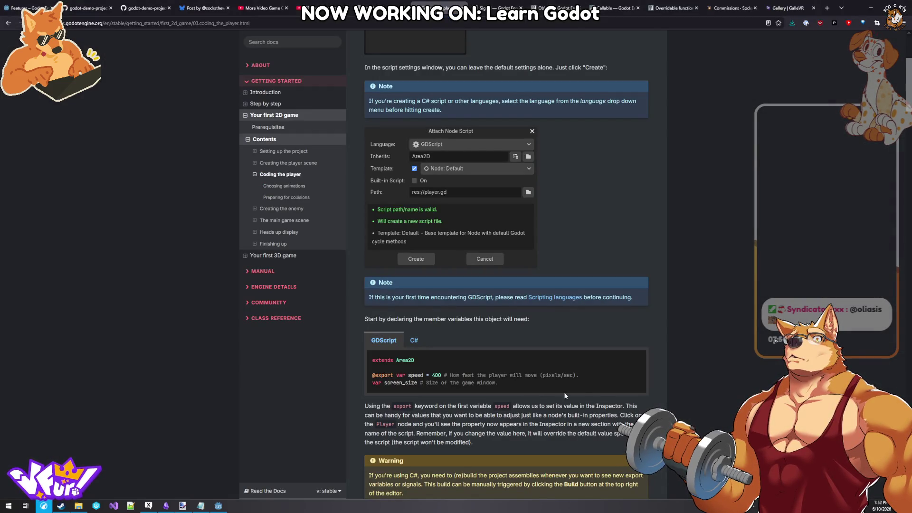
# Scroll the tutorial to the _ready() example and highlight its screen_size assignment line
pyautogui.scroll(-1, 556, 398)
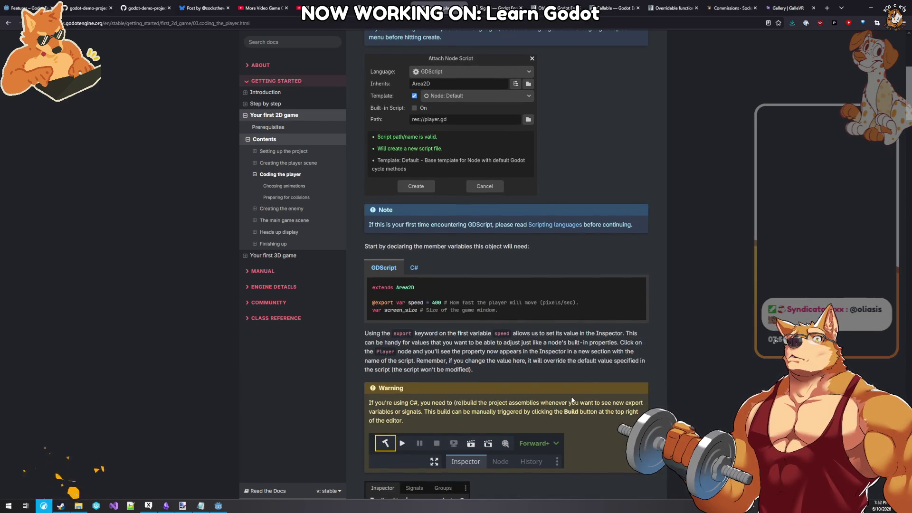
pyautogui.scroll(-3, 572, 400)
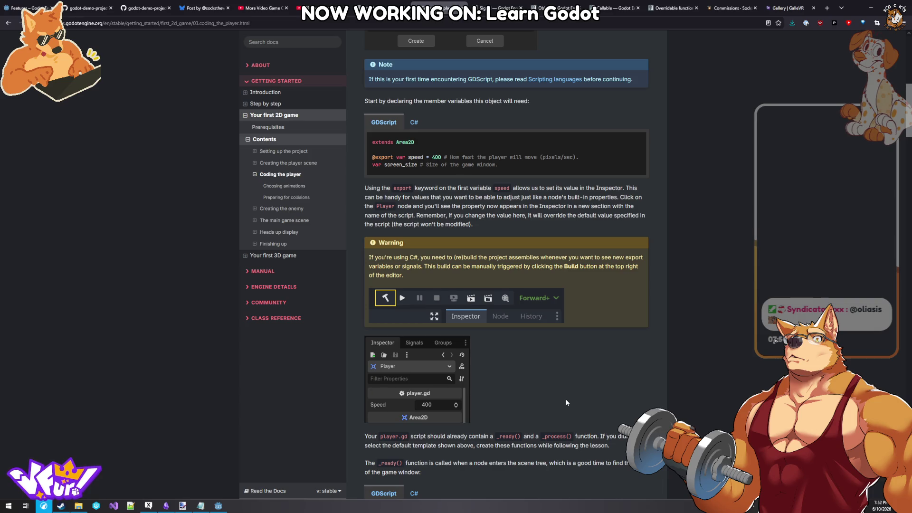
pyautogui.scroll(-2, 565, 398)
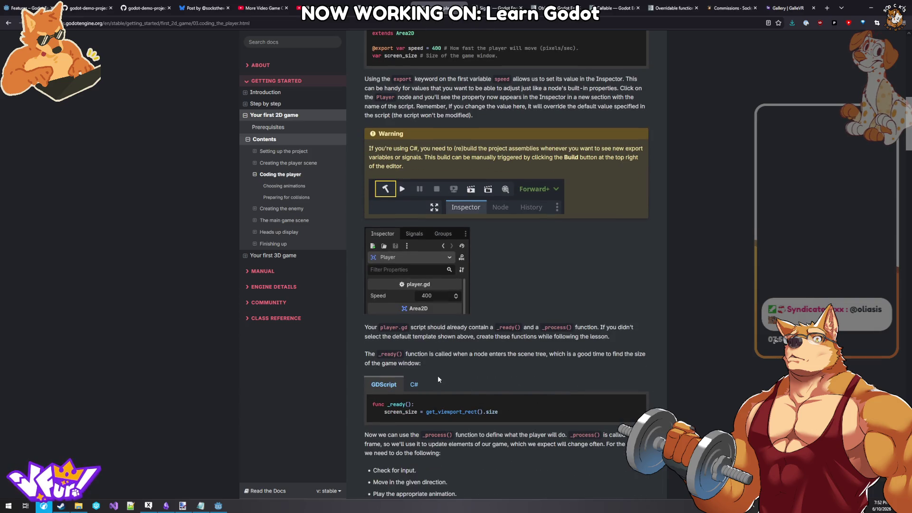
pyautogui.moveTo(501, 411); pyautogui.dragTo(382, 412)
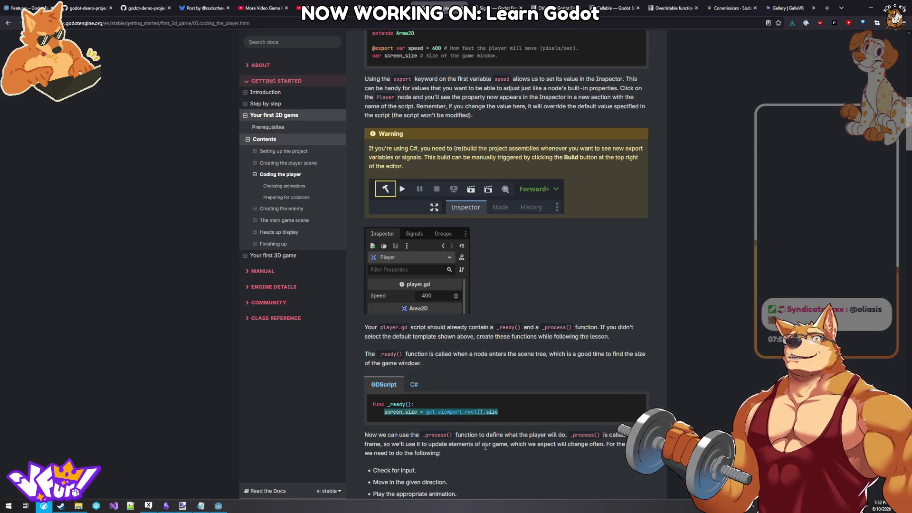
pyautogui.click(217, 506)
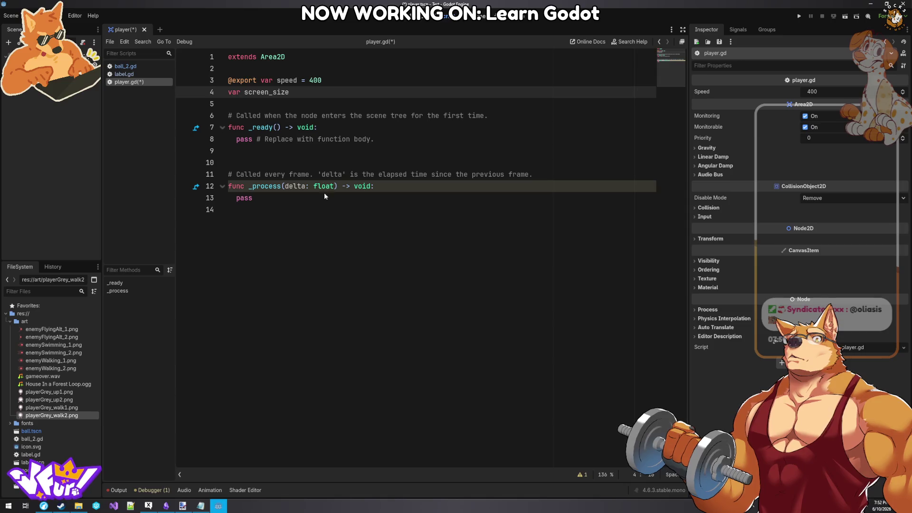
# Replace 'pass' in _ready() with 'screen_size = get_viewport_rect().size'
pyautogui.moveTo(374, 138); pyautogui.dragTo(236, 138)
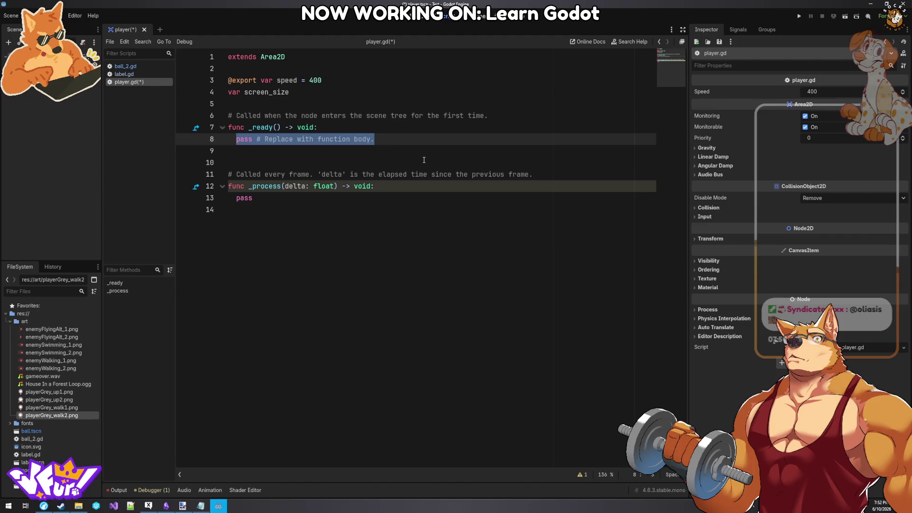
pyautogui.write('screen_size ')
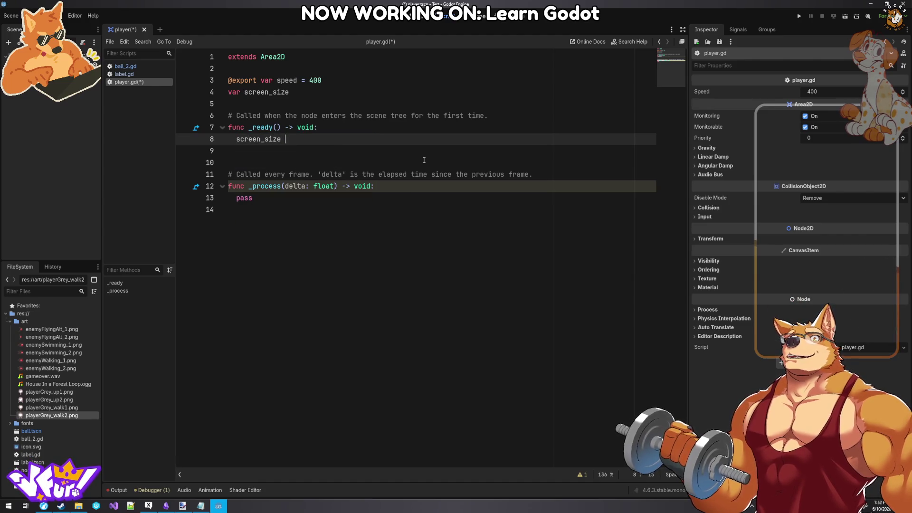
pyautogui.write('= get_view')
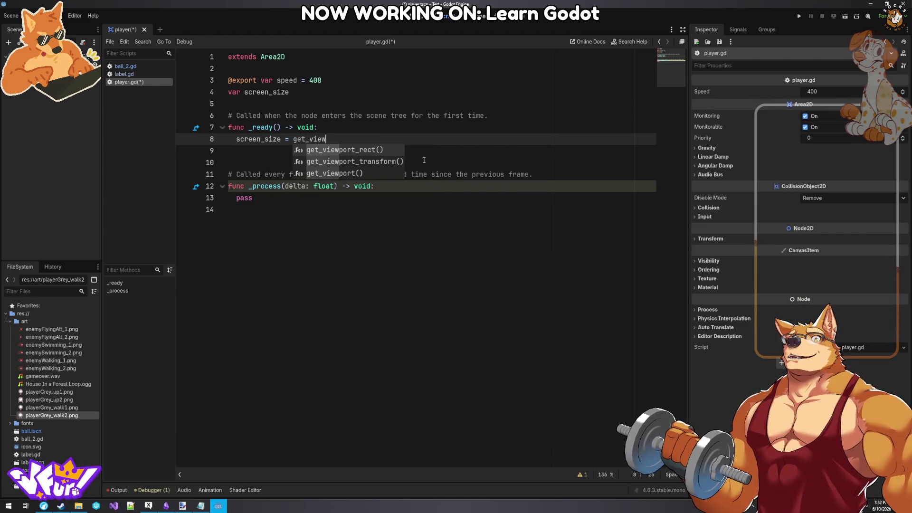
pyautogui.press('Return')
pyautogui.write('.size')
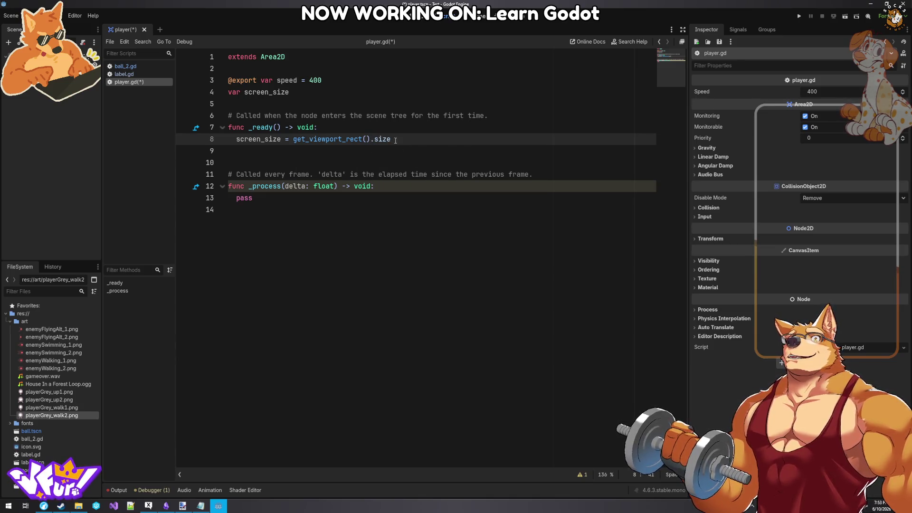
pyautogui.moveTo(382, 139)
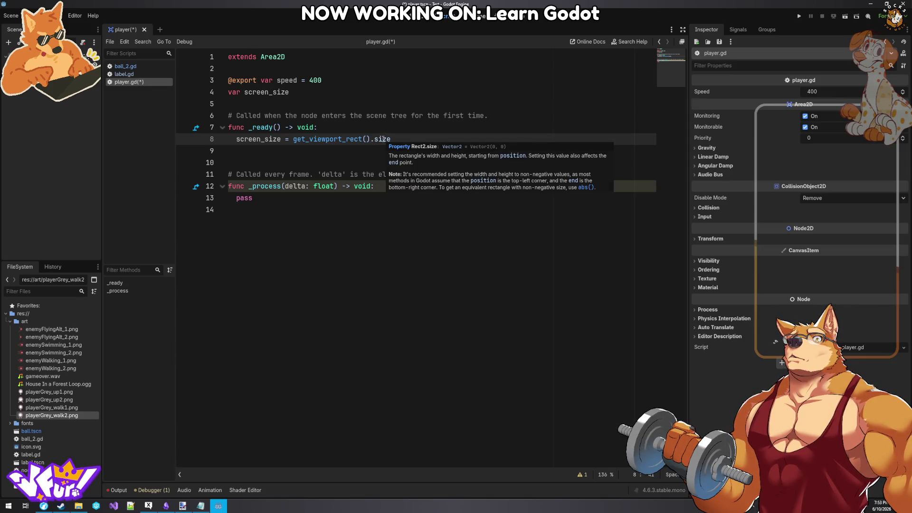
pyautogui.click(43, 505)
# Scroll the Coding the player page to the _process() explanation and Input Map instructions
pyautogui.scroll(-3, 484, 410)
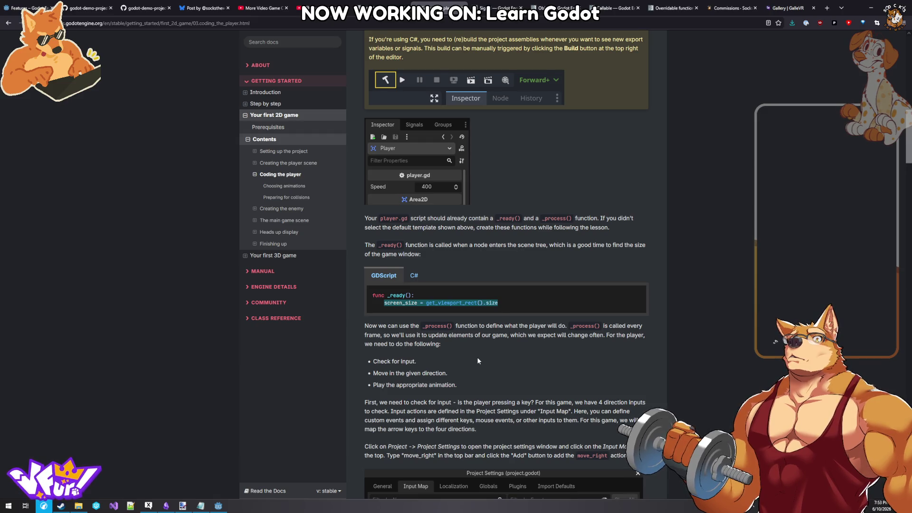
pyautogui.scroll(-1, 477, 357)
pyautogui.scroll(1, 476, 355)
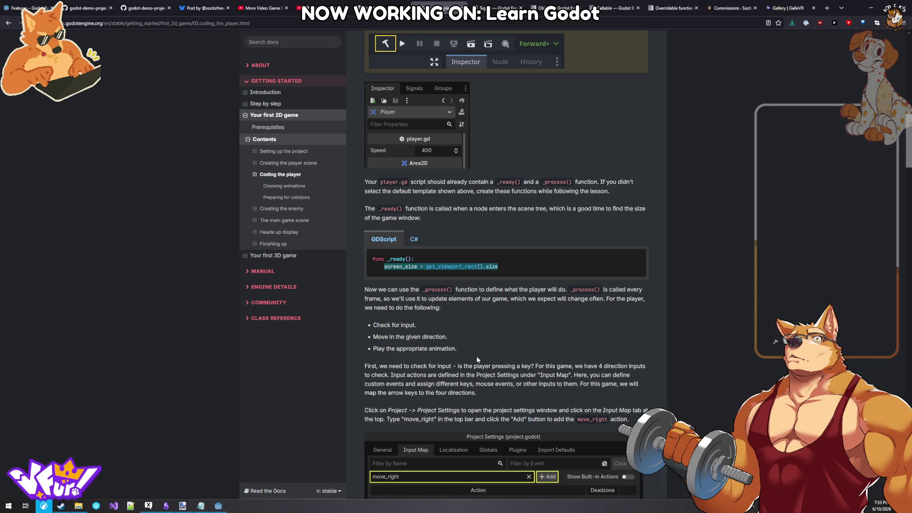
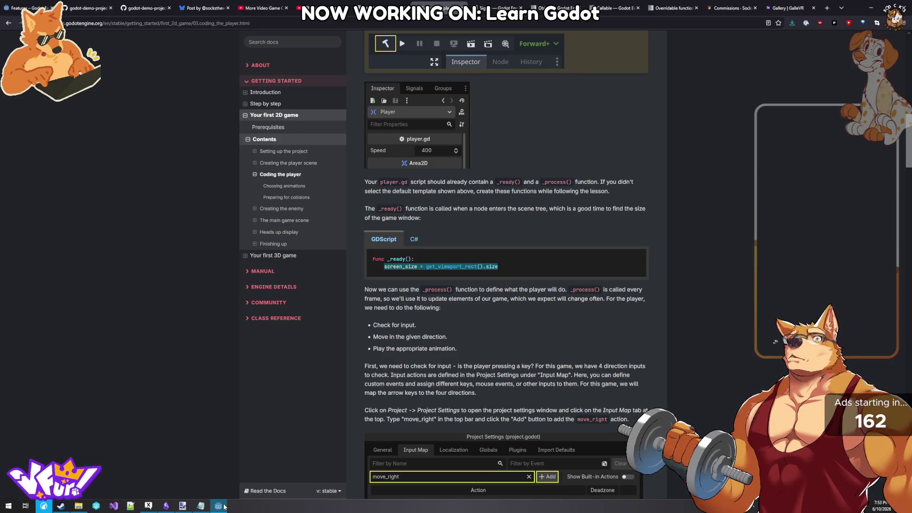
# Switch to the Godot editor window showing the player.gd script
pyautogui.moveTo(225, 506)
pyautogui.click(218, 473)
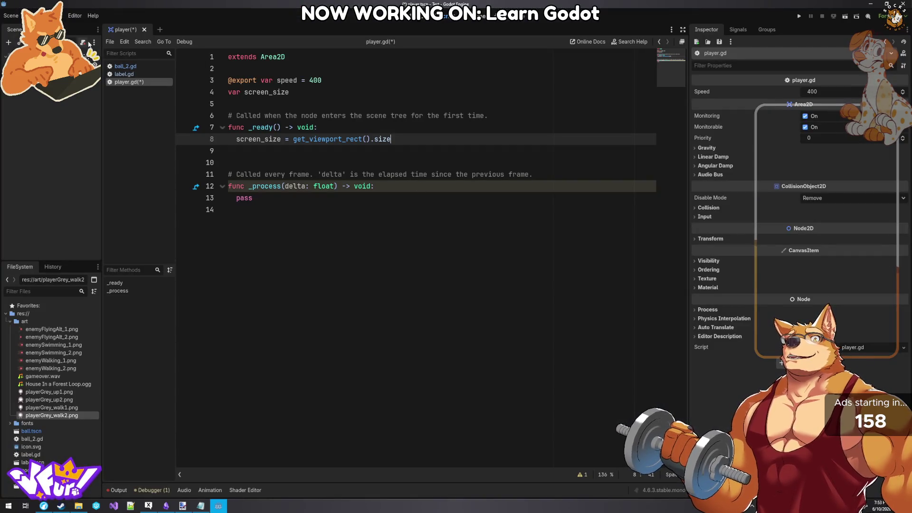
pyautogui.click(109, 41)
# Save player.gd and add a move_right action in the Project Settings Input Map
pyautogui.click(127, 99)
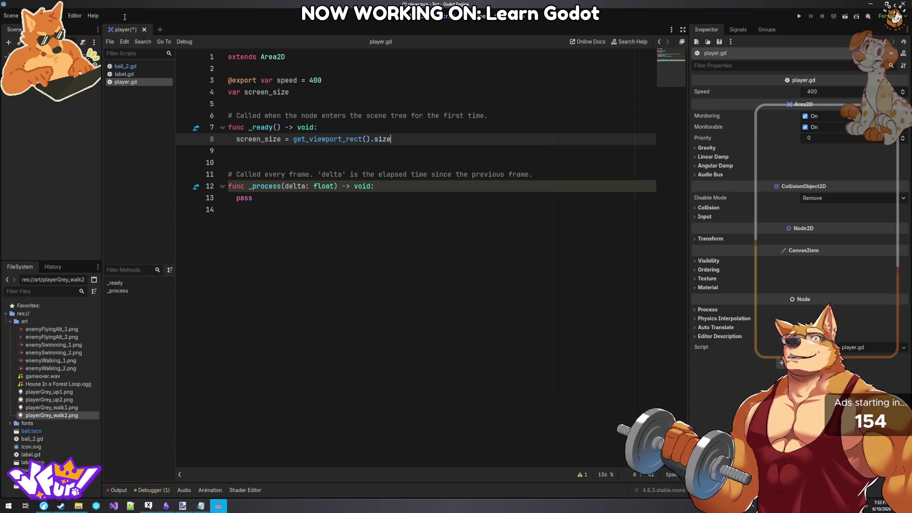
pyautogui.click(55, 15)
pyautogui.moveTo(34, 15)
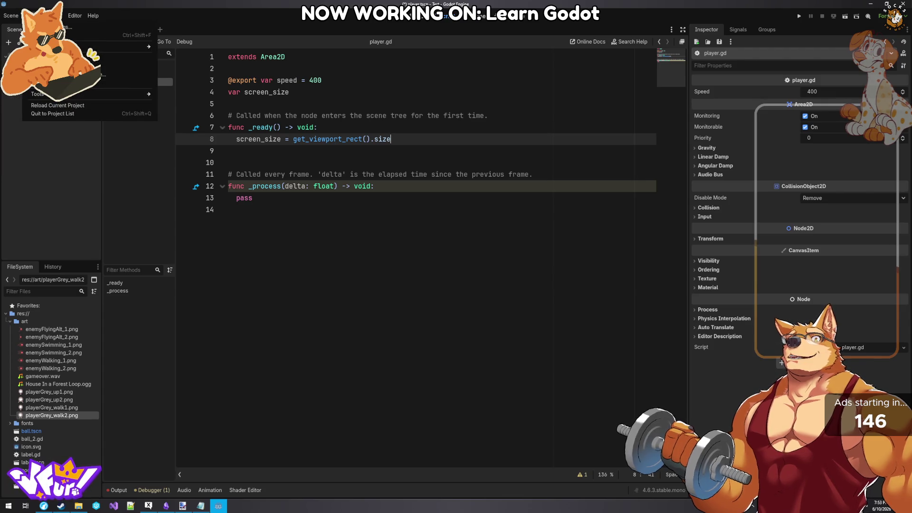
pyautogui.click(76, 27)
pyautogui.click(289, 141)
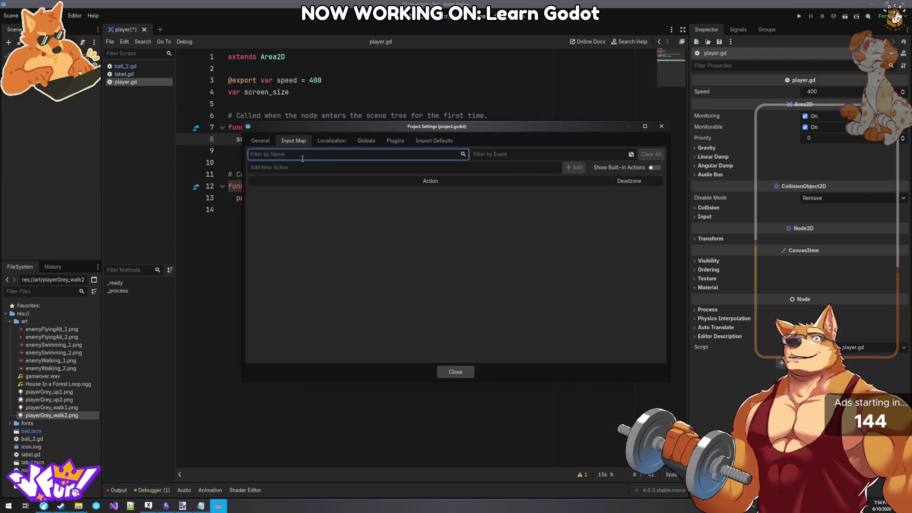
pyautogui.click(339, 166)
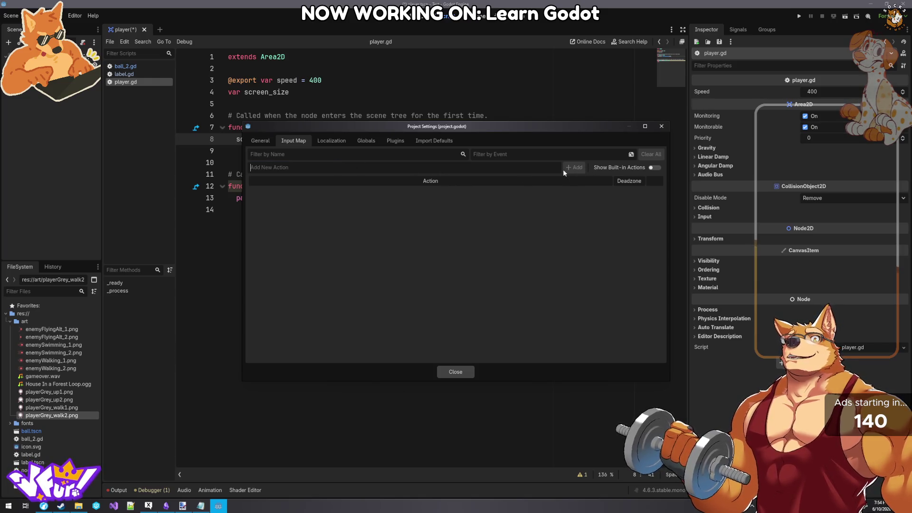
pyautogui.write('move_right')
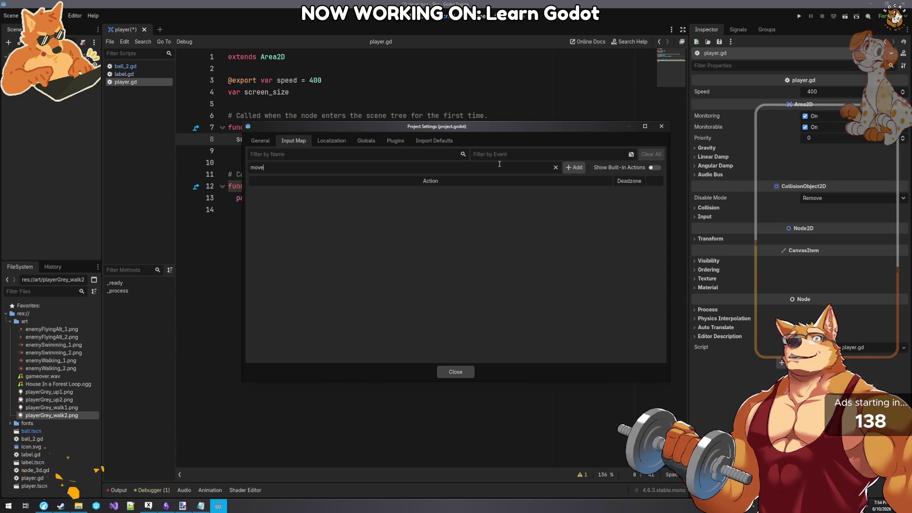
pyautogui.press('Return')
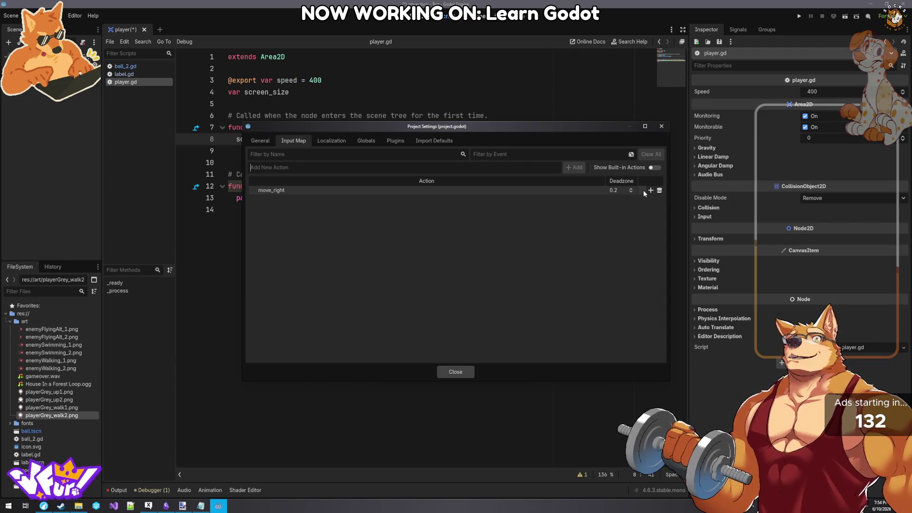
# Check the tutorial's key-assignment step, then start adding a key event to move_right
pyautogui.hotkey('alt', 'Tab')
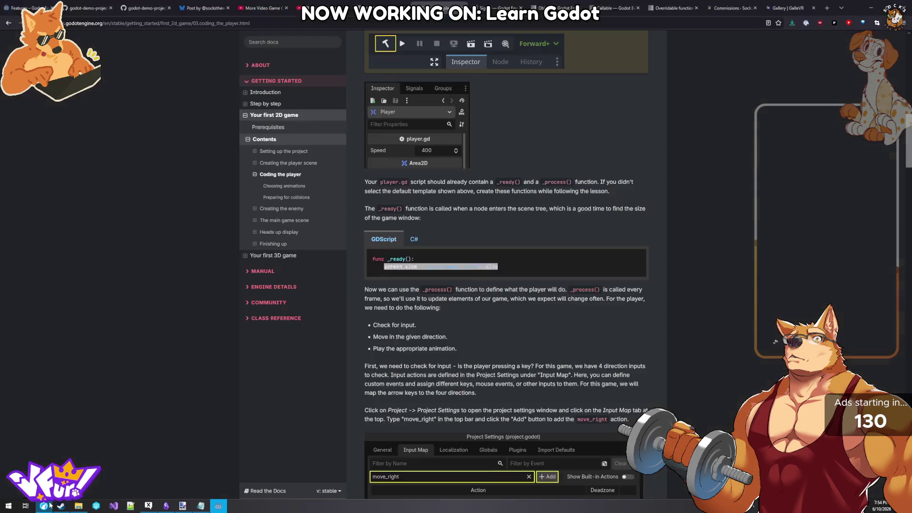
pyautogui.scroll(-5, 247, 398)
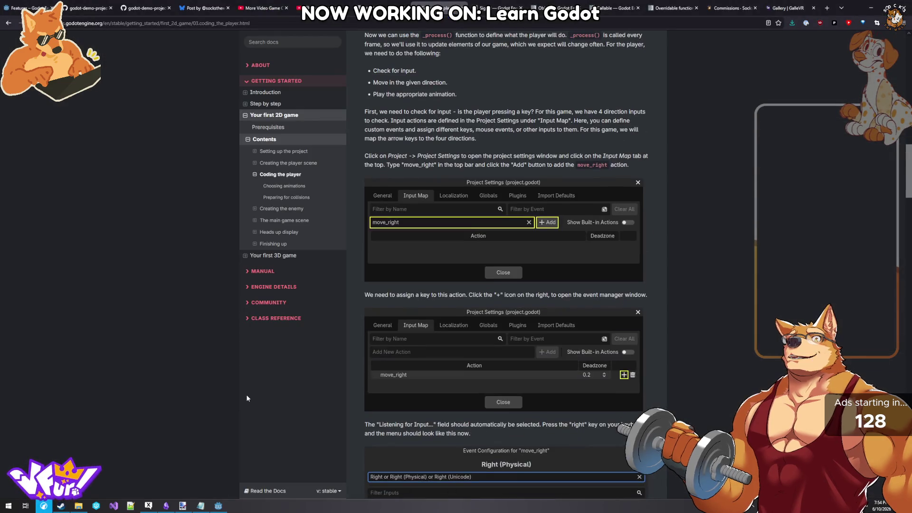
pyautogui.scroll(-2, 247, 397)
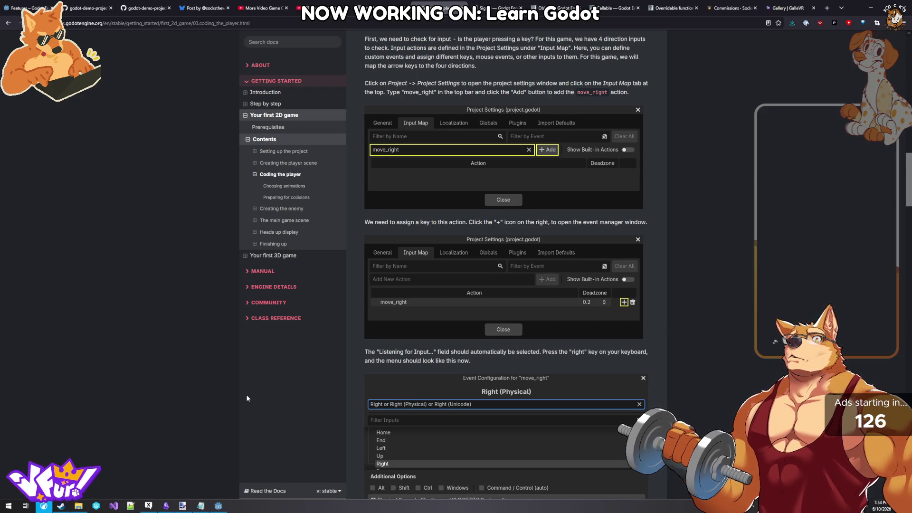
pyautogui.click(224, 505)
pyautogui.click(649, 190)
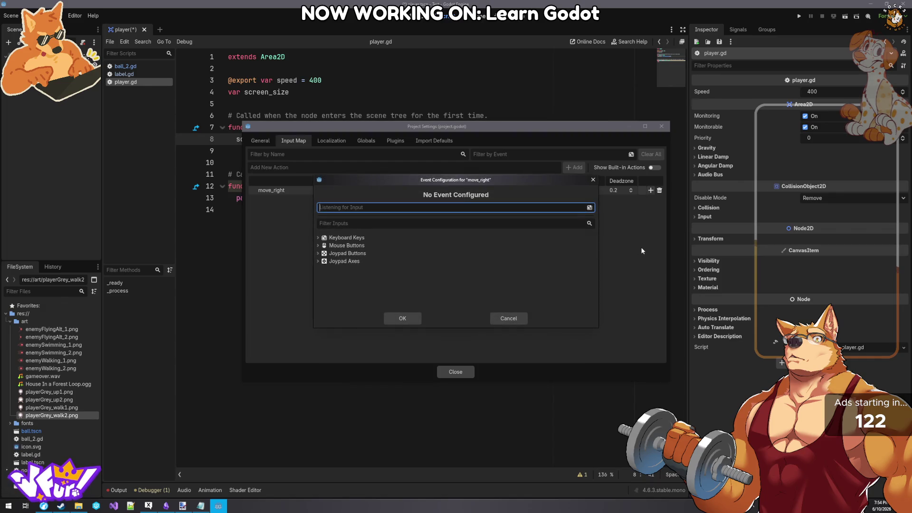
# Bind the Right arrow and D keys to move_right
pyautogui.press('Right')
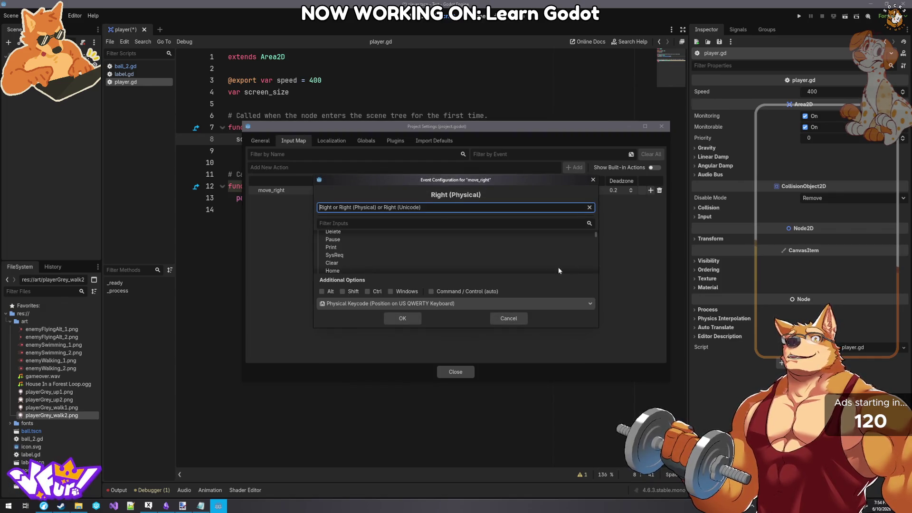
pyautogui.click(410, 318)
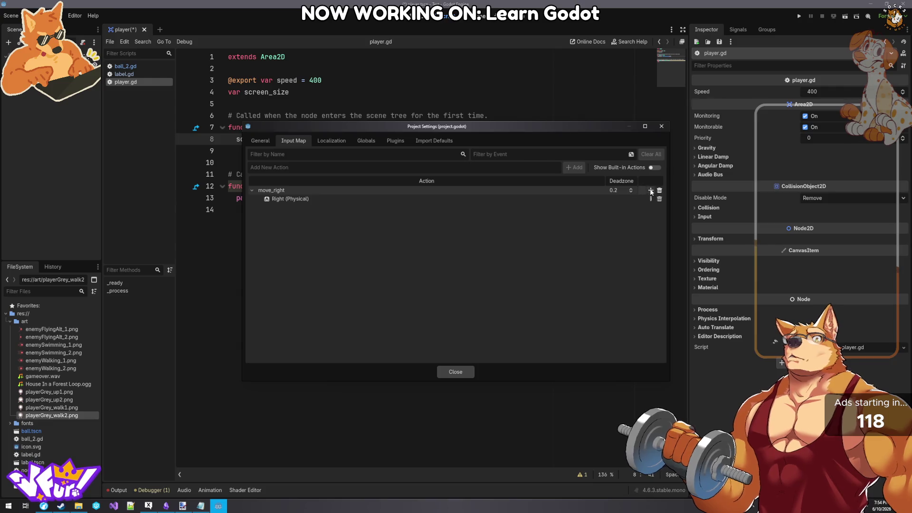
pyautogui.click(651, 190)
pyautogui.press('d')
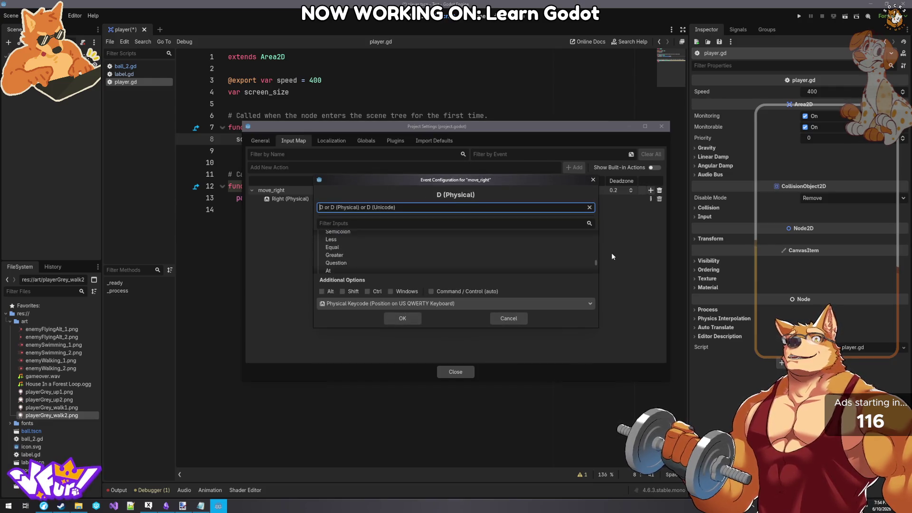
pyautogui.click(402, 318)
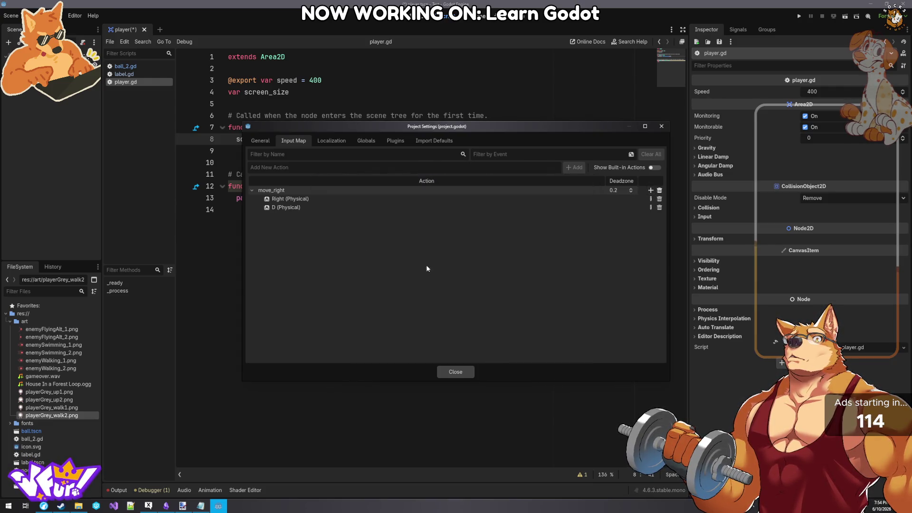
# Add a move_left action bound to the Left arrow key
pyautogui.click(289, 167)
pyautogui.write('move_lef')
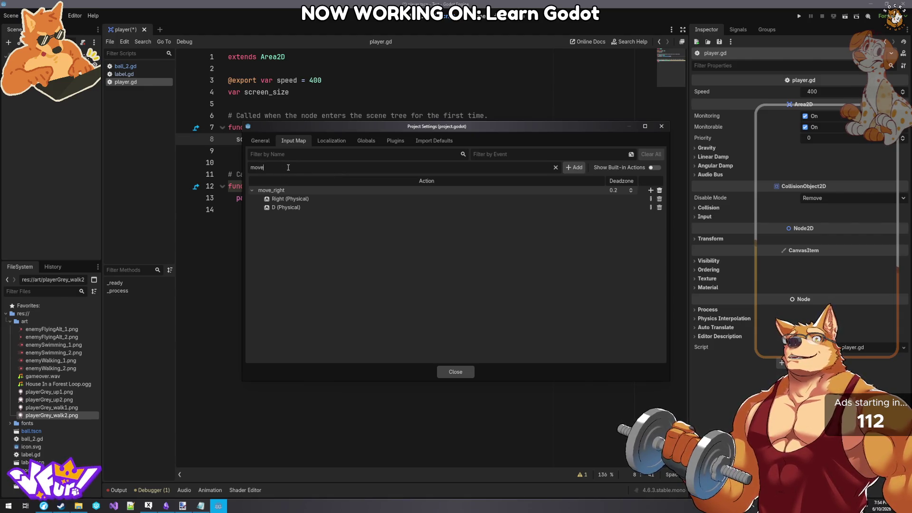
pyautogui.write('t')
pyautogui.click(574, 167)
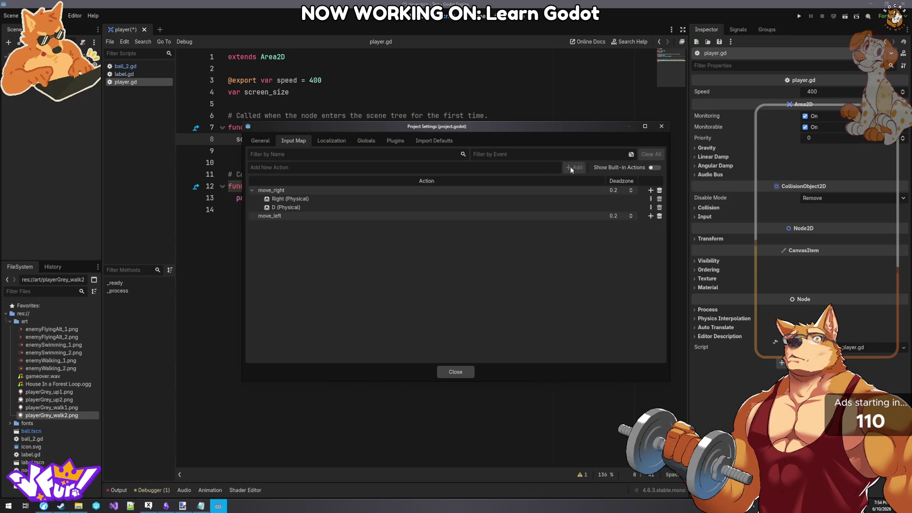
pyautogui.click(651, 216)
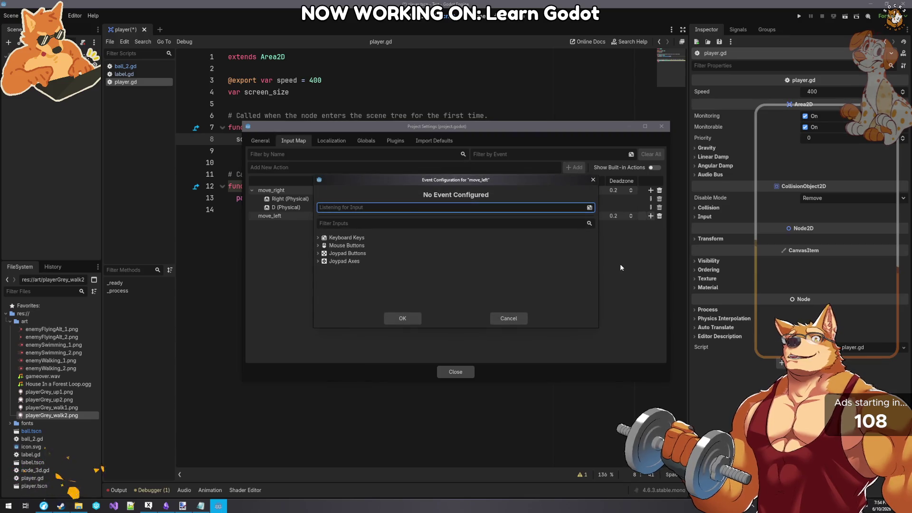
pyautogui.press('Left')
pyautogui.press('Return')
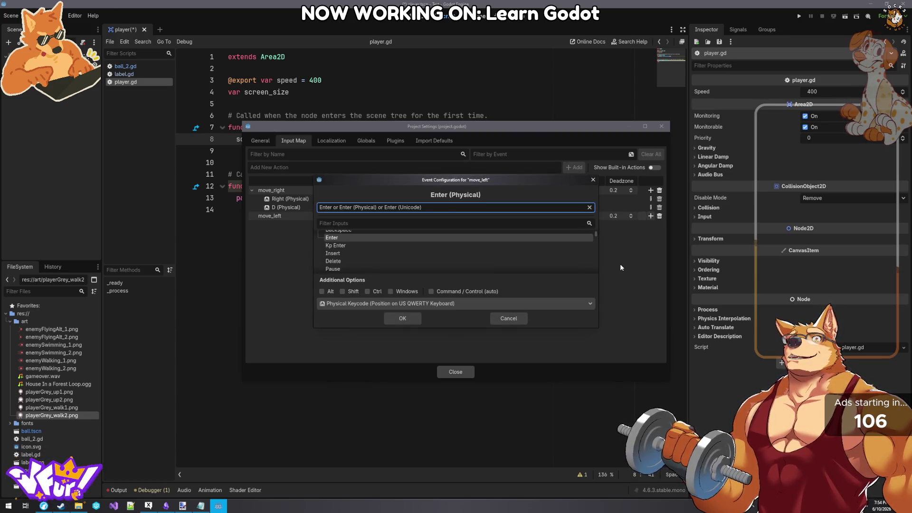
pyautogui.press('Left')
pyautogui.click(413, 319)
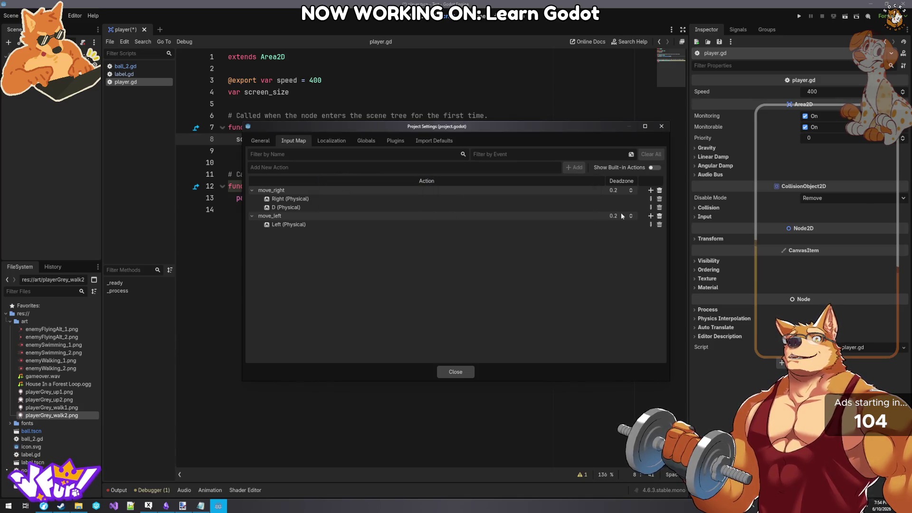
# Bind A to move_left and begin naming a move_down action
pyautogui.click(650, 216)
pyautogui.press('a')
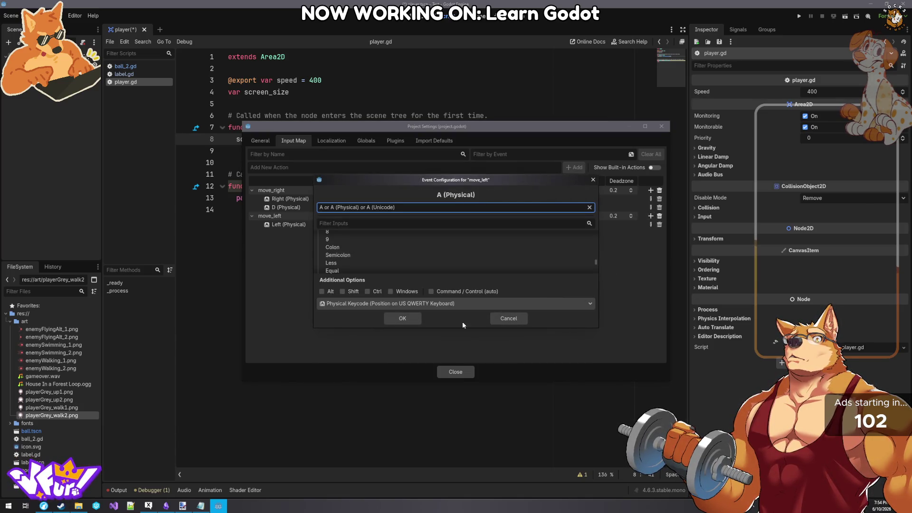
pyautogui.click(404, 318)
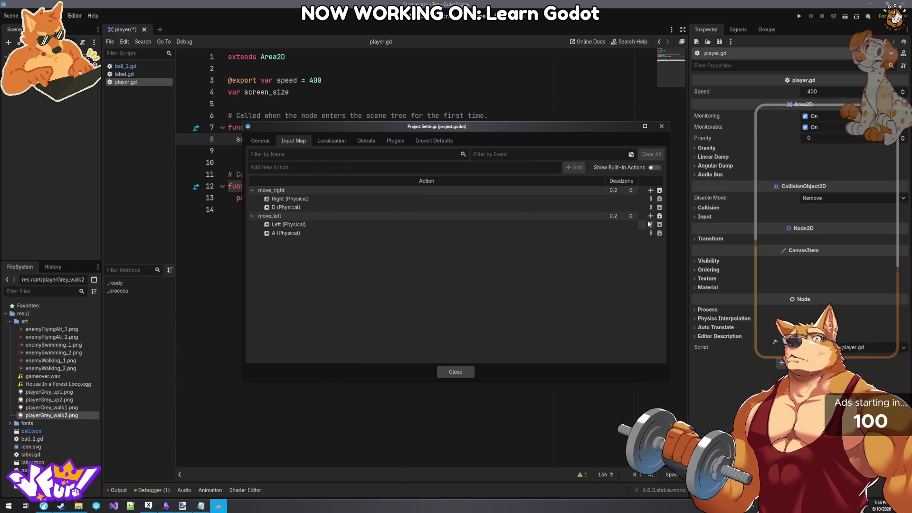
pyautogui.click(295, 165)
pyautogui.write('move_down')
# Add move_down and move_up actions, binding Down and S to move_down
pyautogui.click(573, 168)
pyautogui.write('move')
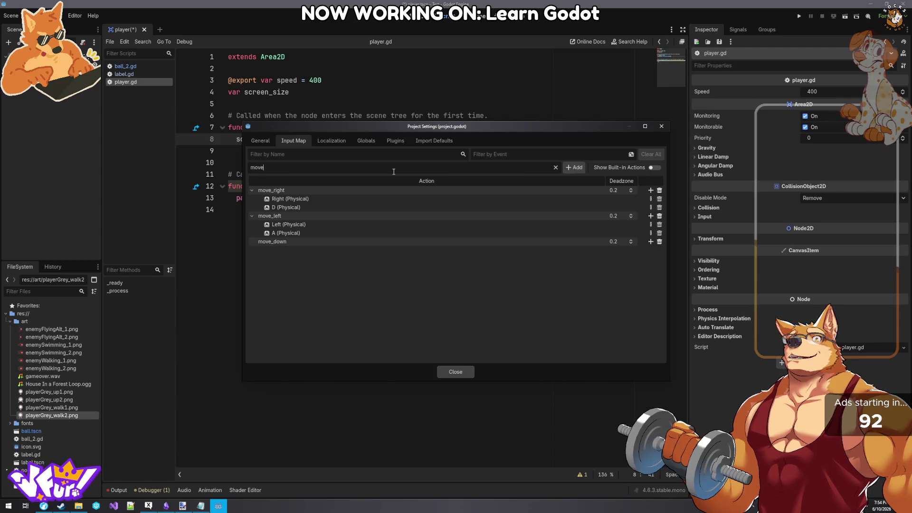
pyautogui.write('_up')
pyautogui.press('Return')
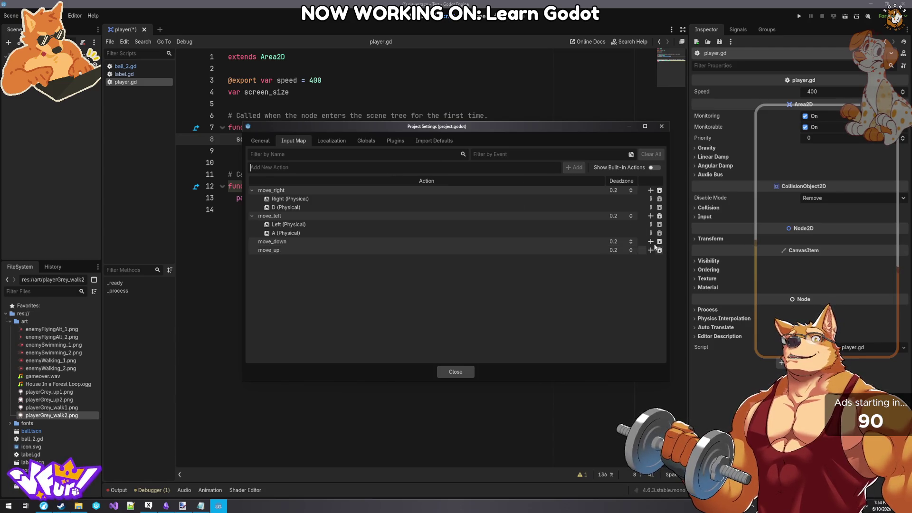
pyautogui.click(651, 241)
pyautogui.press('Down')
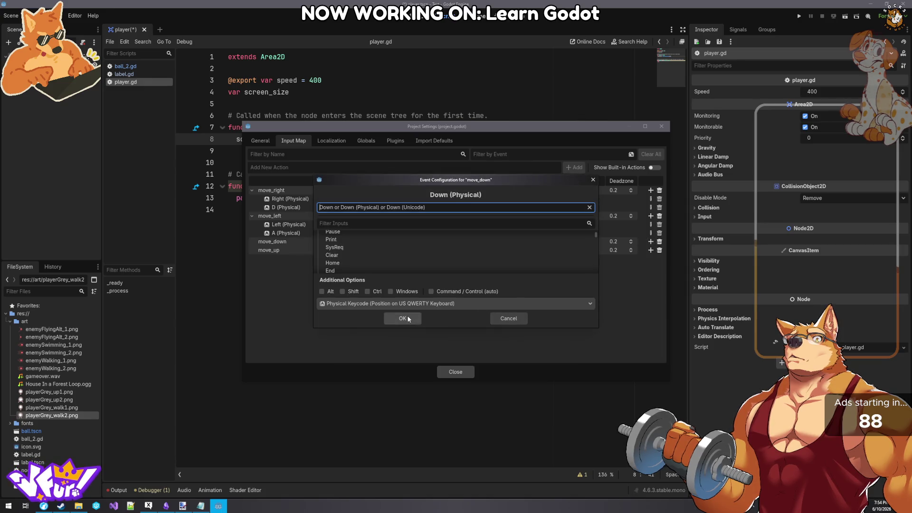
pyautogui.click(402, 318)
pyautogui.click(650, 242)
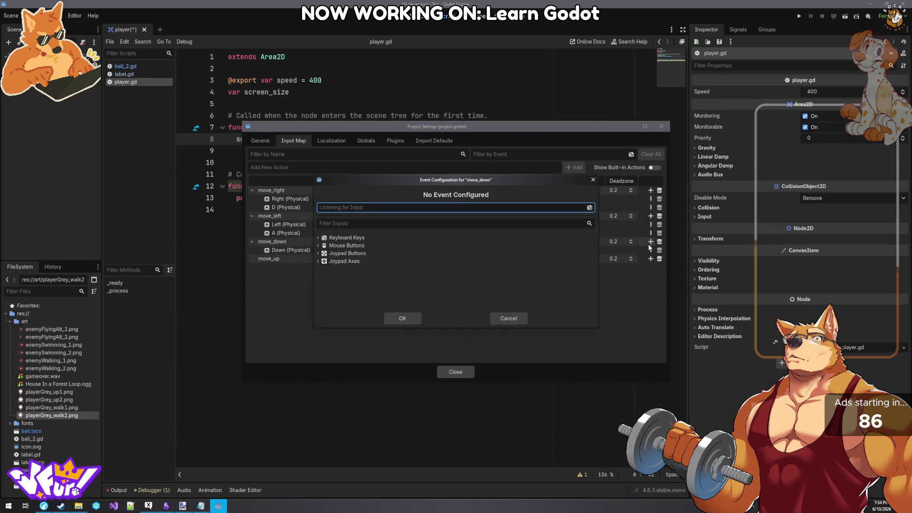
pyautogui.press('s')
pyautogui.click(399, 323)
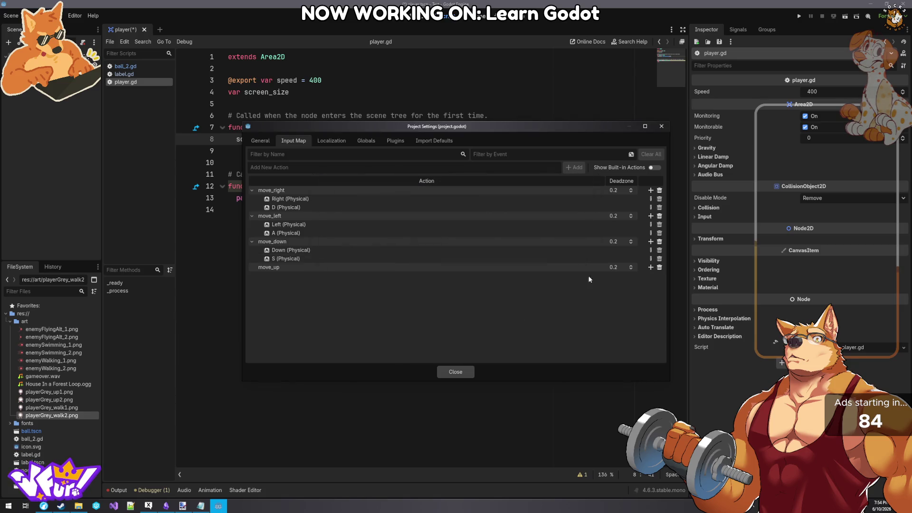
# Bind W and Up to move_up, placing Up (Physical) above W (Physical)
pyautogui.click(651, 267)
pyautogui.press('w')
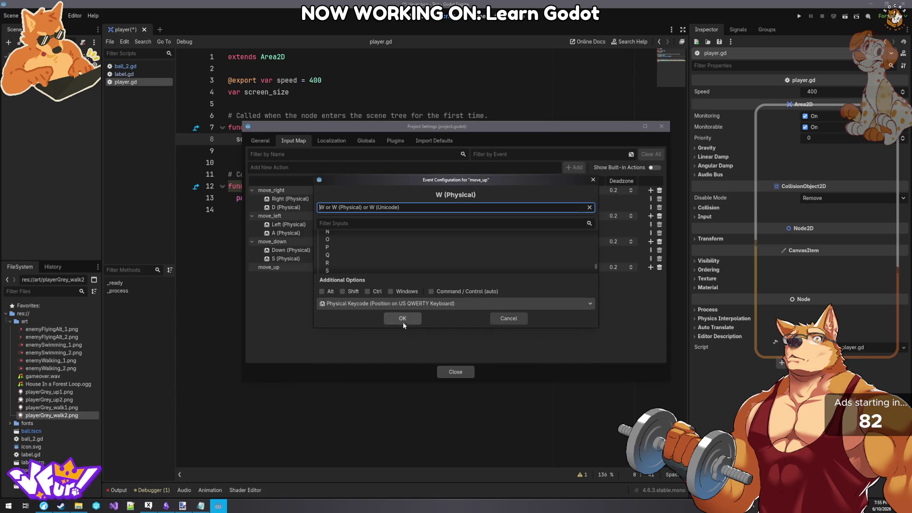
pyautogui.click(402, 322)
pyautogui.click(649, 267)
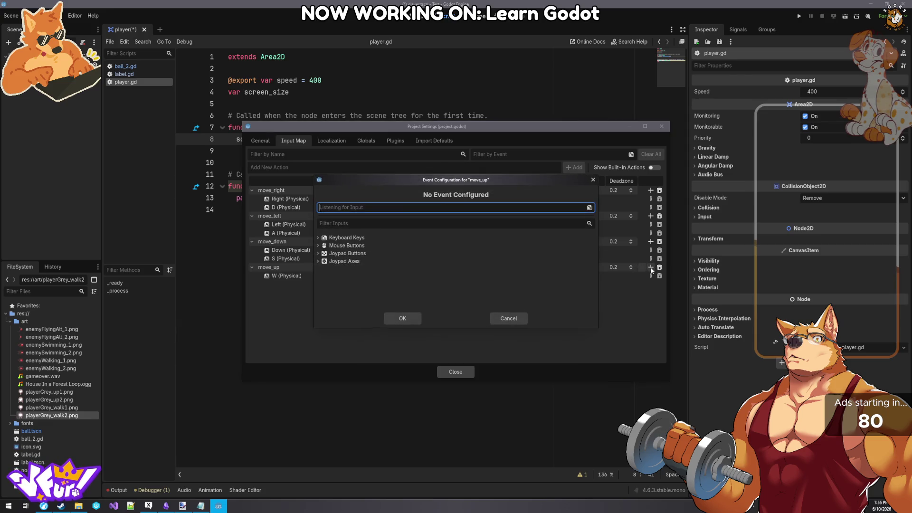
pyautogui.press('Up')
pyautogui.press('Return')
pyautogui.press('Up')
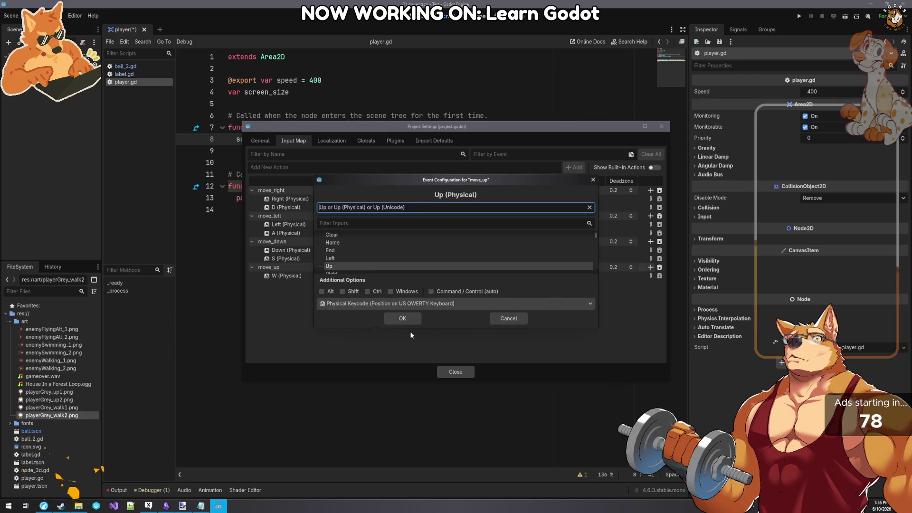
pyautogui.click(398, 320)
pyautogui.moveTo(292, 284); pyautogui.dragTo(293, 275)
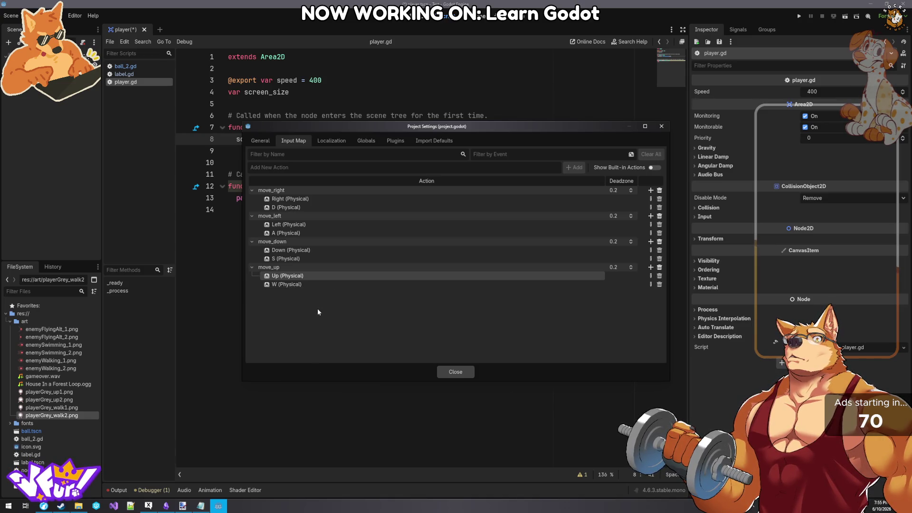
pyautogui.click(41, 506)
pyautogui.scroll(-1, 296, 408)
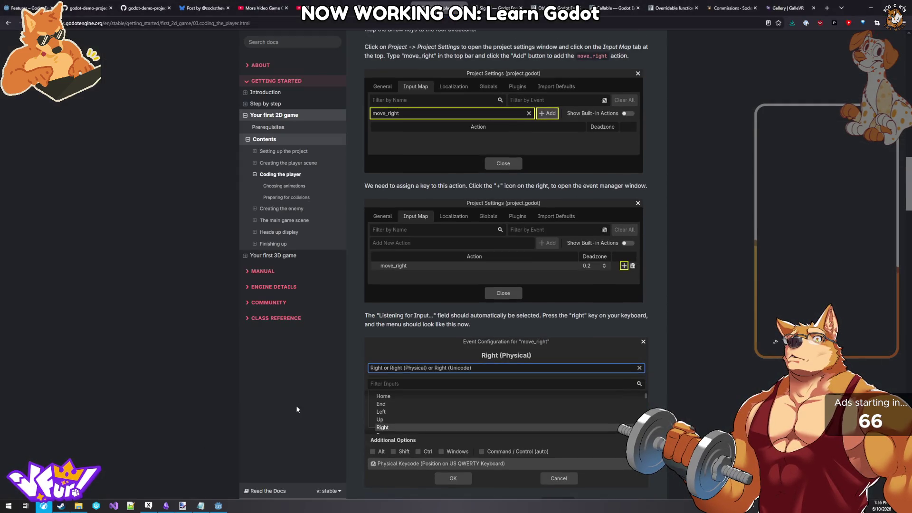
pyautogui.scroll(-3, 297, 408)
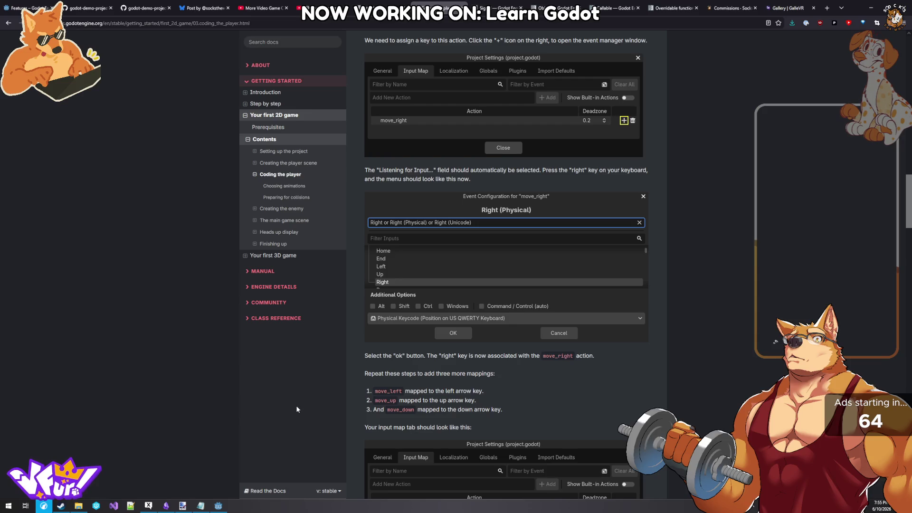
pyautogui.scroll(-6, 297, 409)
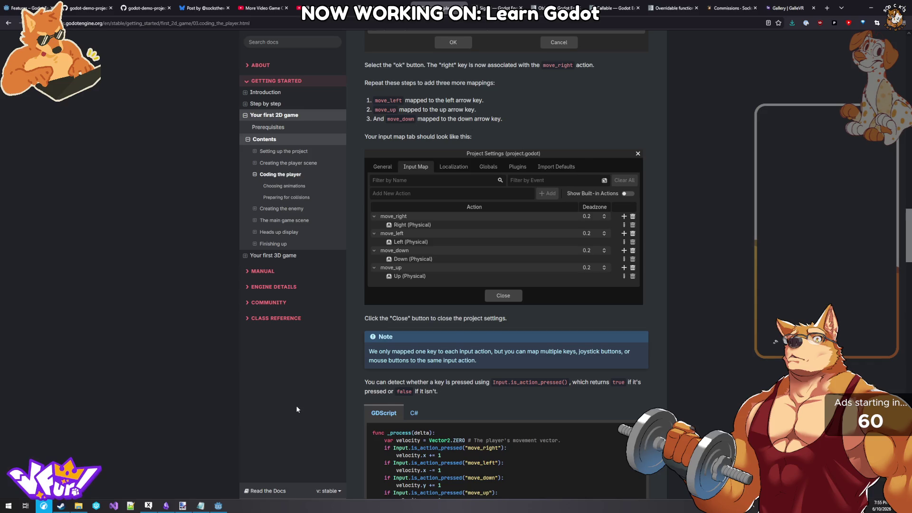
pyautogui.scroll(-1, 296, 409)
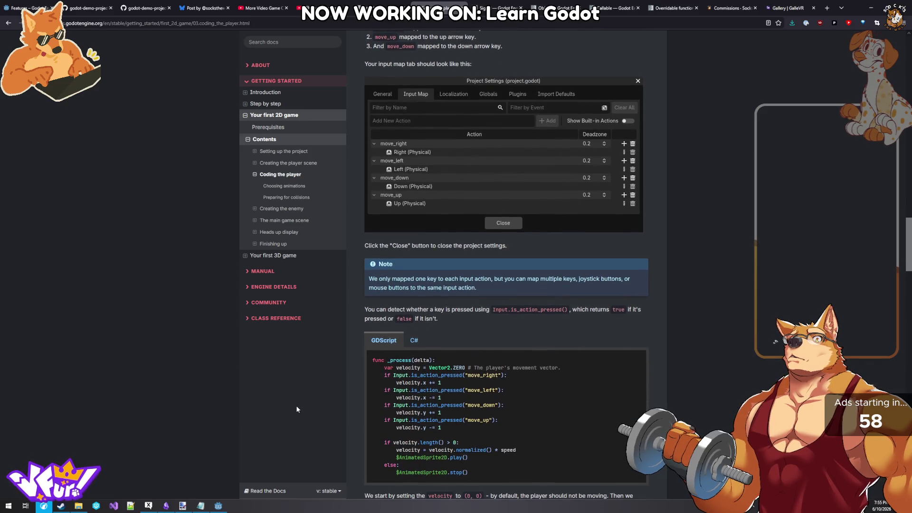
pyautogui.scroll(1, 296, 409)
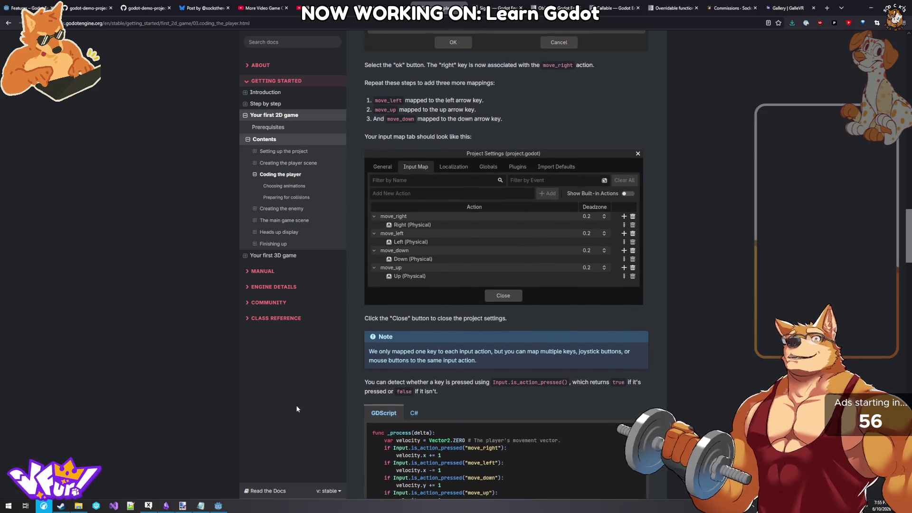
pyautogui.scroll(-1, 296, 409)
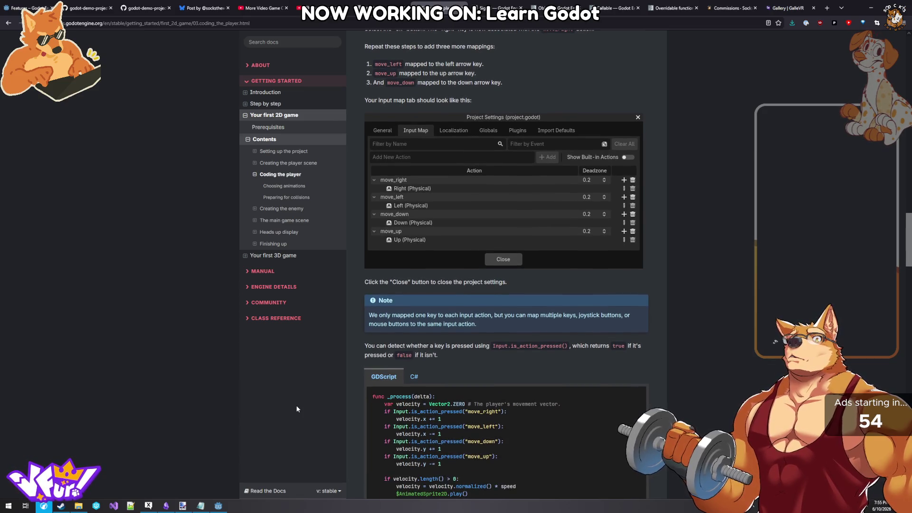
pyautogui.click(220, 505)
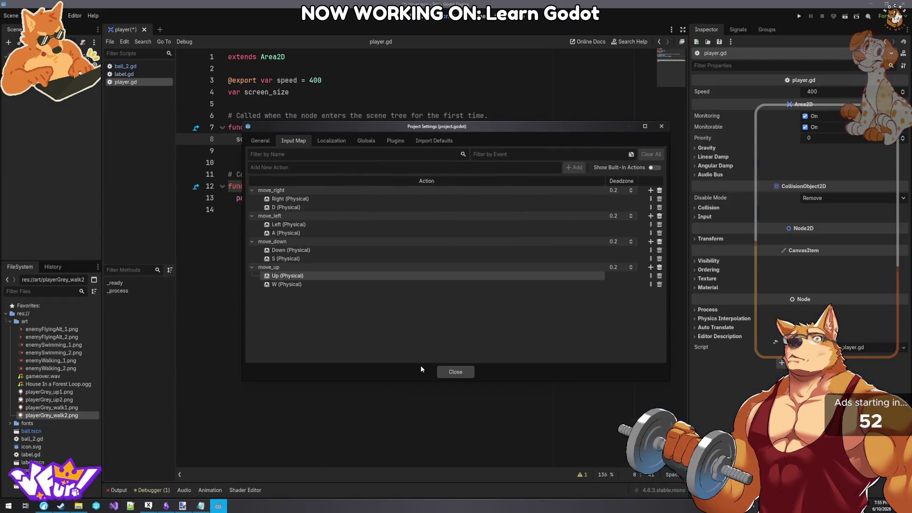
# Close Project Settings and replace pass in _process with var velocity = Vector2.ZERO
pyautogui.click(454, 371)
pyautogui.click(375, 91)
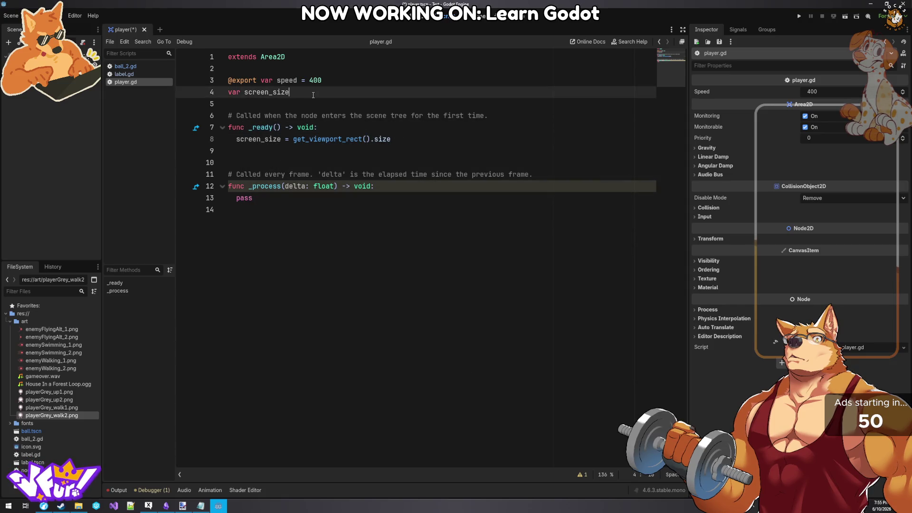
pyautogui.click(383, 197)
pyautogui.doubleClick(244, 197)
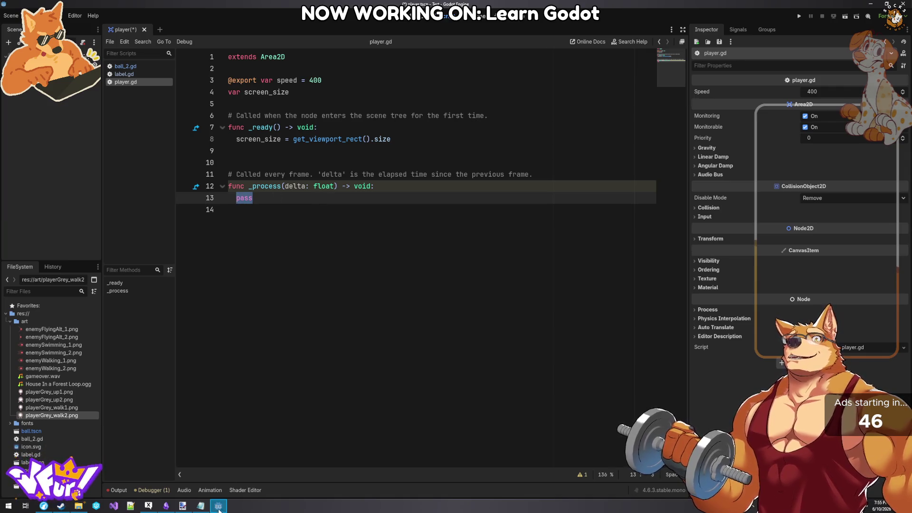
pyautogui.click(218, 510)
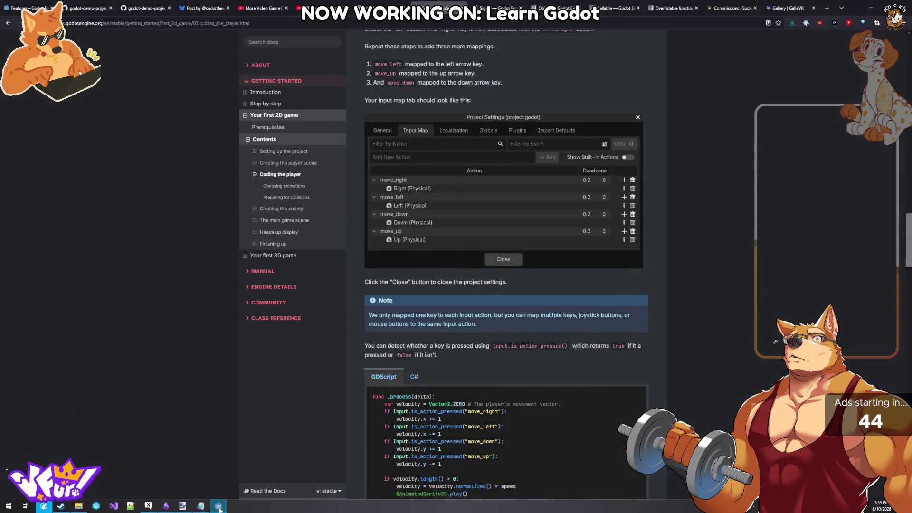
pyautogui.click(219, 508)
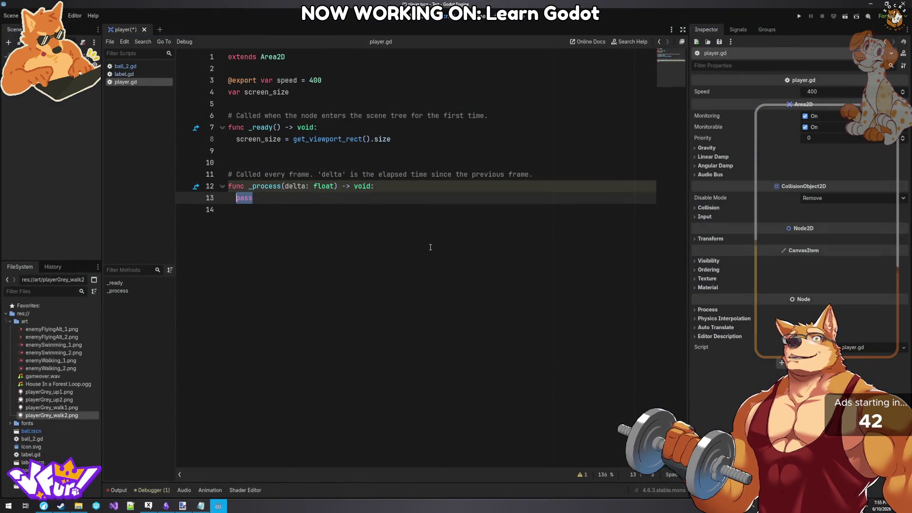
pyautogui.write('var velocity')
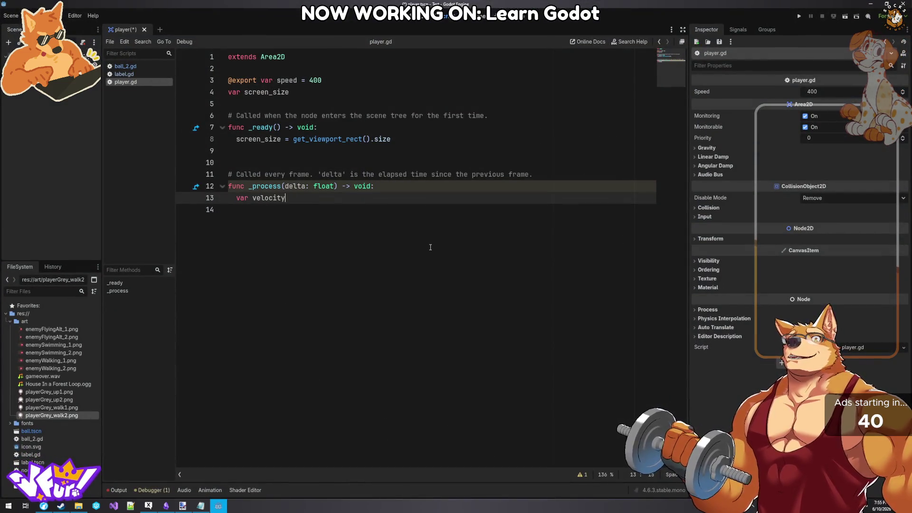
pyautogui.write(' = Vector2')
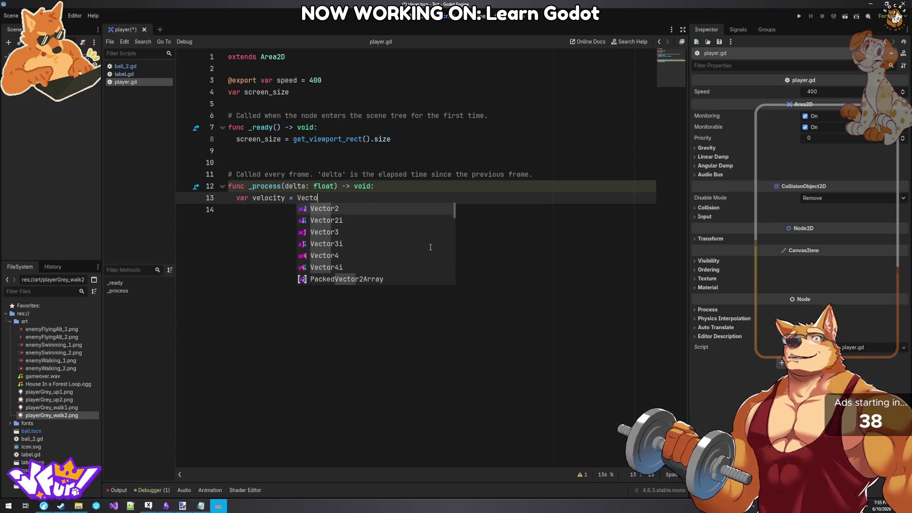
pyautogui.write('.ZERO')
pyautogui.press('Return')
pyautogui.press('Return')
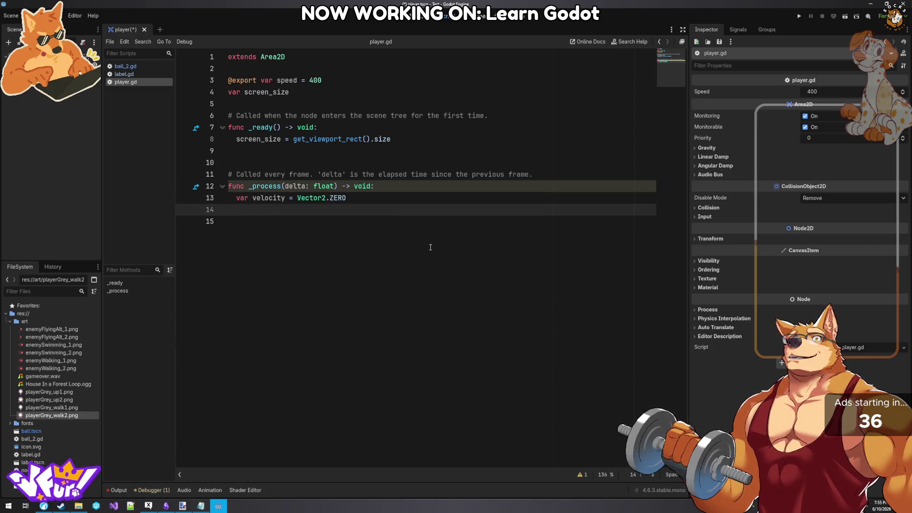
# Add an if Input.is_action_pressed("move_up"): check and begin a velocity line under it
pyautogui.write('if In')
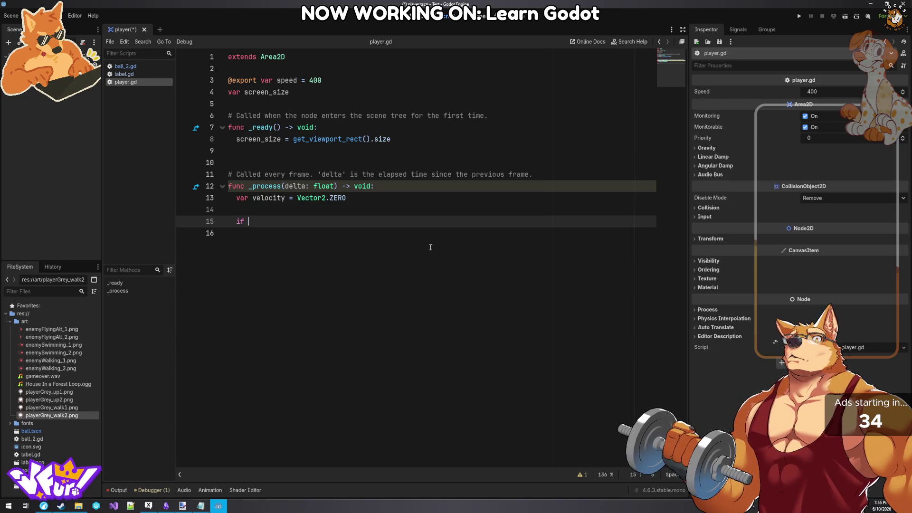
pyautogui.write('put.is_')
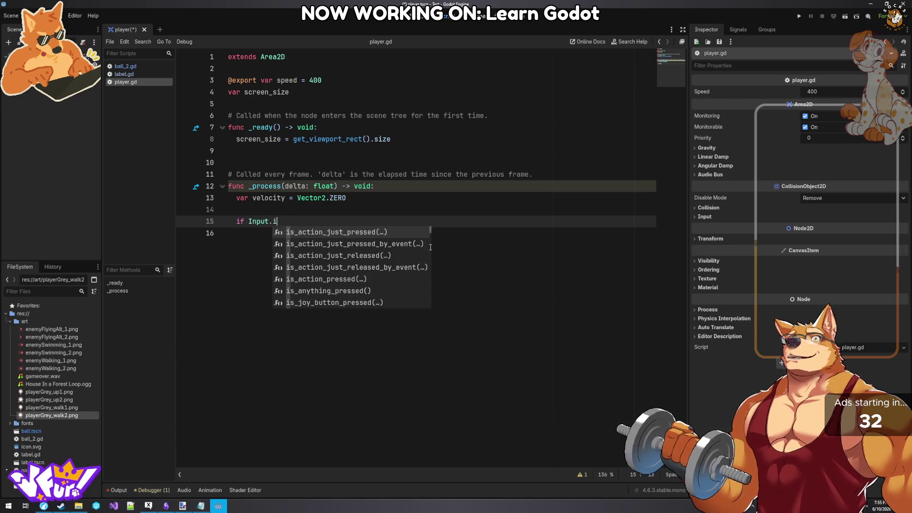
pyautogui.write('eve')
pyautogui.press('BackSpace')
pyautogui.press('BackSpace')
pyautogui.write('action')
pyautogui.press('Down')
pyautogui.press('Down')
pyautogui.press('Down')
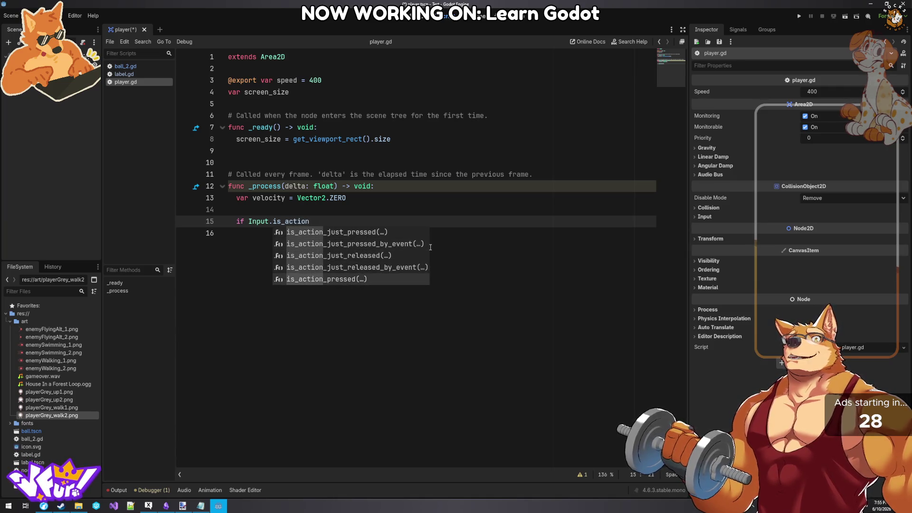
pyautogui.press('Return')
pyautogui.press('Down')
pyautogui.press('Down')
pyautogui.press('Down')
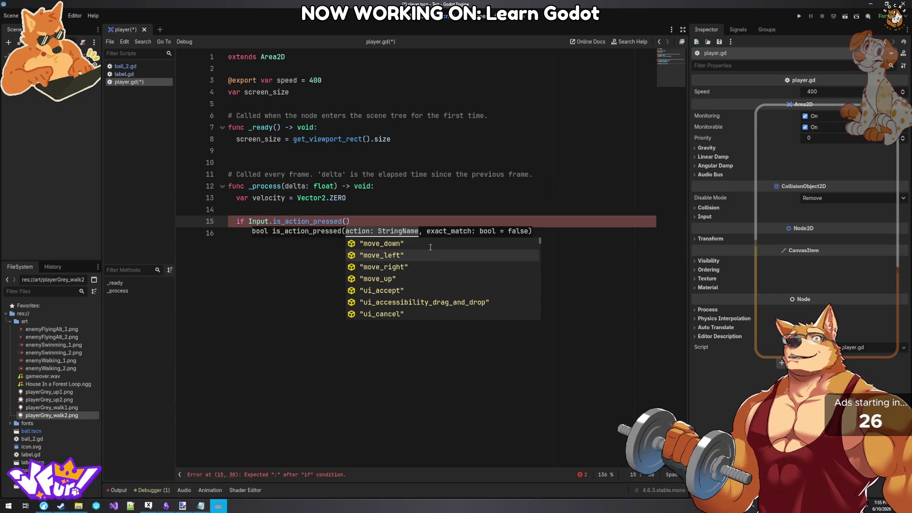
pyautogui.press('Return')
pyautogui.write(':')
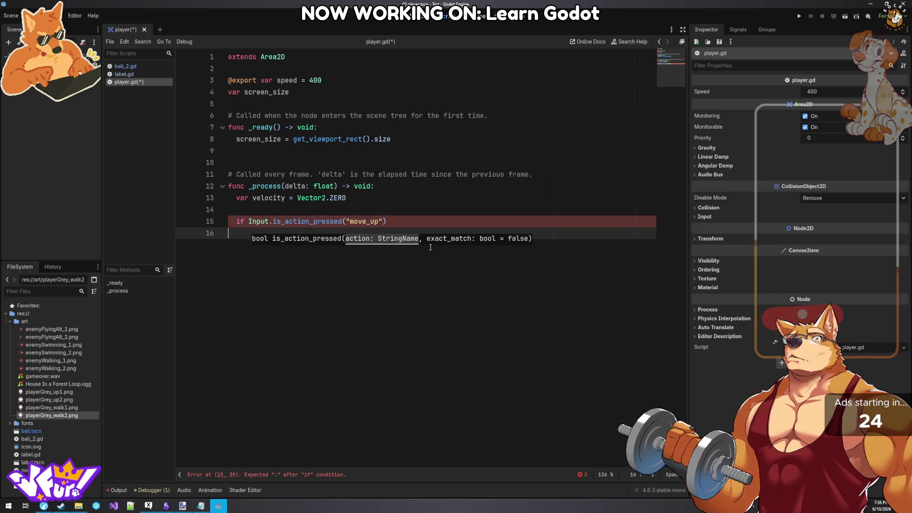
pyautogui.press('Return')
pyautogui.write('velc')
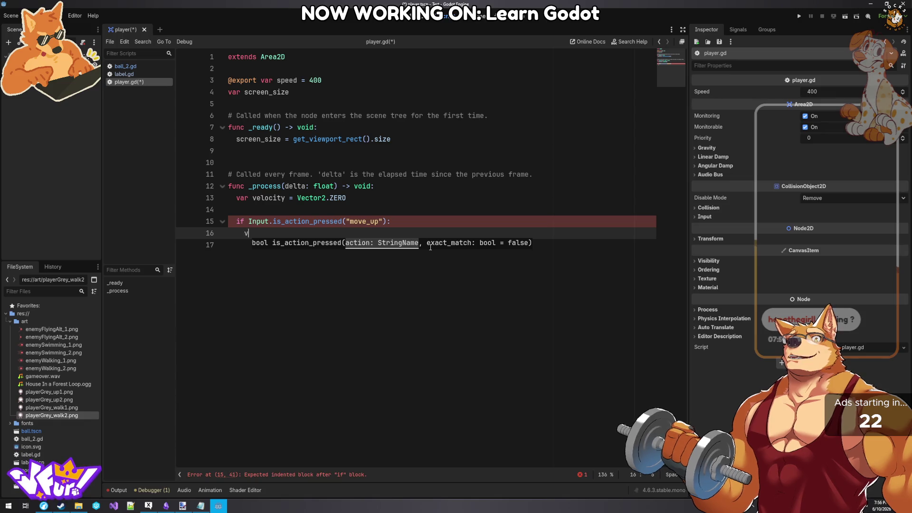
pyautogui.press('BackSpace')
pyautogui.write('oc')
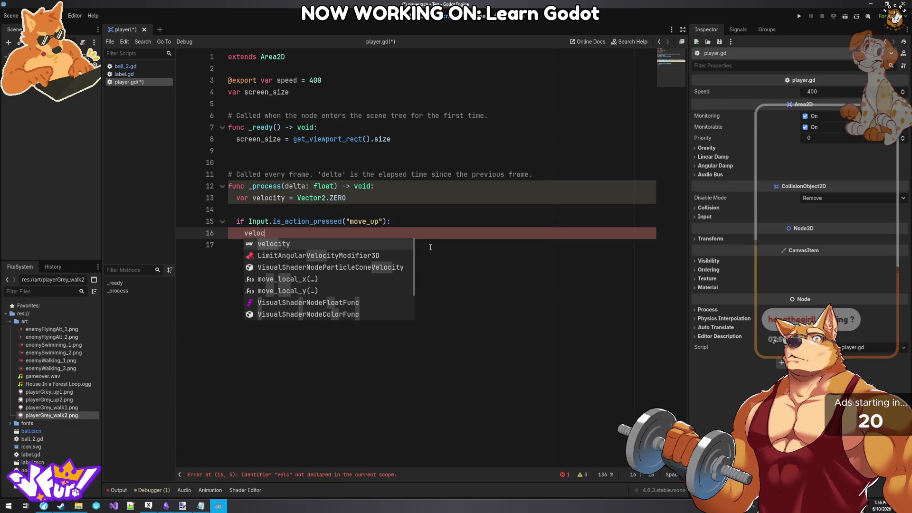
pyautogui.press('Return')
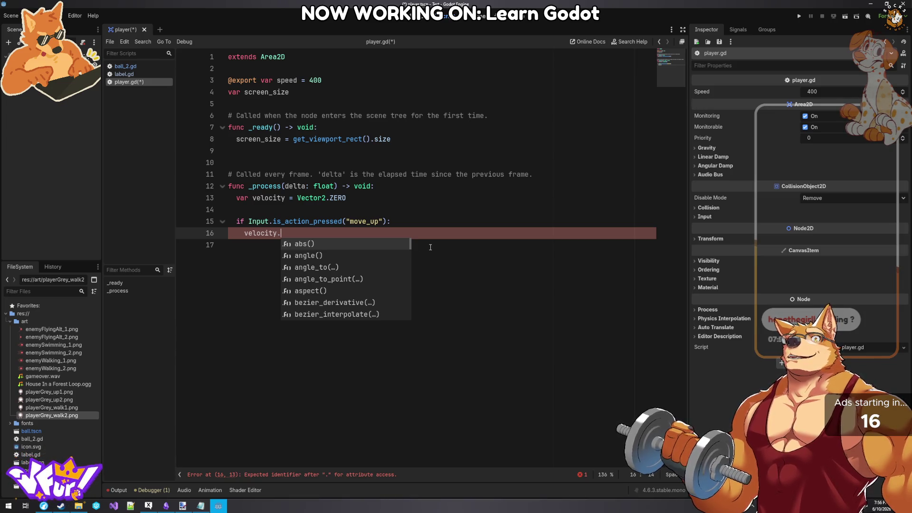
pyautogui.click(42, 507)
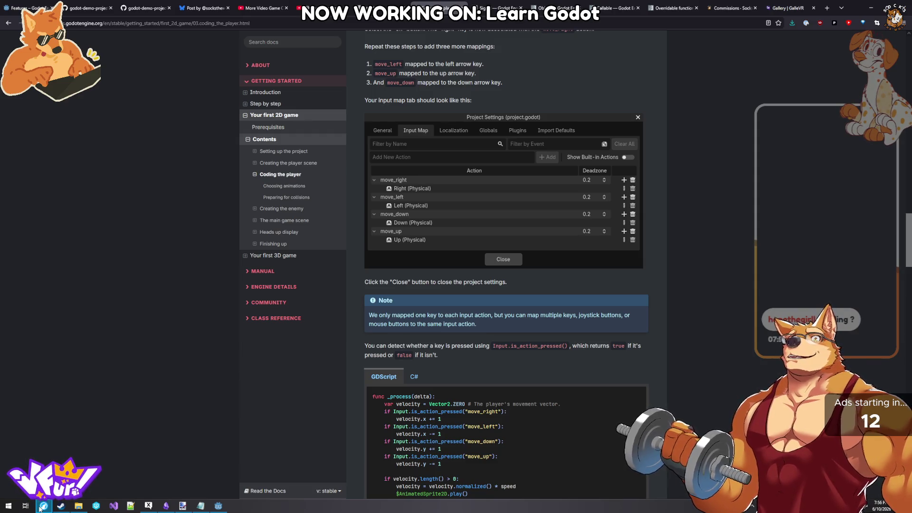
pyautogui.click(218, 505)
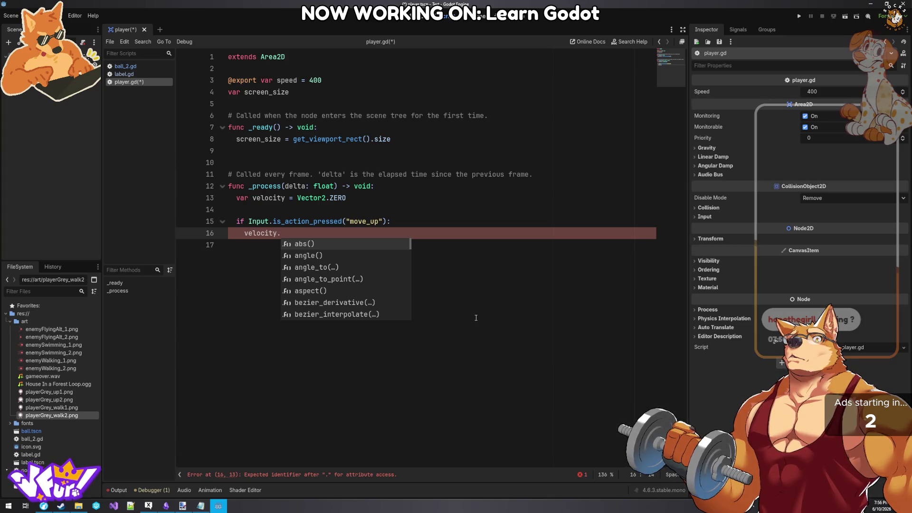
# Complete the move_up line as velocity.y += 1
pyautogui.write('y')
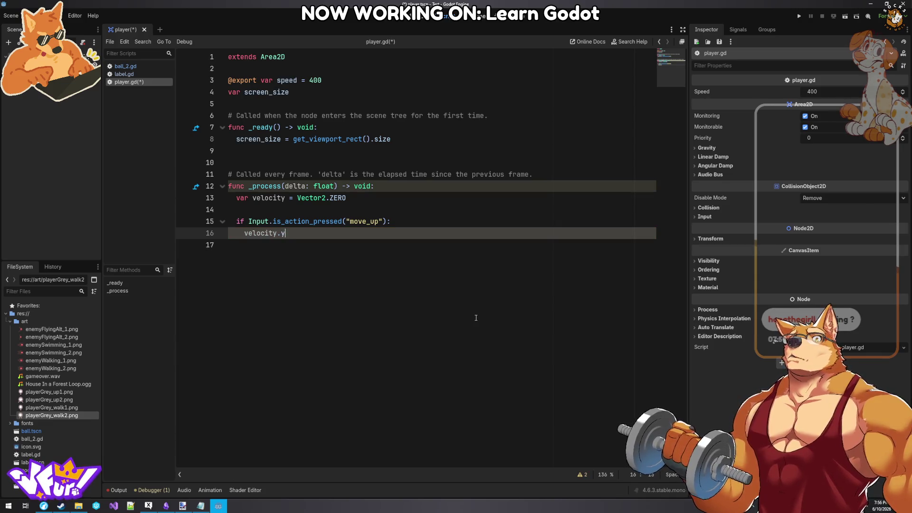
pyautogui.press('BackSpace')
pyautogui.press('BackSpace')
pyautogui.write('+')
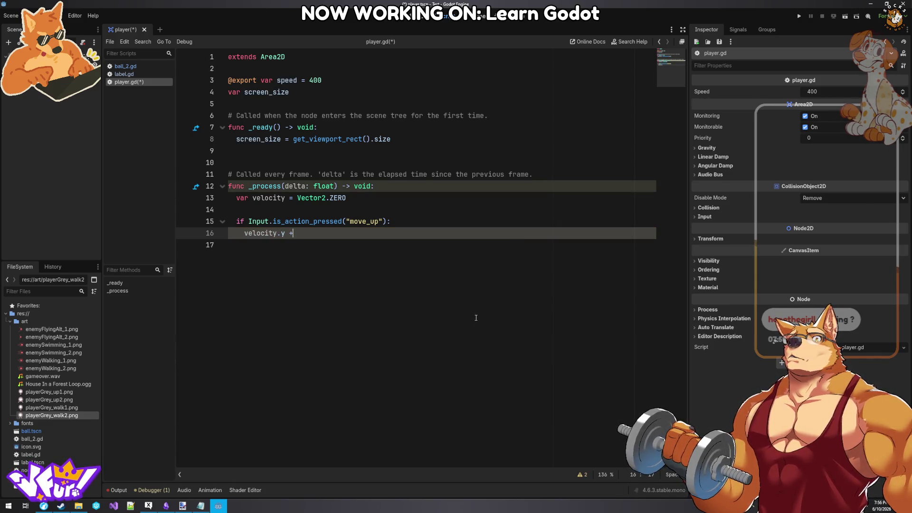
pyautogui.write('= 1')
pyautogui.press('Return')
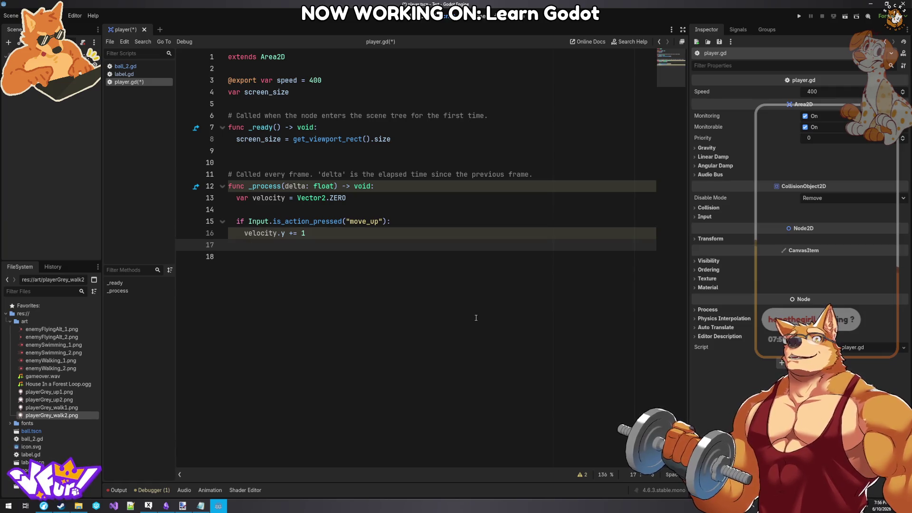
# Add an elif Input.is_action_pressed("move_down") branch starting a velocity.y line
pyautogui.write('elif ')
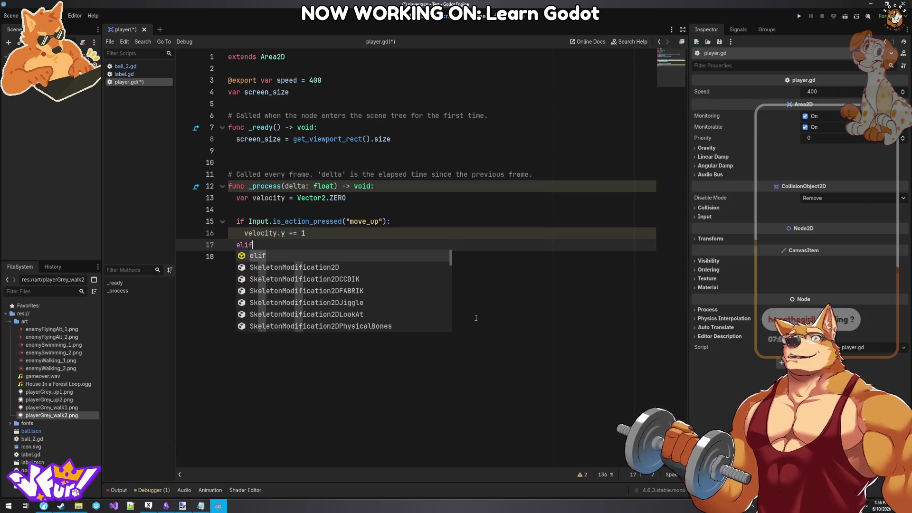
pyautogui.write('Input.is')
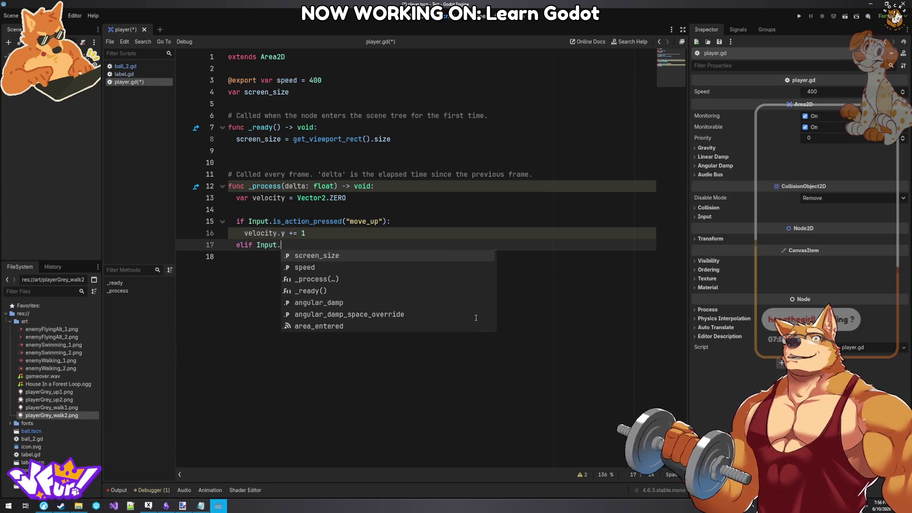
pyautogui.write('_action')
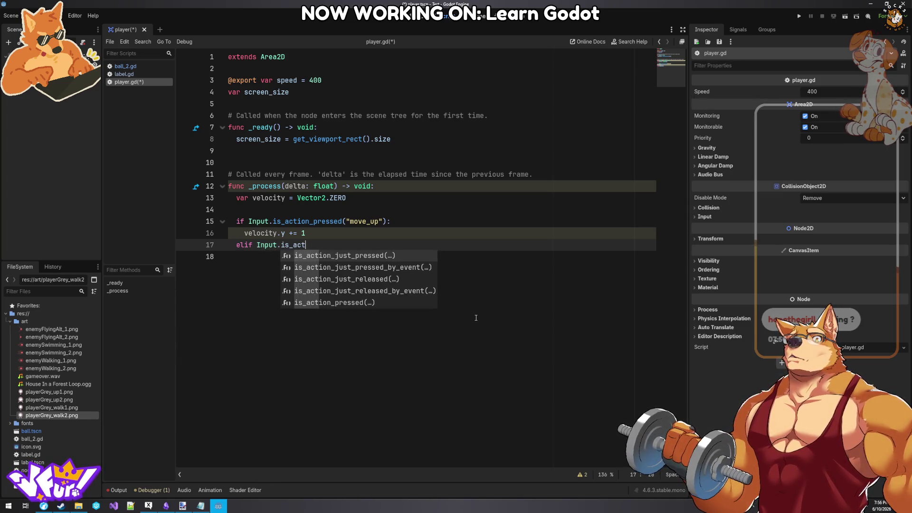
pyautogui.press('Down')
pyautogui.press('Down')
pyautogui.press('Down')
pyautogui.press('Down')
pyautogui.press('Return')
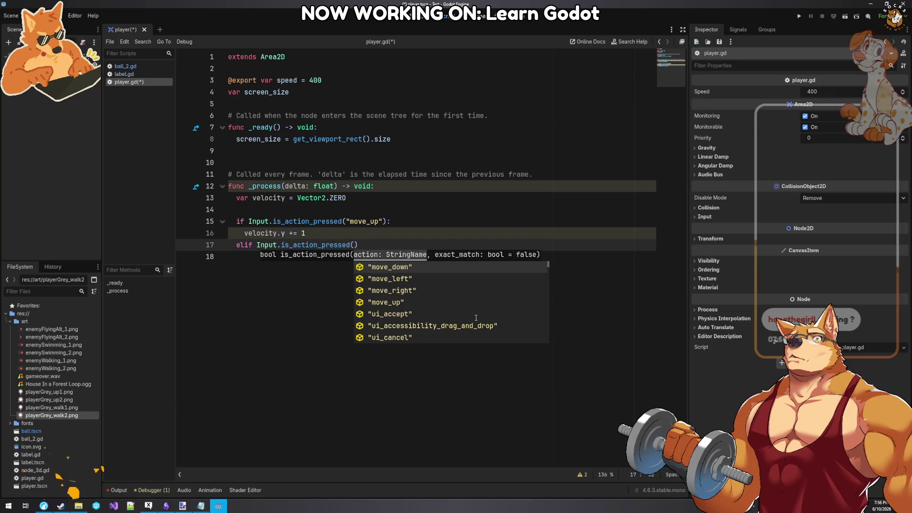
pyautogui.write('"move')
pyautogui.press('Return')
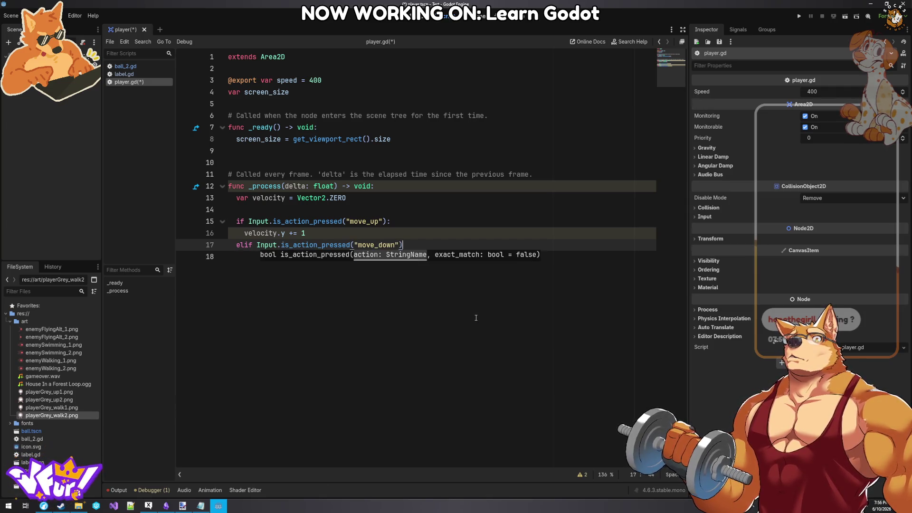
pyautogui.press('End')
pyautogui.press('Return')
pyautogui.write('velocity.')
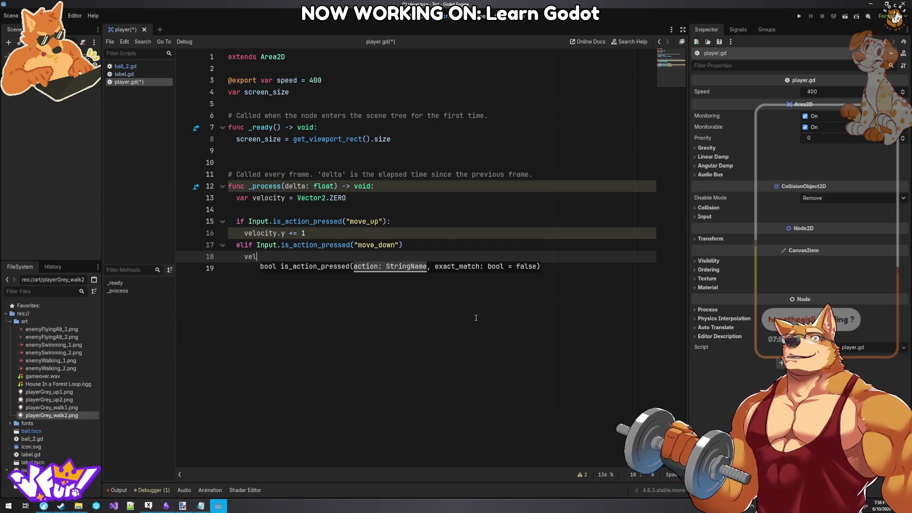
pyautogui.write('y')
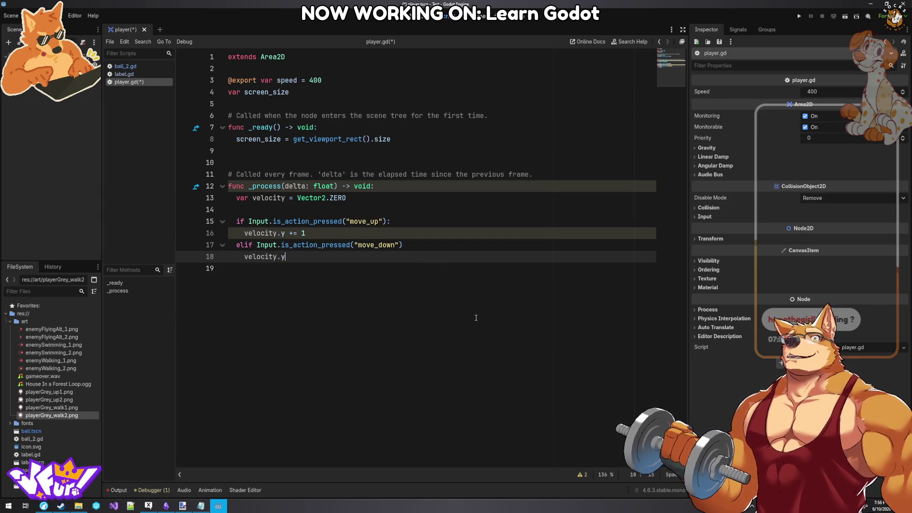
# Change the move_up line to velocity.y = 1 and start the move_down assignment with =
pyautogui.press('Up')
pyautogui.press('Up')
pyautogui.press('Delete')
pyautogui.press('Down')
pyautogui.press('Down')
pyautogui.write('=')
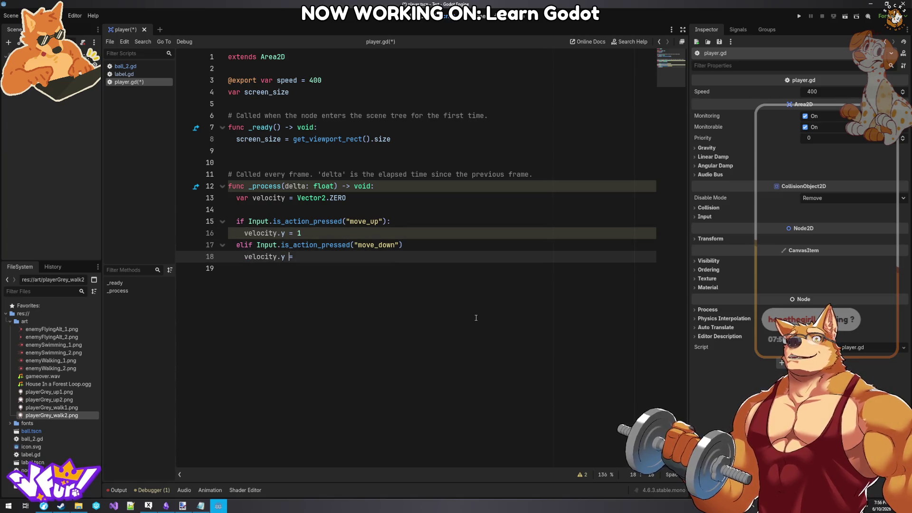
pyautogui.click(223, 506)
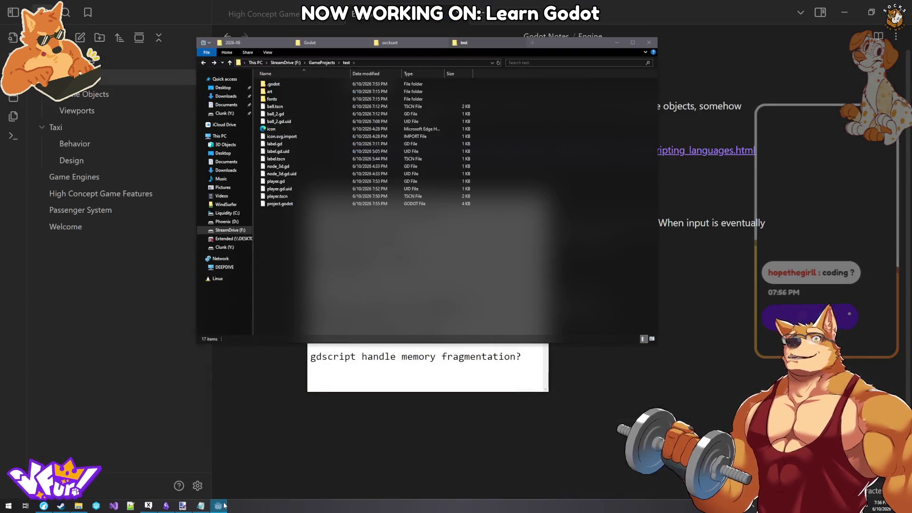
# Check the is_action_pressed example in the docs, then return to player.gd
pyautogui.click(223, 506)
pyautogui.click(44, 506)
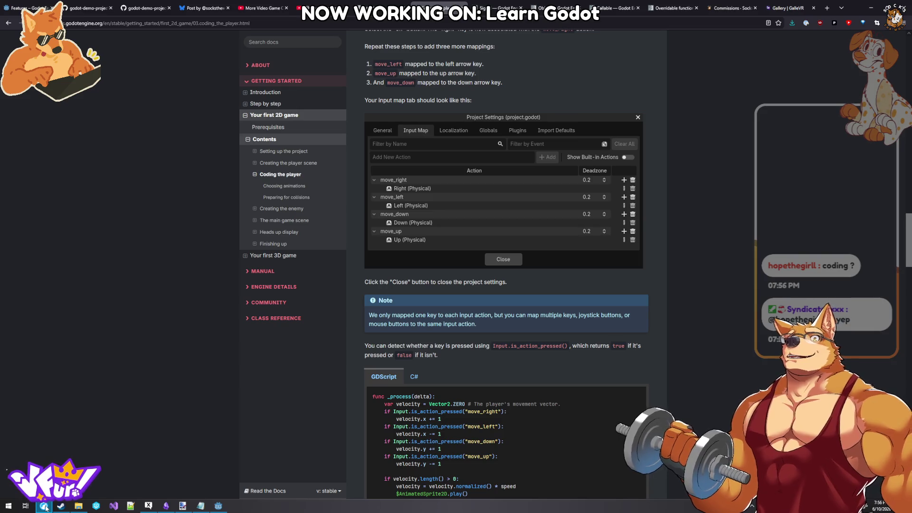
pyautogui.hotkey('alt', 'Tab')
# Set velocity.y = -1 for move_down and add the missing colon to its elif line
pyautogui.write('-1')
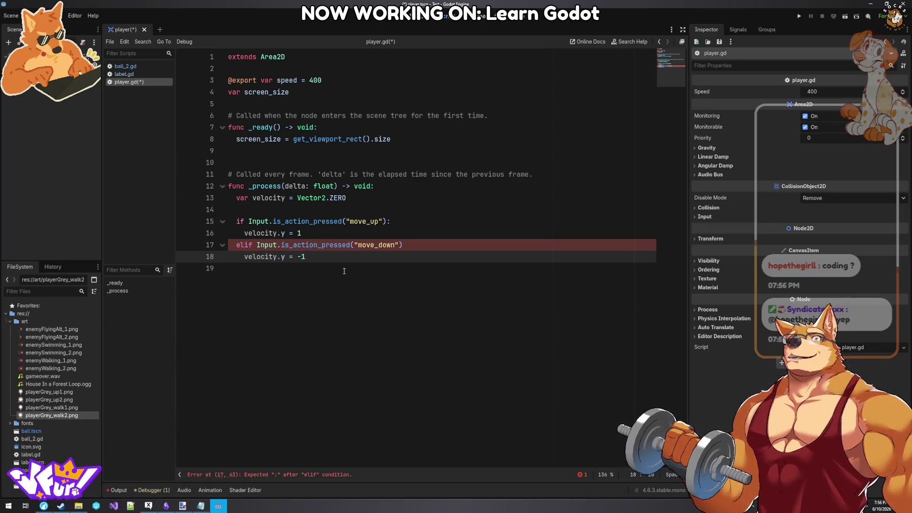
pyautogui.press('Up')
pyautogui.press('End')
pyautogui.write(':')
pyautogui.press('Down')
pyautogui.press('End')
pyautogui.press('Return')
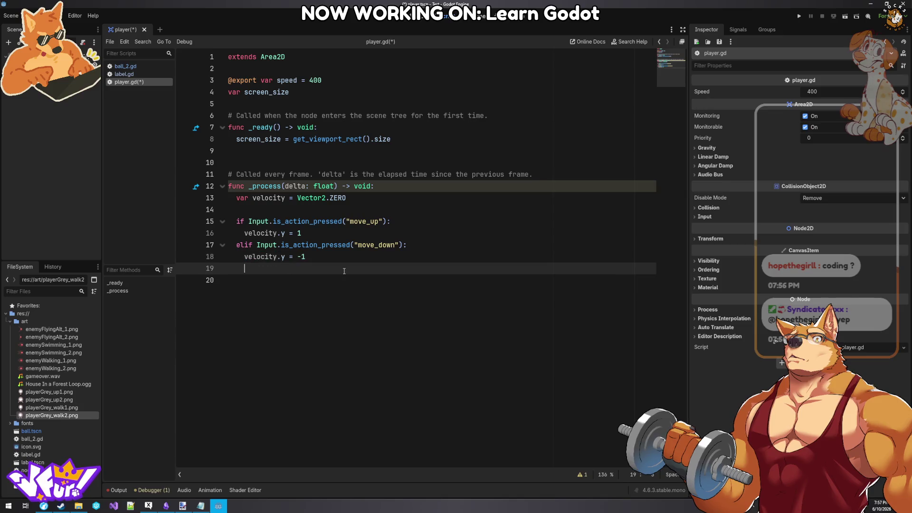
pyautogui.press('Return')
# Add an if Input.is_action_pressed("move_left"): branch setting velocity.x = -1
pyautogui.write('if Input.isa')
pyautogui.press('Down')
pyautogui.press('Down')
pyautogui.press('Down')
pyautogui.press('Return')
pyautogui.write('"lov")')
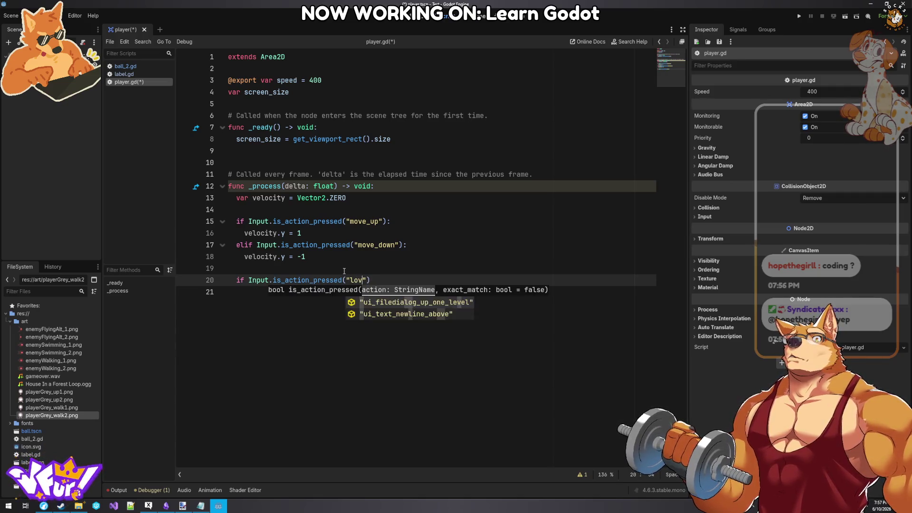
pyautogui.press('BackSpace')
pyautogui.write('move_')
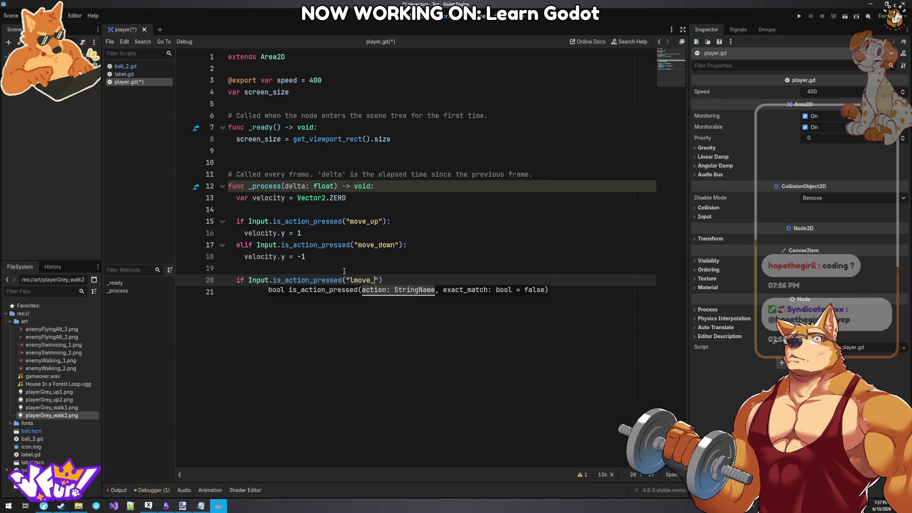
pyautogui.press('BackSpace')
pyautogui.press('BackSpace')
pyautogui.press('BackSpace')
pyautogui.write('move_l')
pyautogui.press('Return')
pyautogui.write(':')
pyautogui.press('Return')
pyautogui.write('velocity.x = ')
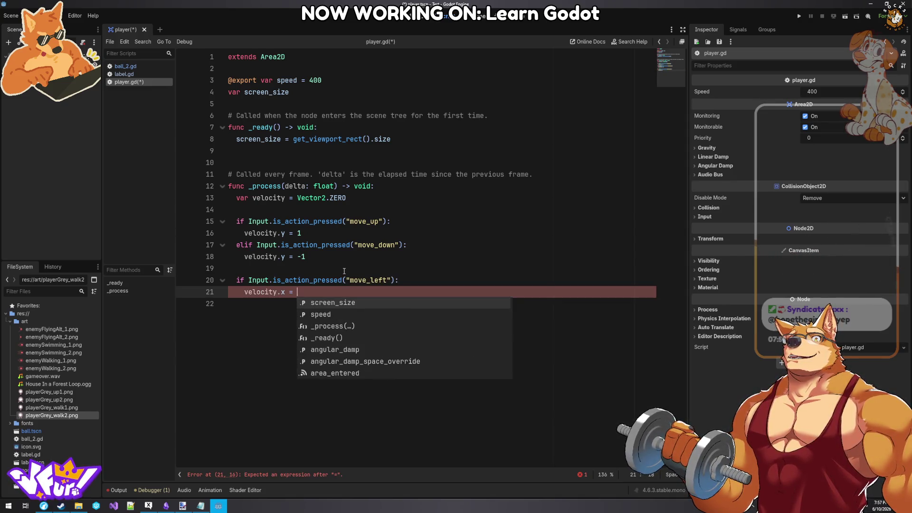
pyautogui.write('-1')
# Add an elif Input.is_action_pressed("move_right"): branch setting velocity.y = 1
pyautogui.press('Return')
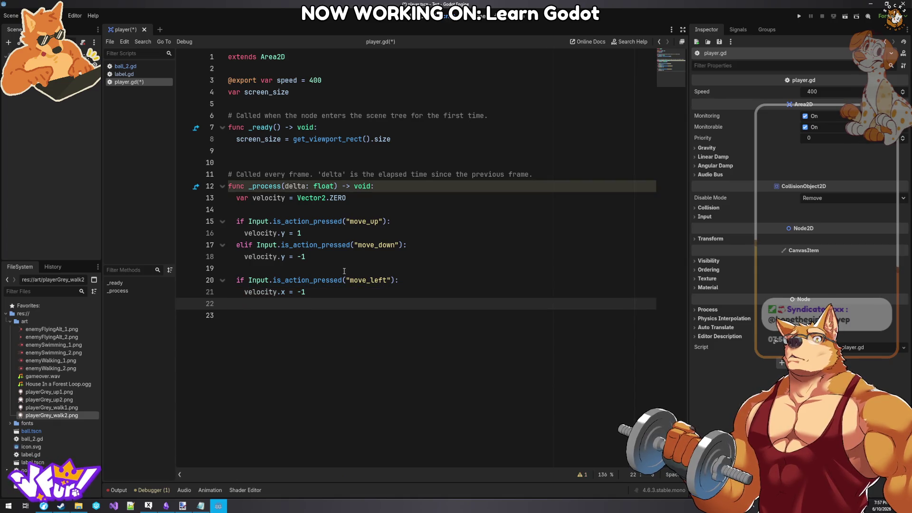
pyautogui.press('BackSpace')
pyautogui.write('elif Input')
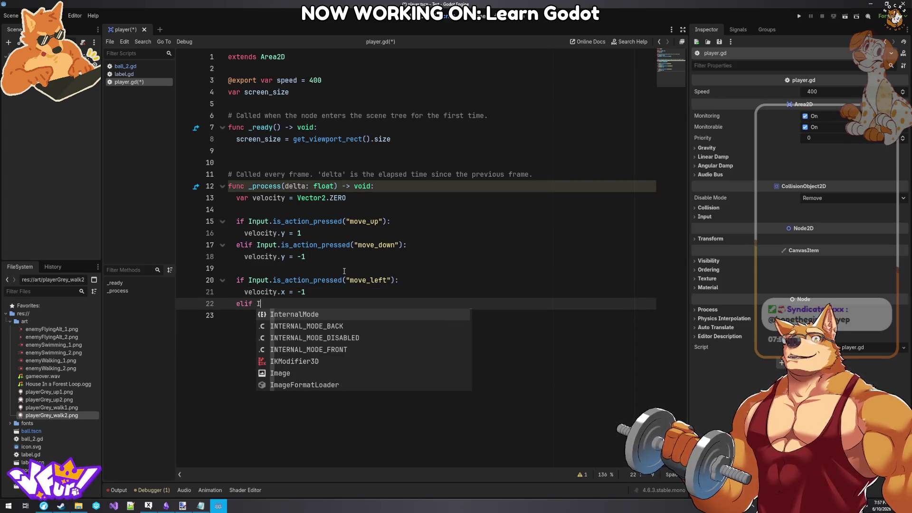
pyautogui.write('.is')
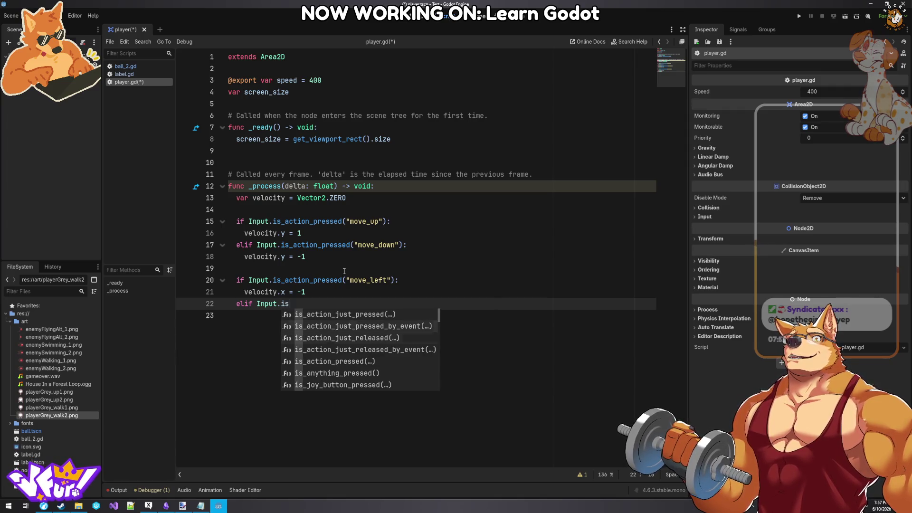
pyautogui.press('Return')
pyautogui.write('"move_right')
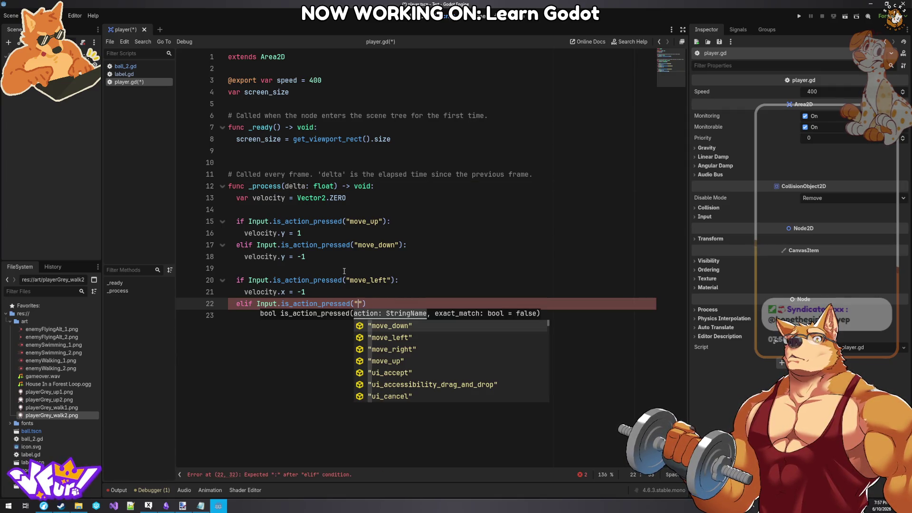
pyautogui.press('End')
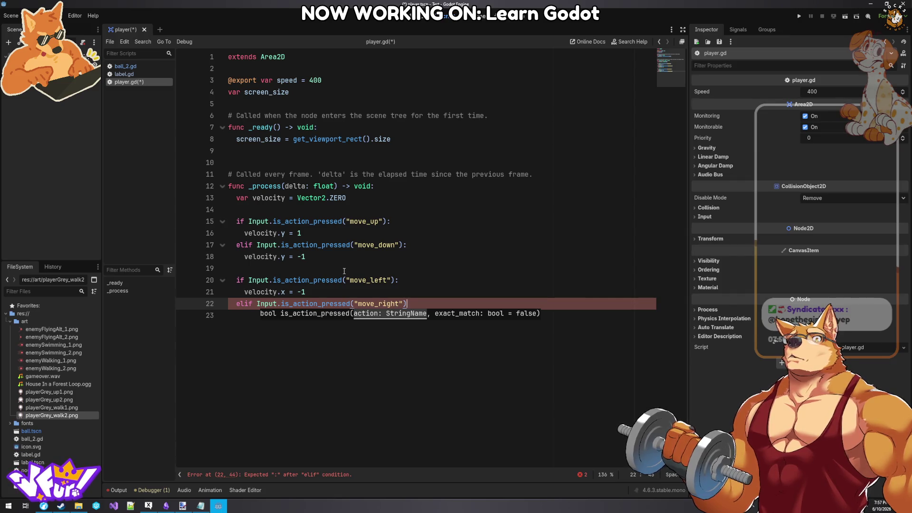
pyautogui.write(':')
pyautogui.press('Return')
pyautogui.write('velocity.y = 1')
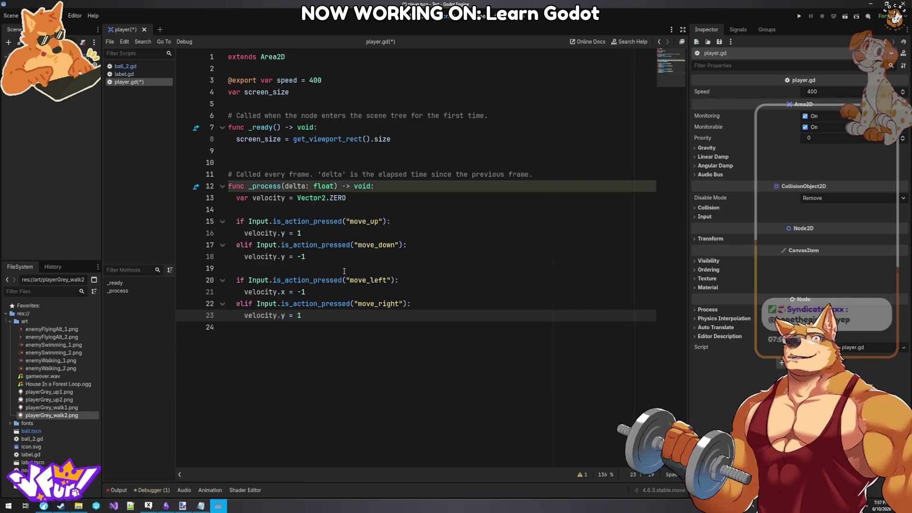
pyautogui.press('Return')
pyautogui.press('Return')
pyautogui.press('BackSpace')
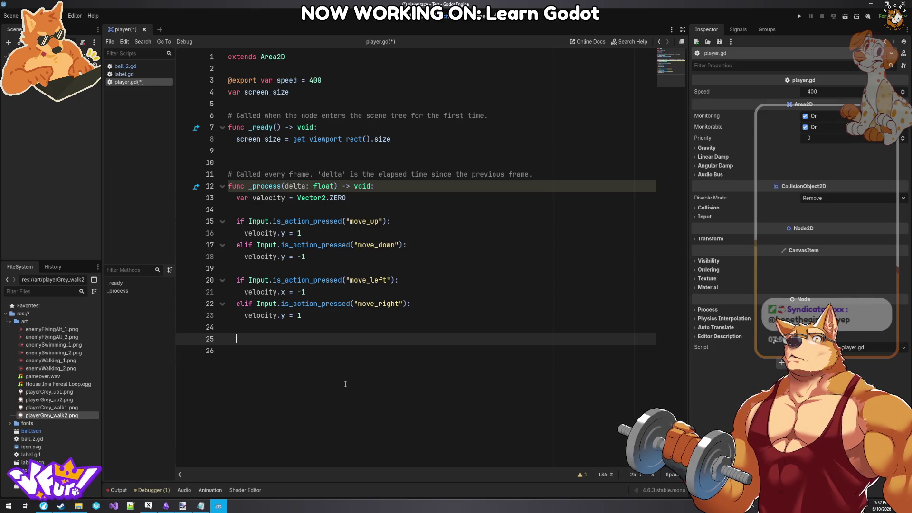
pyautogui.click(220, 505)
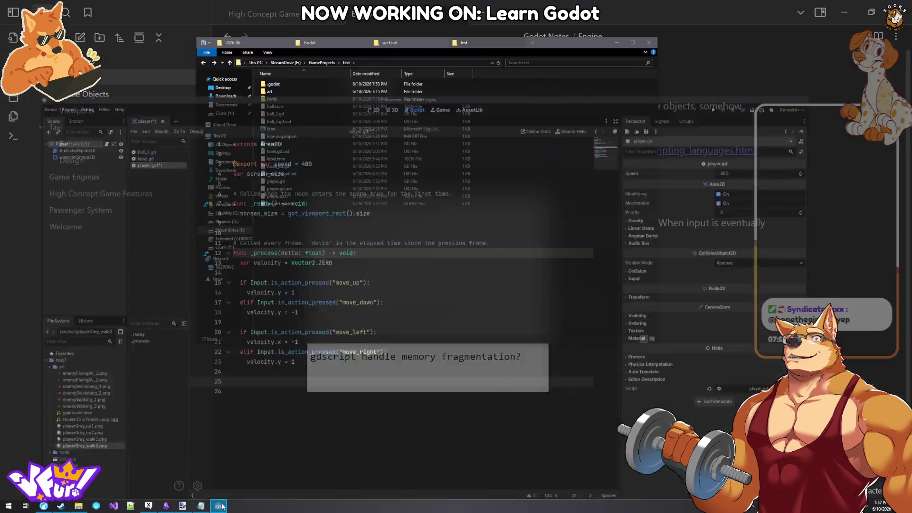
# Scroll the docs to the _process example that normalizes velocity and plays or stops the animation
pyautogui.click(219, 505)
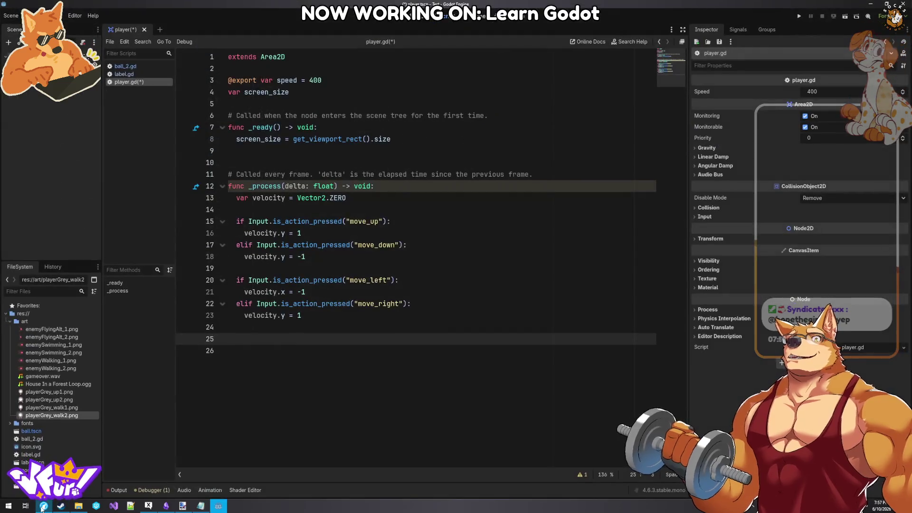
pyautogui.click(219, 506)
pyautogui.scroll(-1, 254, 411)
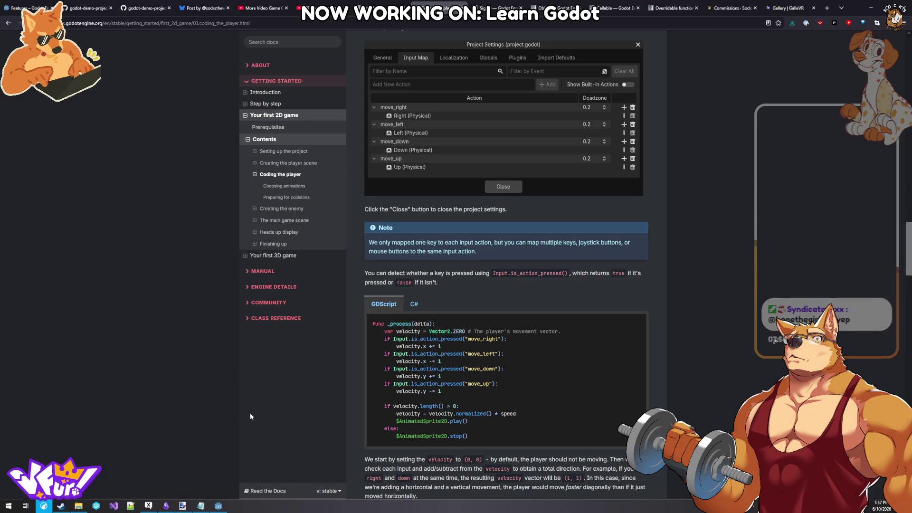
pyautogui.scroll(-1, 250, 413)
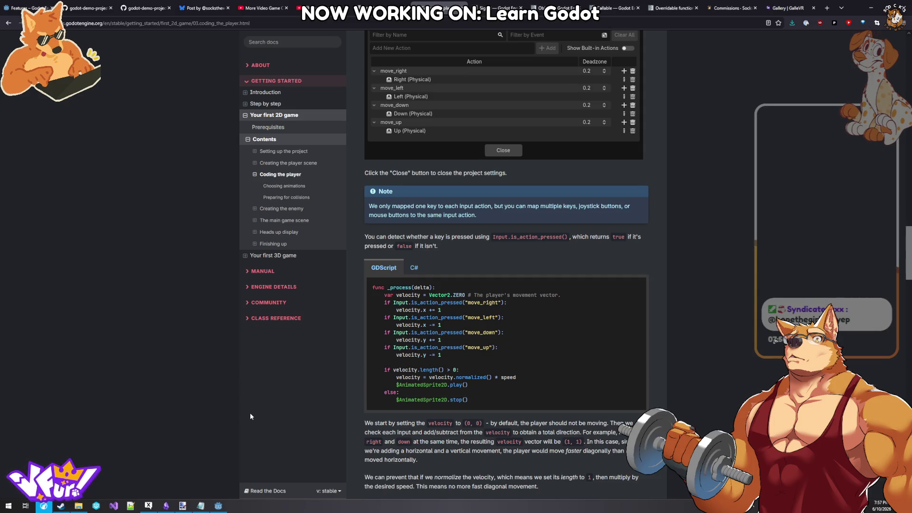
pyautogui.scroll(-3, 250, 414)
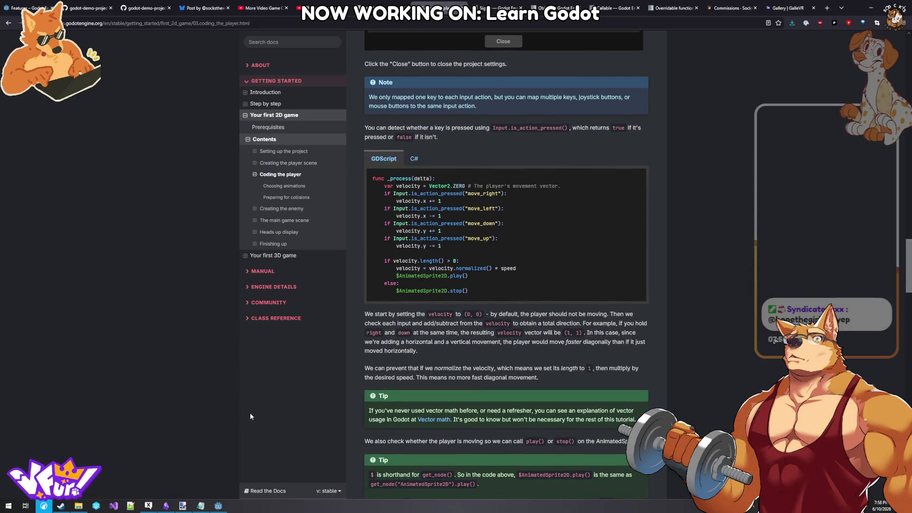
pyautogui.scroll(-1, 250, 416)
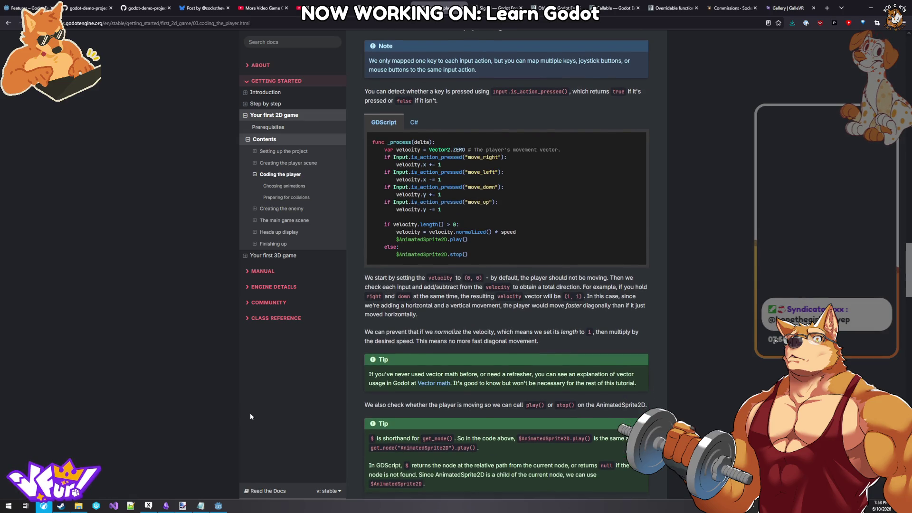
pyautogui.scroll(-1, 250, 416)
pyautogui.scroll(-1, 250, 416)
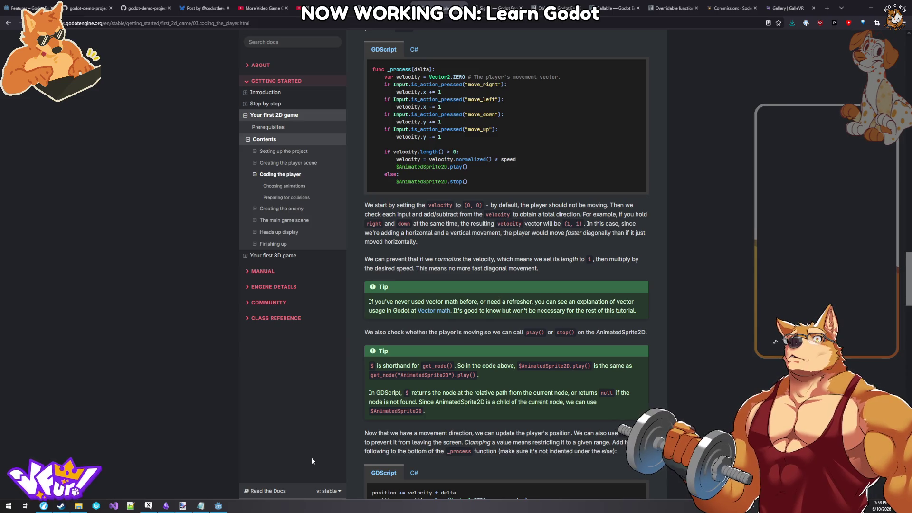
pyautogui.click(221, 508)
# Start an 'if velocity.length() > 0:' block at the end of _process
pyautogui.write('if velocity.')
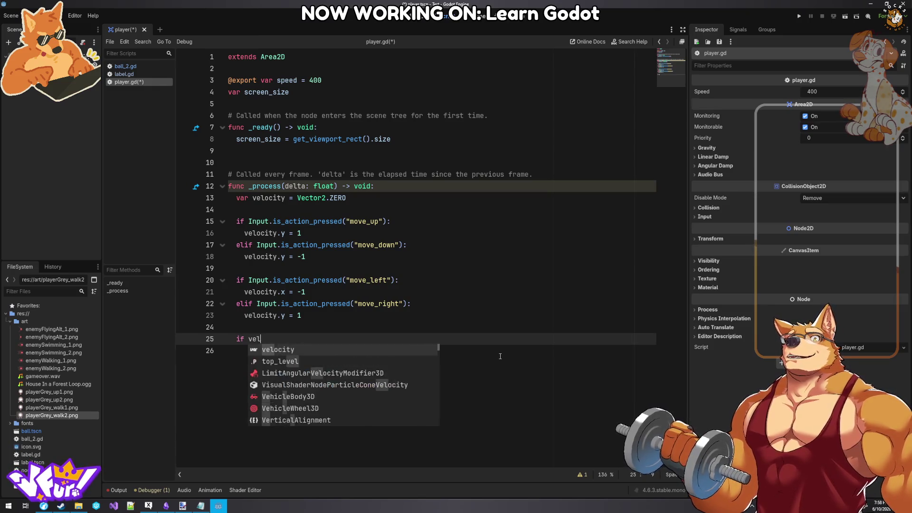
pyautogui.write('length() > 0:')
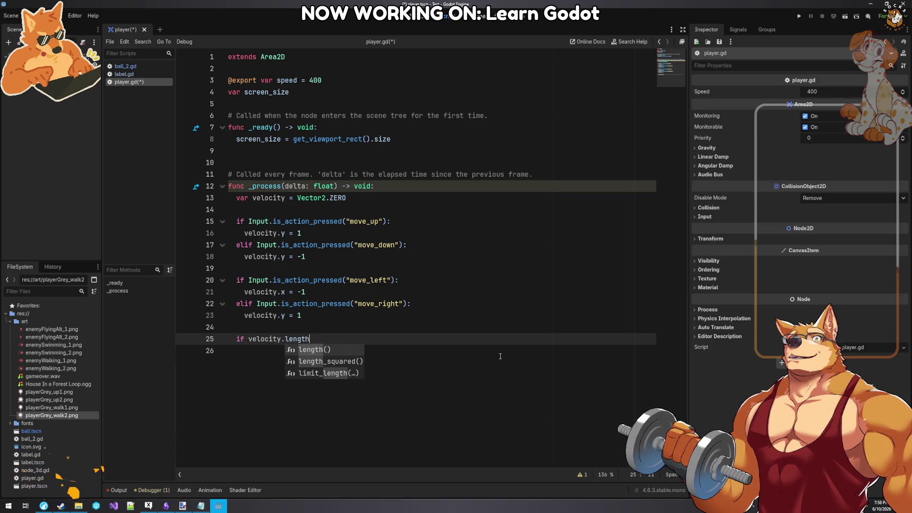
pyautogui.press('Return')
pyautogui.write('0:')
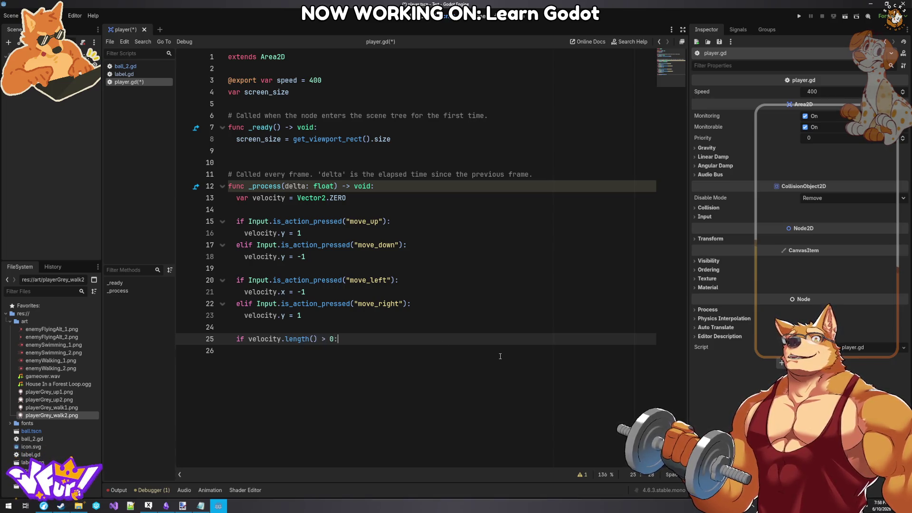
pyautogui.press('Return')
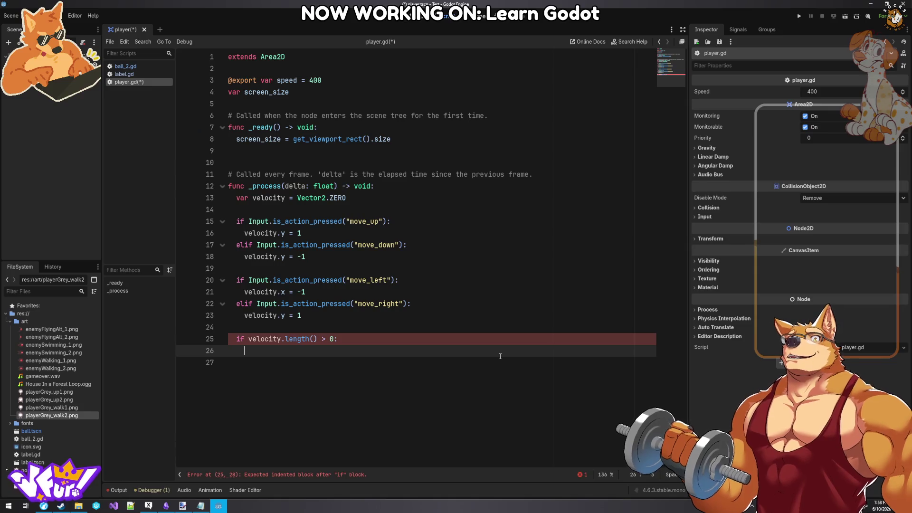
# Inside the block, set velocity = velocity.normalized() * speed
pyautogui.write('velocity =')
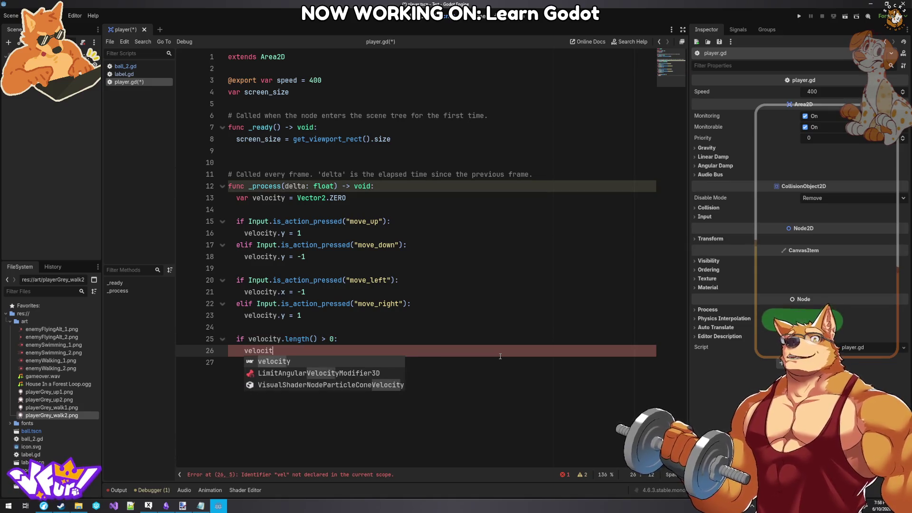
pyautogui.write(' velocity.')
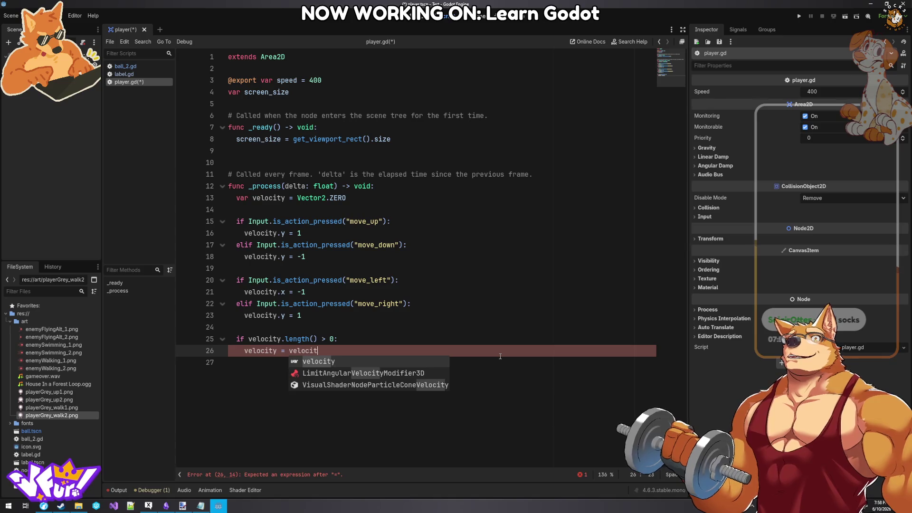
pyautogui.write('nomm')
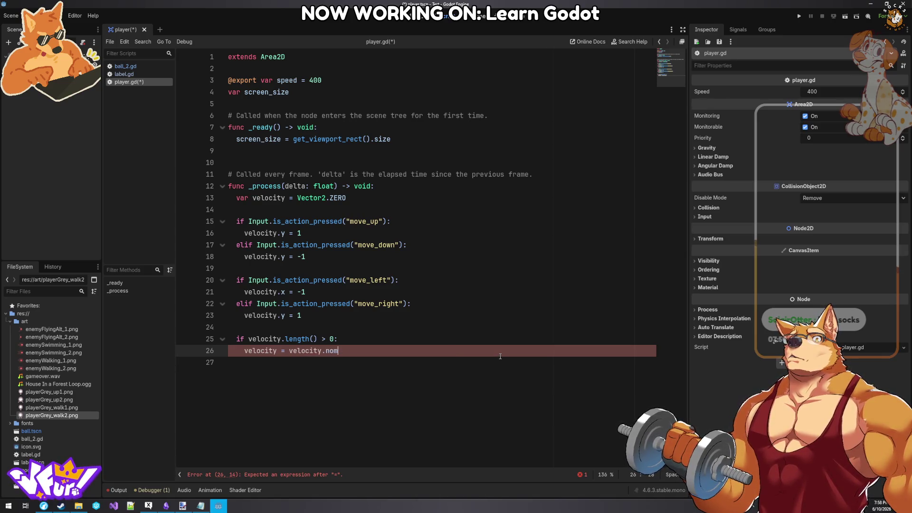
pyautogui.press('BackSpace')
pyautogui.press('BackSpace')
pyautogui.write('rmal')
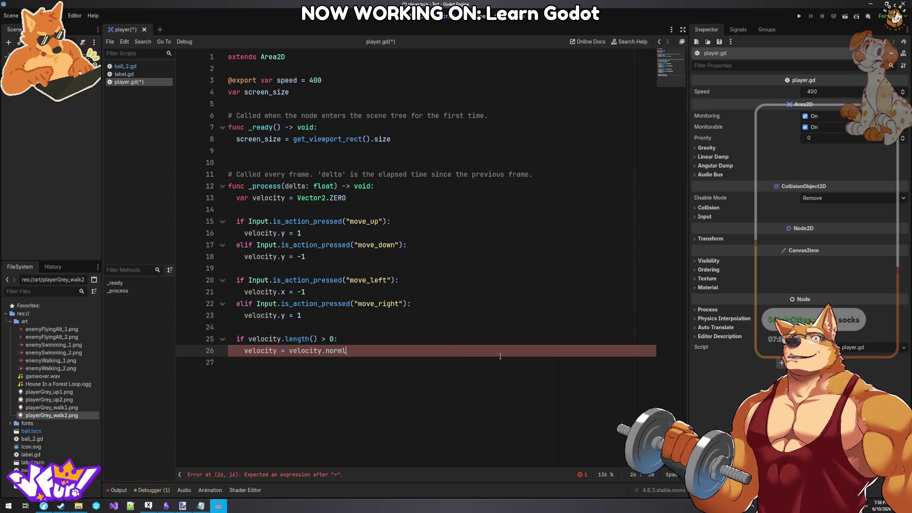
pyautogui.write('ized')
pyautogui.press('Return')
pyautogui.write('* ')
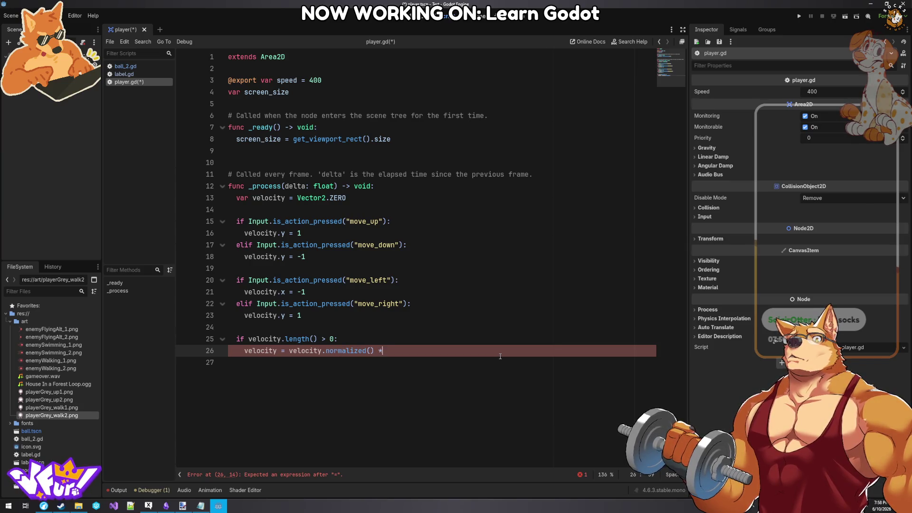
pyautogui.write('speed')
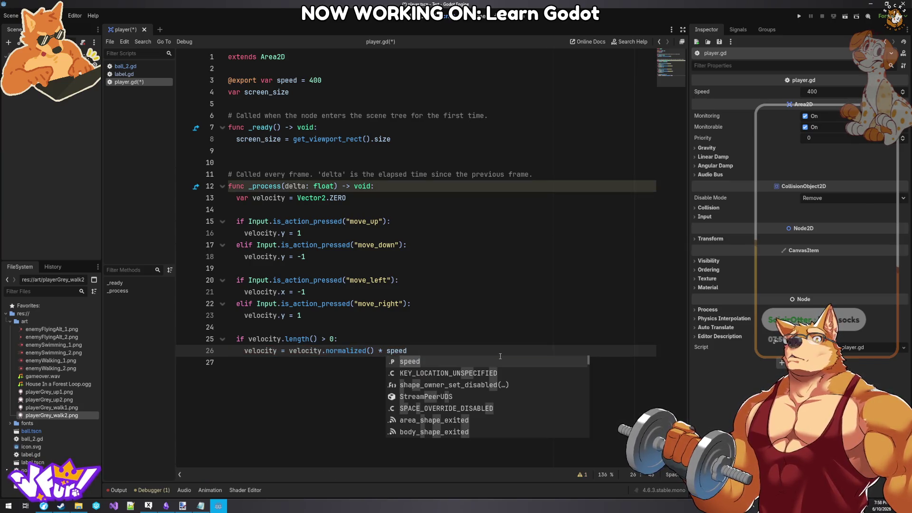
pyautogui.press('Return')
pyautogui.press('Return')
pyautogui.press('Return')
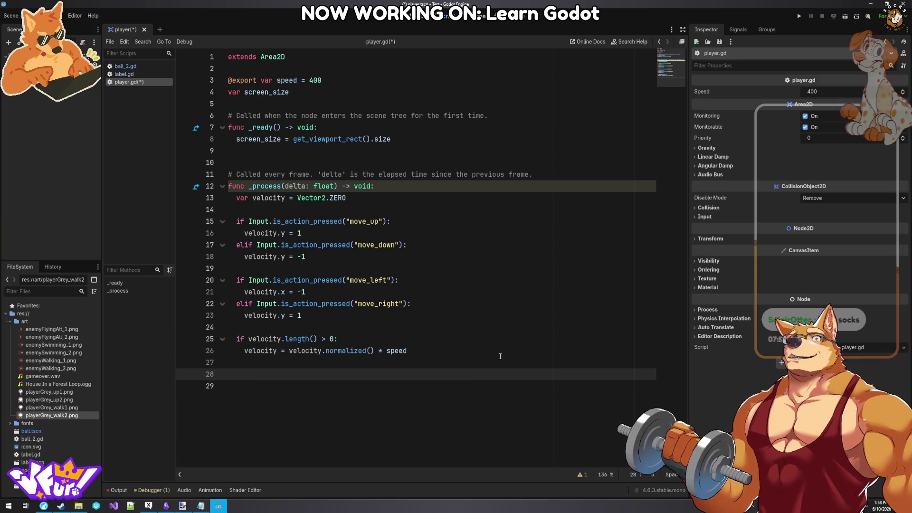
# Check the docs, then remove the extra blank line and indent the empty line under the if block
pyautogui.click(219, 505)
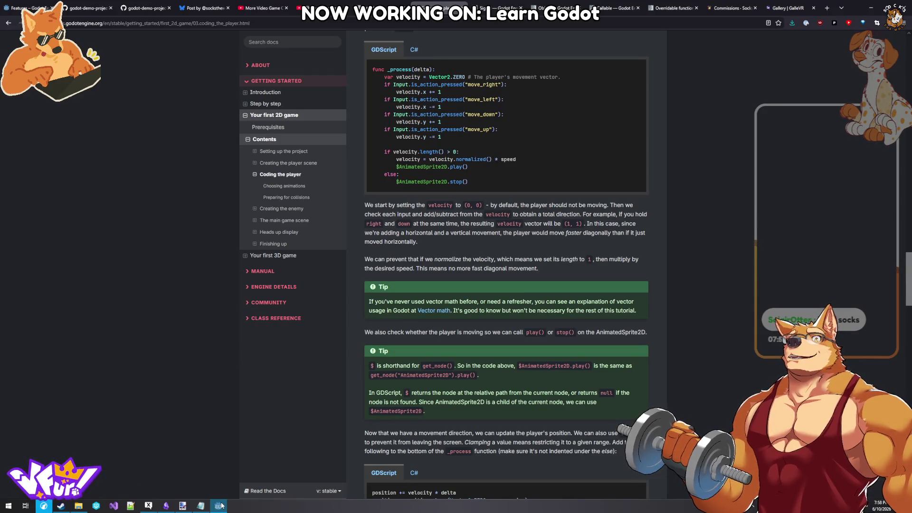
pyautogui.click(220, 506)
pyautogui.press('BackSpace')
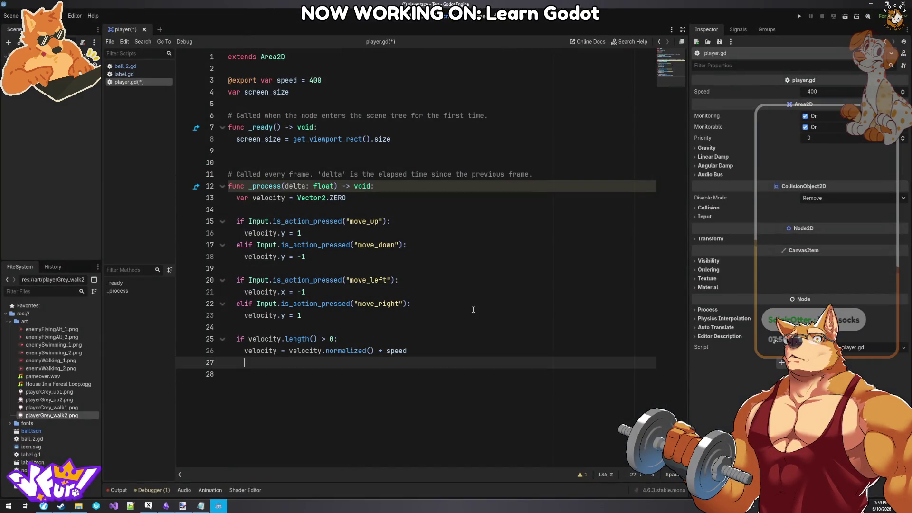
pyautogui.press('Tab')
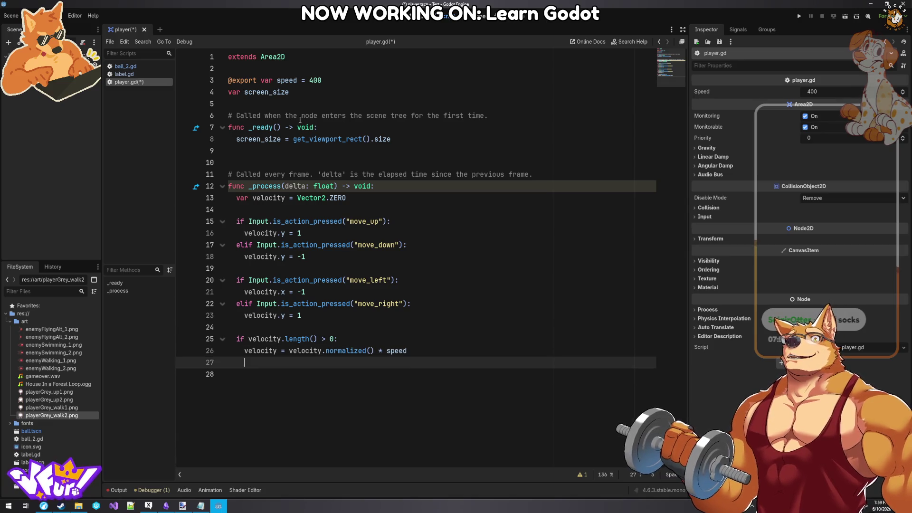
pyautogui.click(341, 80)
pyautogui.press('Return')
pyautogui.write('@expor')
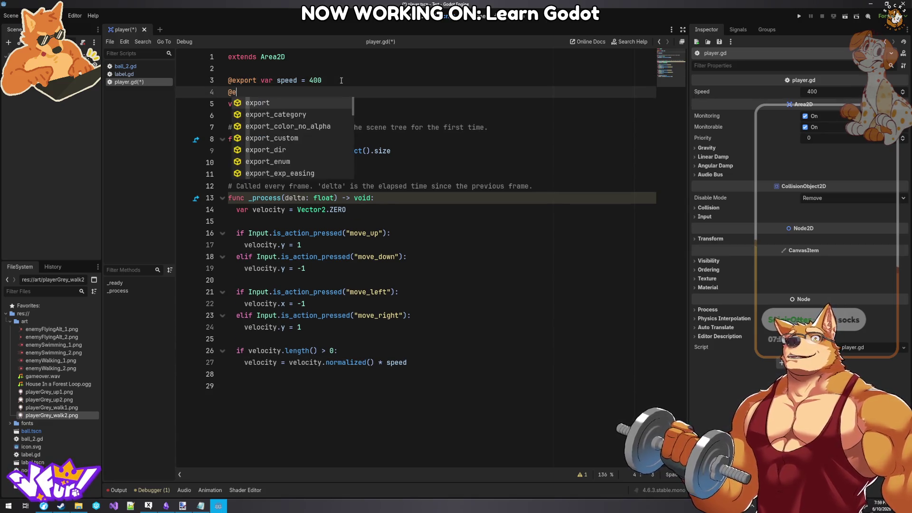
pyautogui.write('t var ')
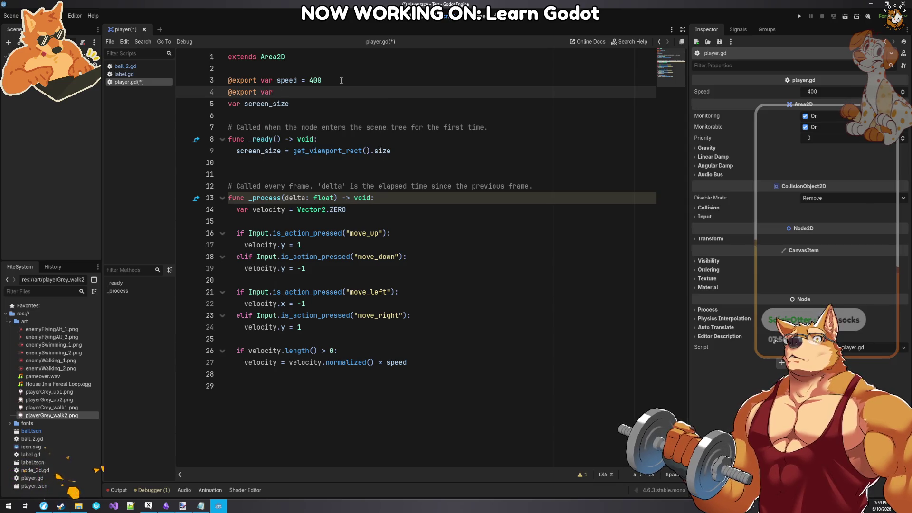
pyautogui.write('AnimatedS')
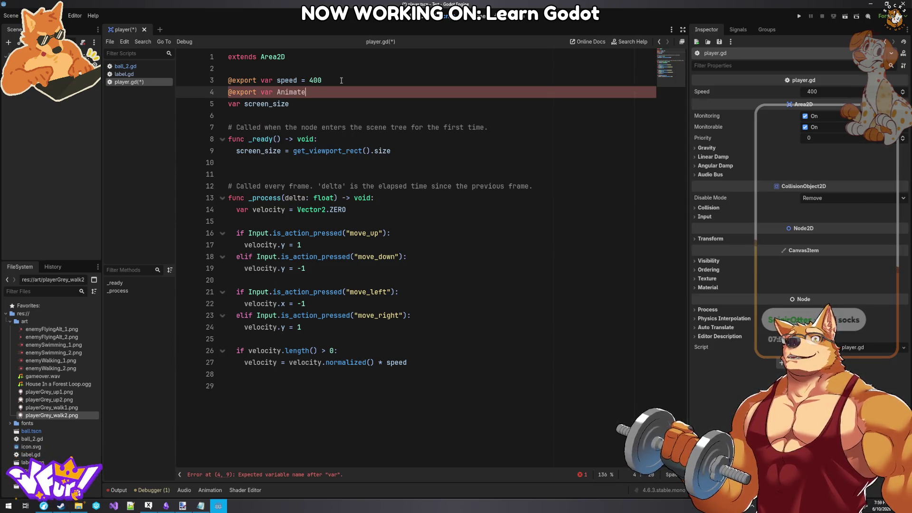
pyautogui.press('BackSpace')
pyautogui.press('BackSpace')
pyautogui.press('BackSpace')
pyautogui.write('sprite')
pyautogui.write(':Anima')
pyautogui.write('prite2')
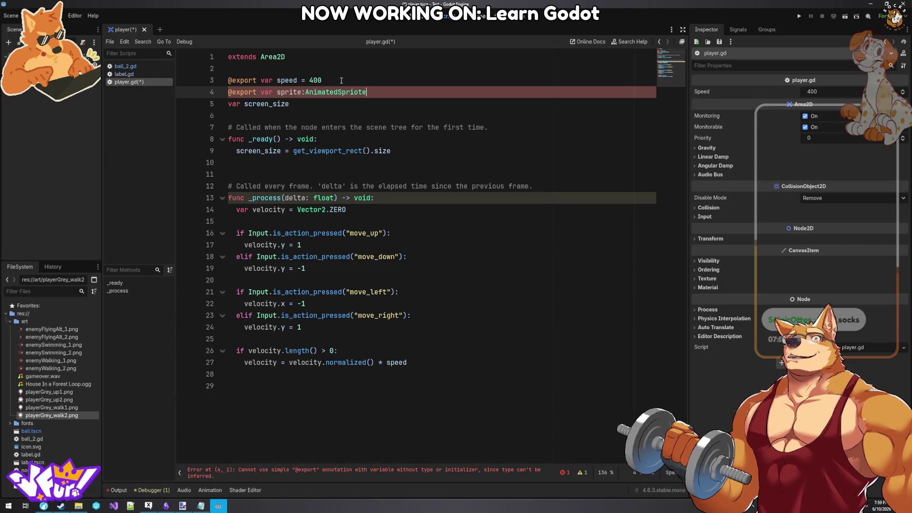
pyautogui.write('D')
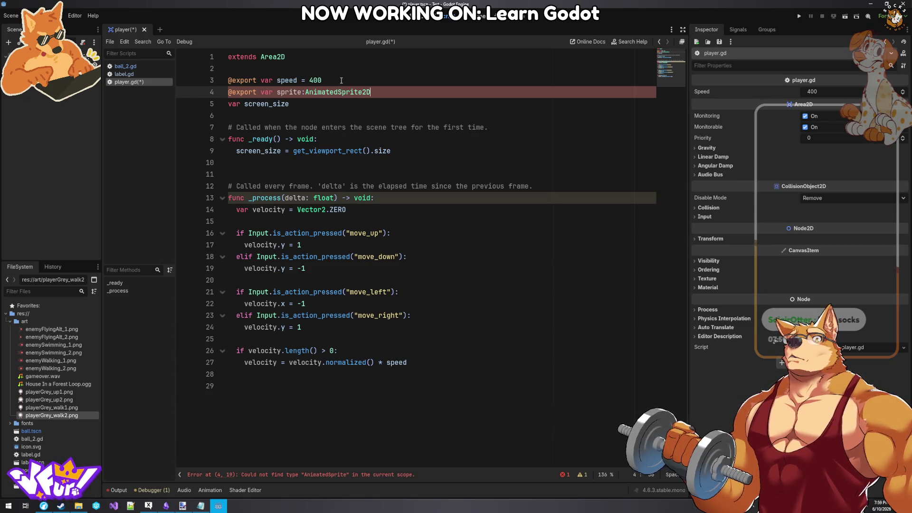
# Call sprite.play() in the if block and add an else branch calling sprite.stop()
pyautogui.click(381, 369)
pyautogui.write('sprite')
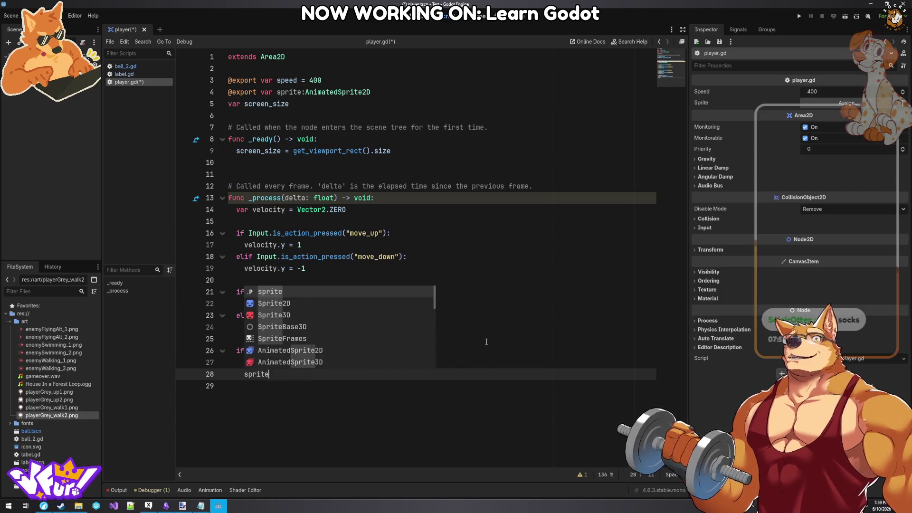
pyautogui.write('.play()')
pyautogui.press('Return')
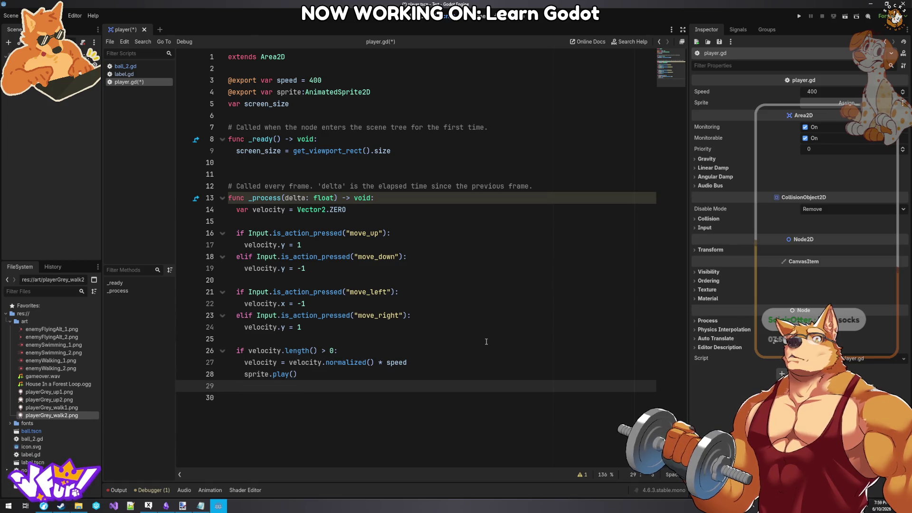
pyautogui.write('else:')
pyautogui.press('Return')
pyautogui.write('sprite')
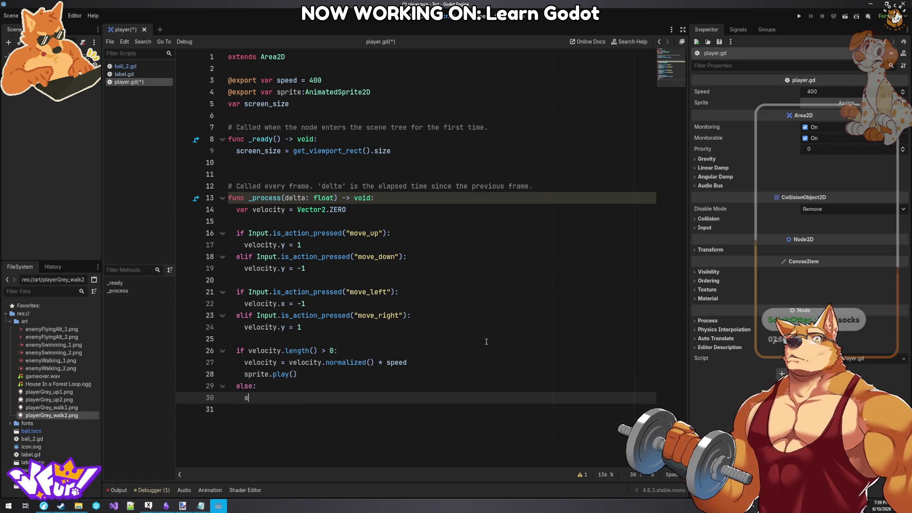
pyautogui.write('.stop()')
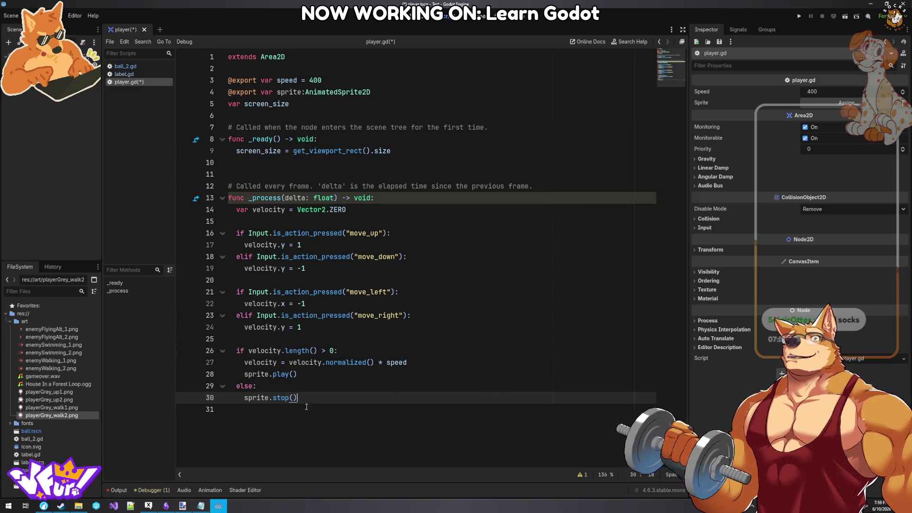
# Correct the line 28 call back to sprite.play(), then switch to the docs page
pyautogui.doubleClick(280, 373)
pyautogui.write('start')
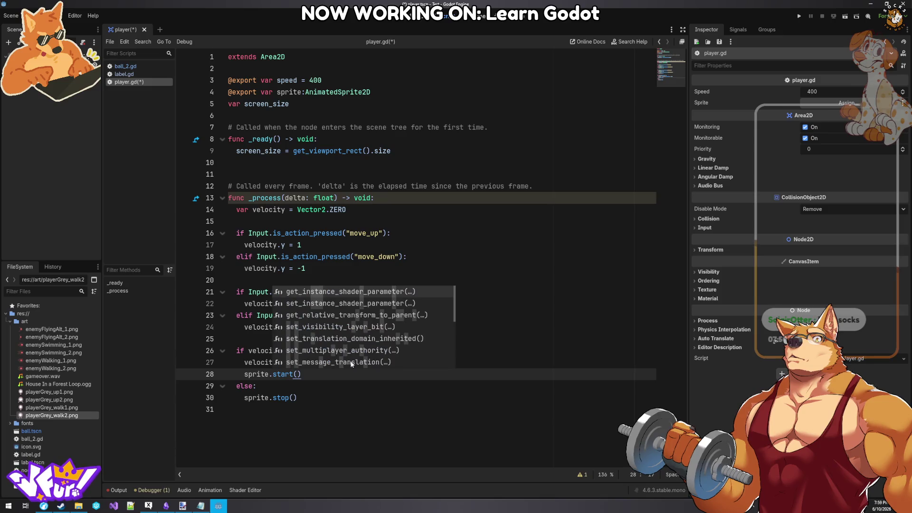
pyautogui.press('Escape')
pyautogui.moveTo(301, 373); pyautogui.dragTo(273, 374)
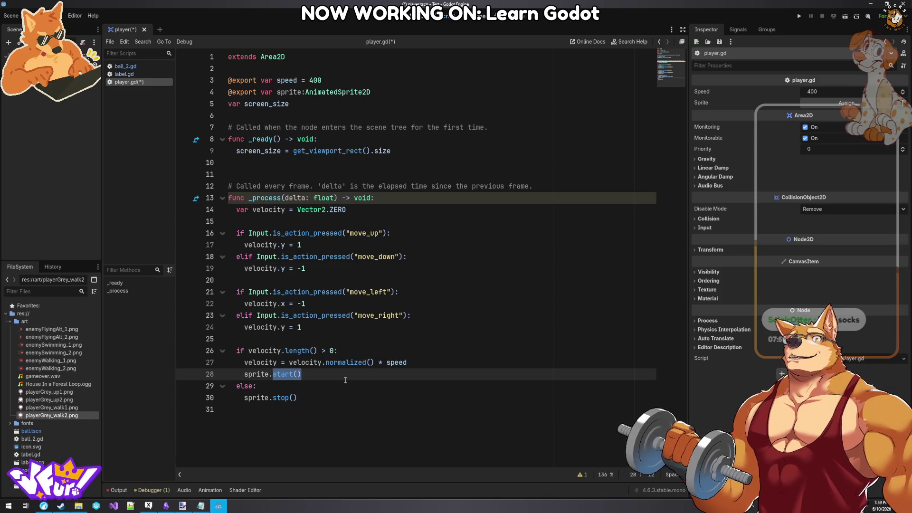
pyautogui.press('BackSpace')
pyautogui.press('BackSpace')
pyautogui.write('.pl')
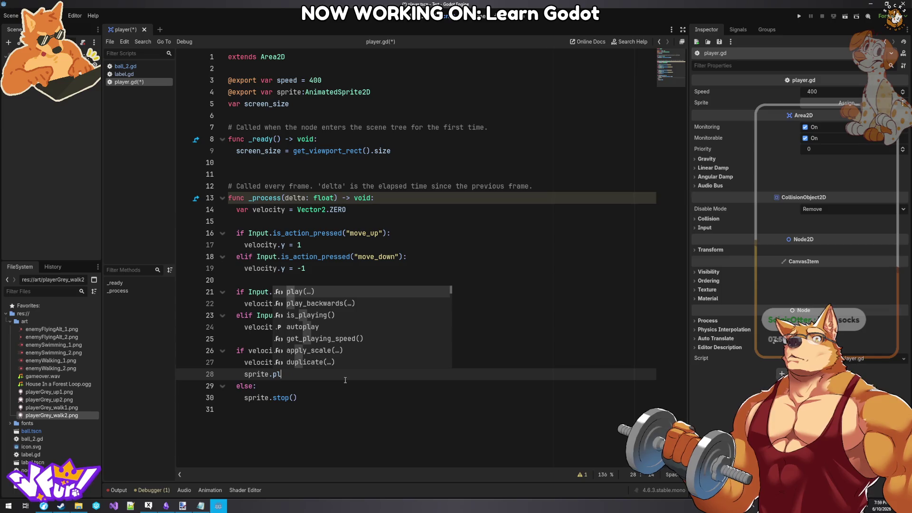
pyautogui.press('Return')
pyautogui.press('Right')
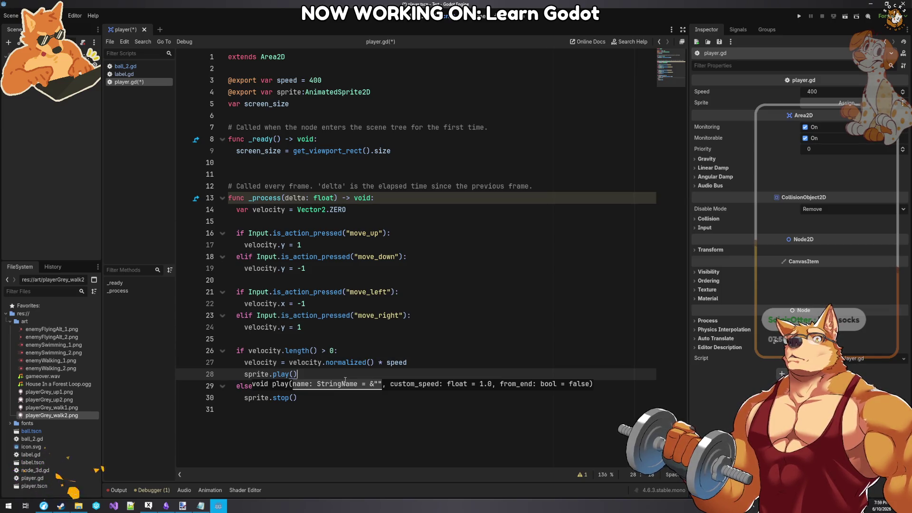
pyautogui.click(414, 338)
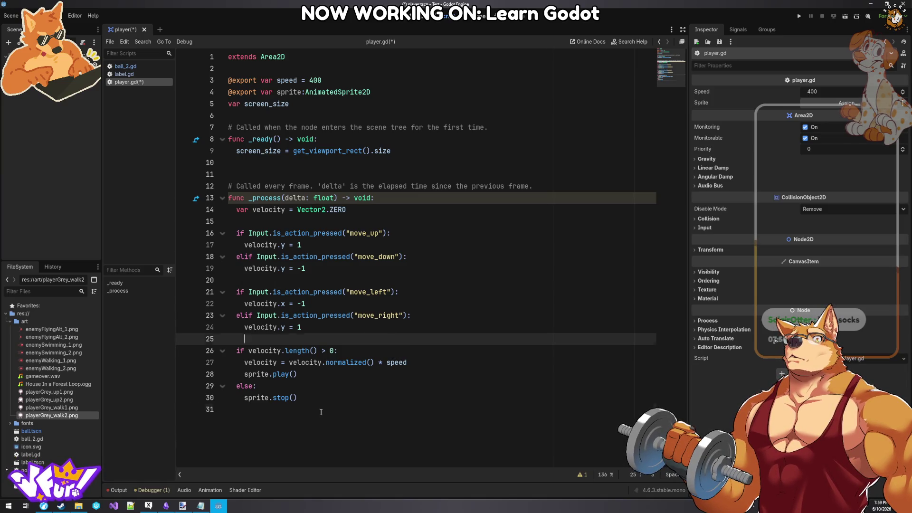
pyautogui.click(218, 505)
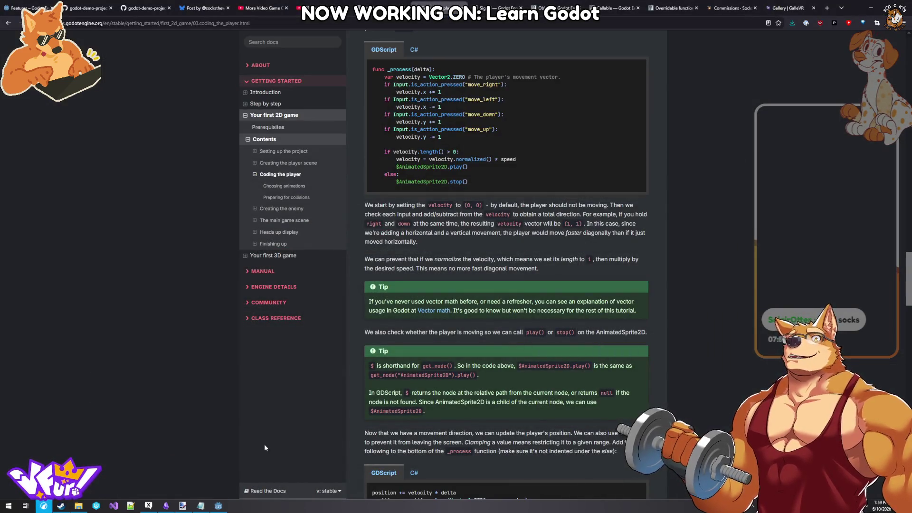
# Scroll the Coding the player docs to the position-update and clamp code, then return to the Godot editor
pyautogui.scroll(-4, 307, 410)
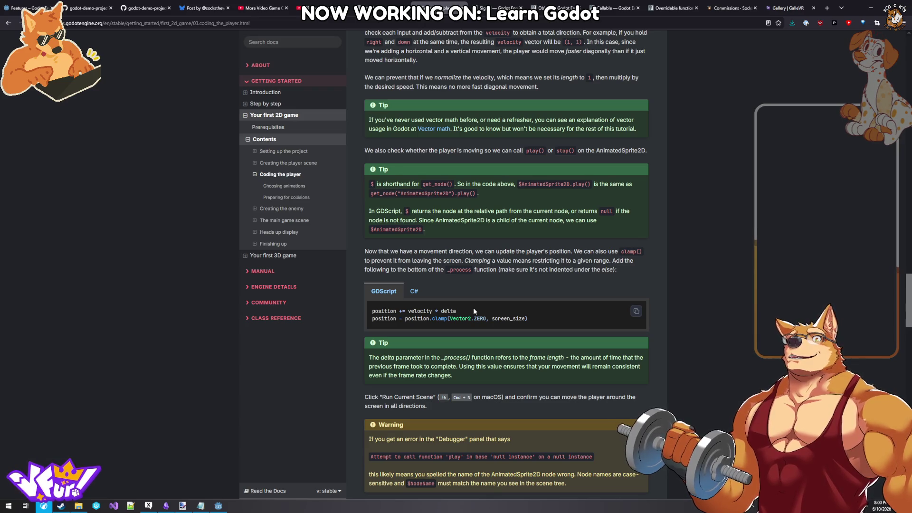
pyautogui.scroll(-5, 475, 310)
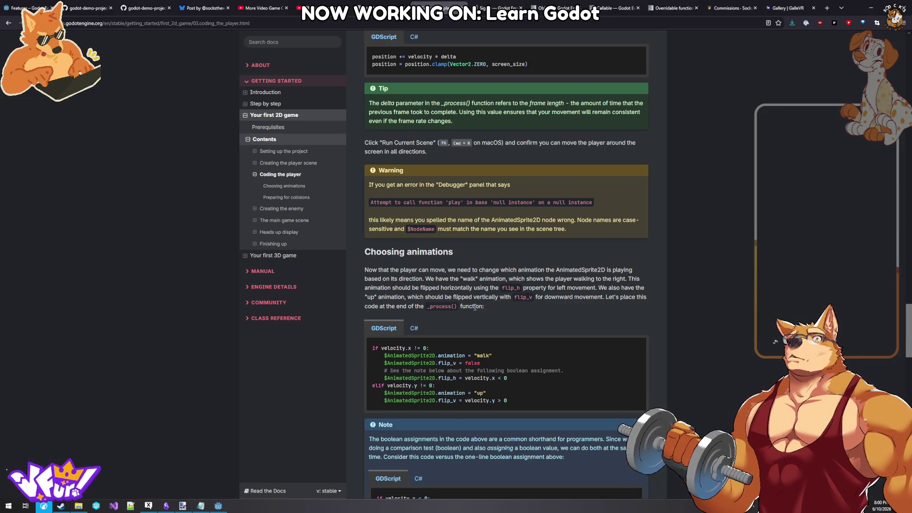
pyautogui.scroll(5, 474, 308)
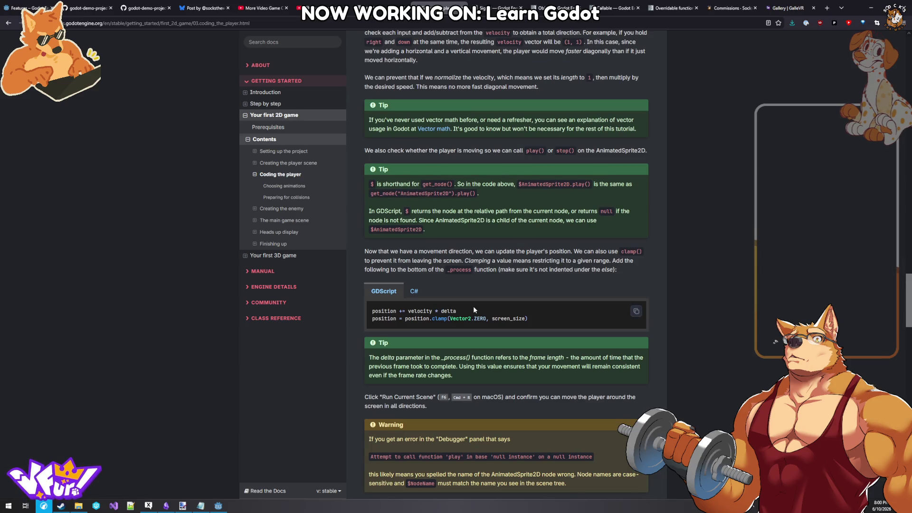
pyautogui.click(220, 506)
# Add the line position += velocity * delta at the end of _process, checking it against the docs
pyautogui.press('Return')
pyautogui.write('position =')
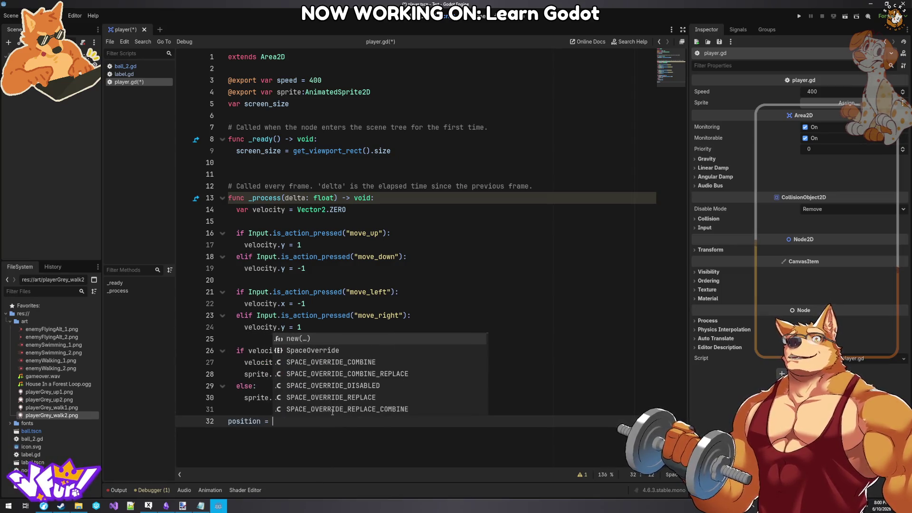
pyautogui.press('Escape')
pyautogui.write('velocity ')
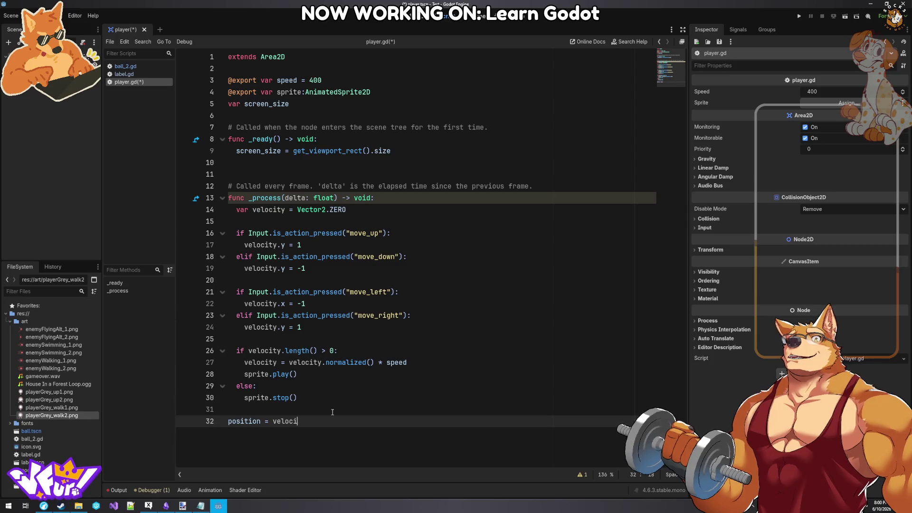
pyautogui.write('* delta')
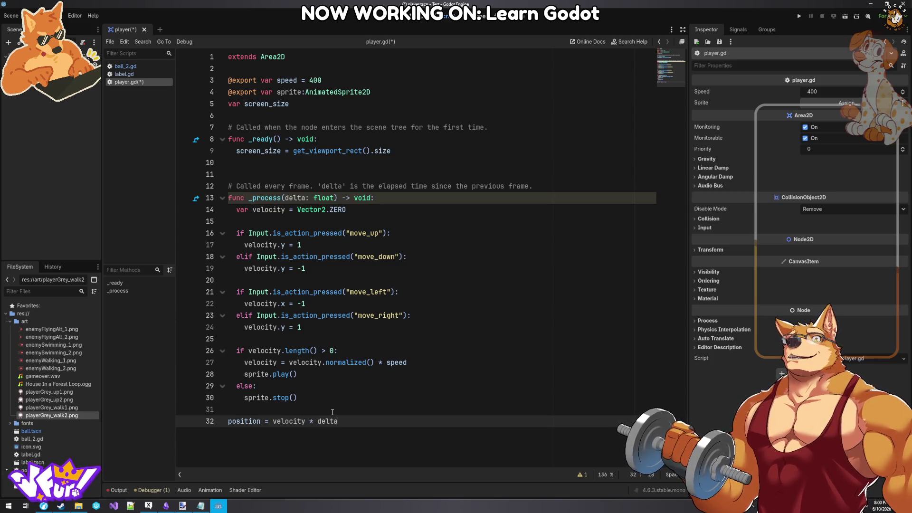
pyautogui.press('Return')
pyautogui.click(218, 507)
pyautogui.click(217, 507)
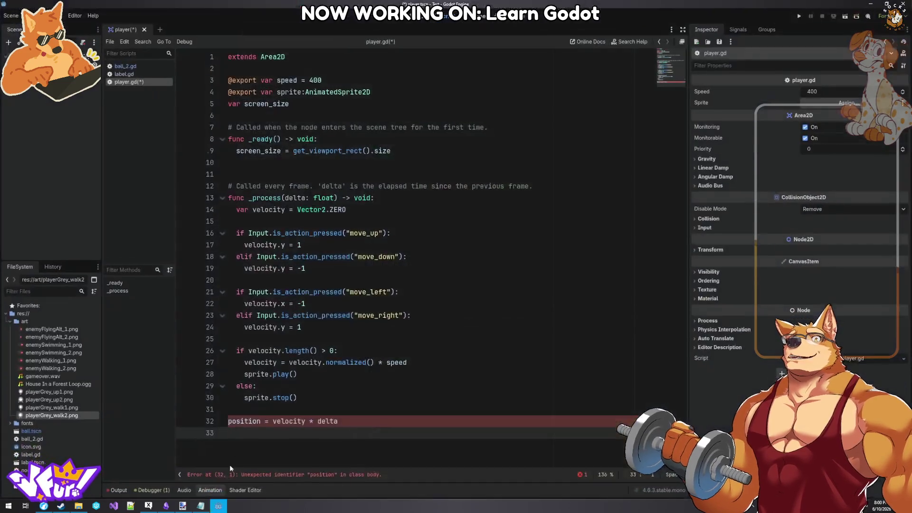
pyautogui.write('+')
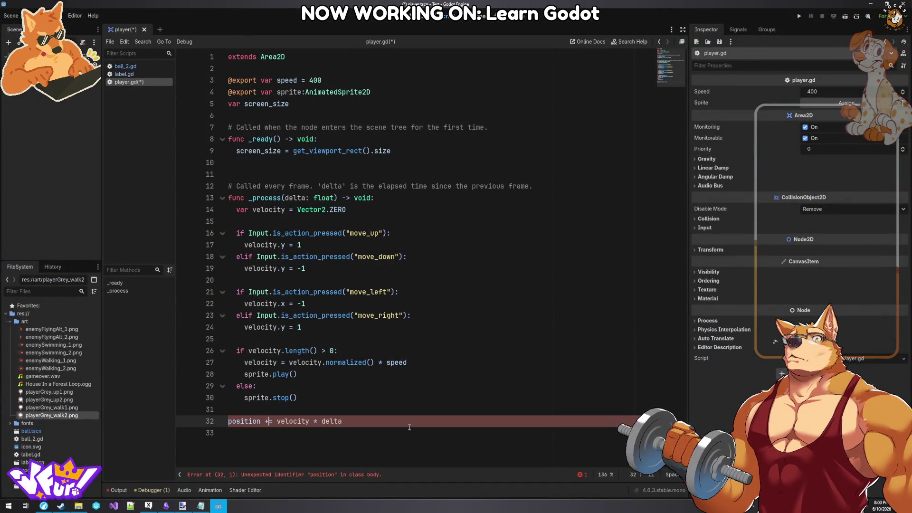
# Indent lines 31 and 32 into _process, save player.gd, and switch to the docs
pyautogui.click(226, 508)
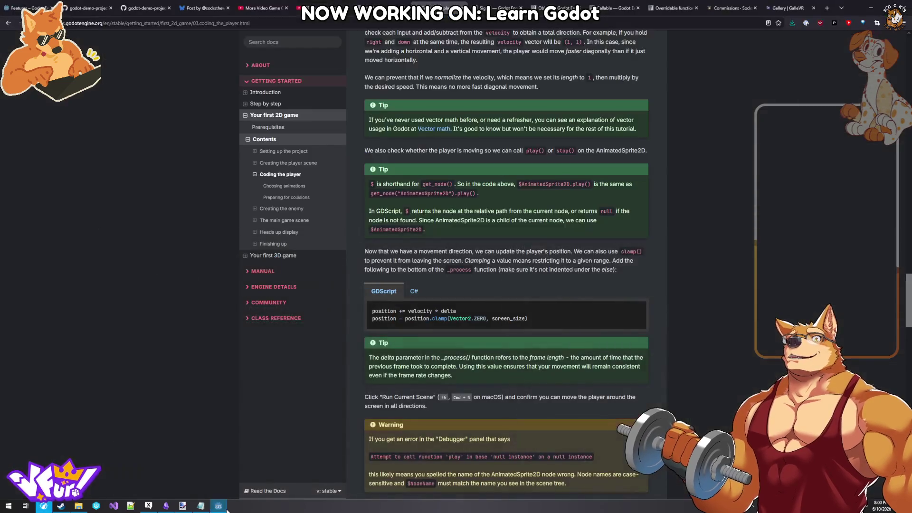
pyautogui.click(226, 508)
pyautogui.click(226, 508)
pyautogui.click(226, 508)
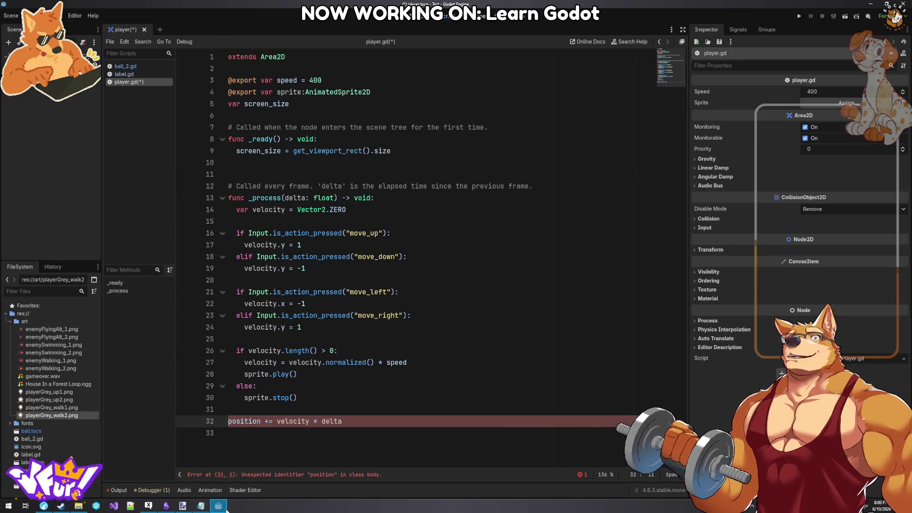
pyautogui.click(228, 422)
pyautogui.press('Tab')
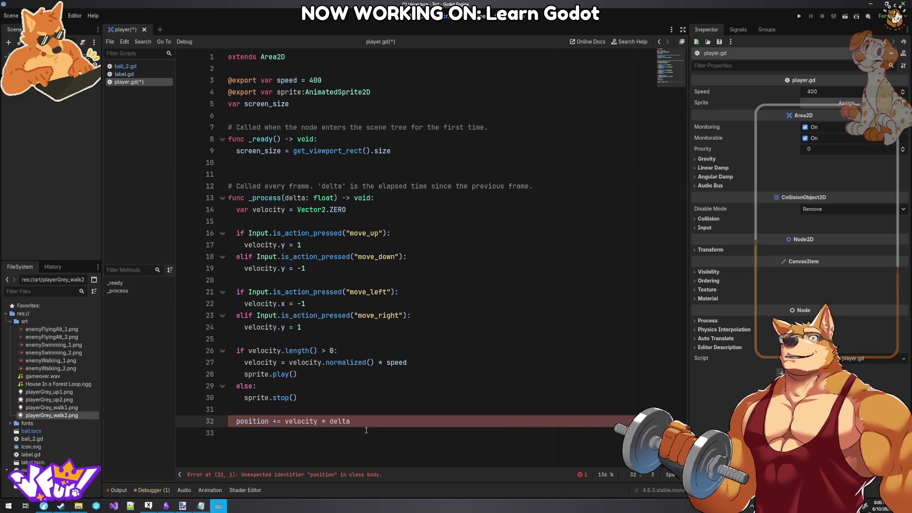
pyautogui.click(254, 412)
pyautogui.press('Tab')
pyautogui.press('Tab')
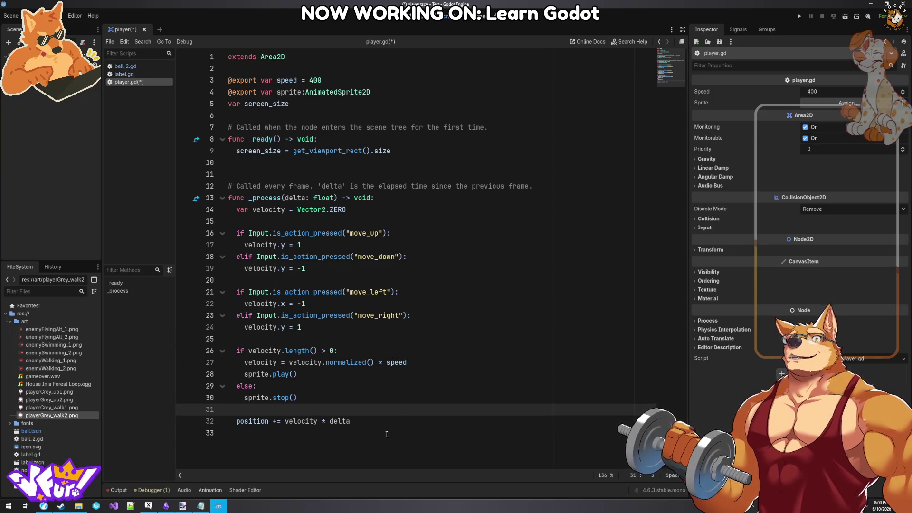
pyautogui.click(376, 423)
pyautogui.hotkey('ctrl', 's')
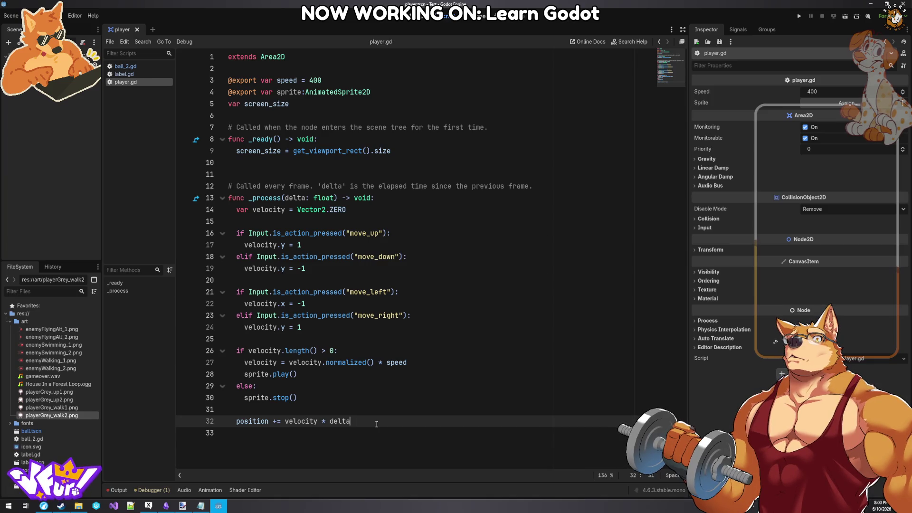
pyautogui.click(220, 507)
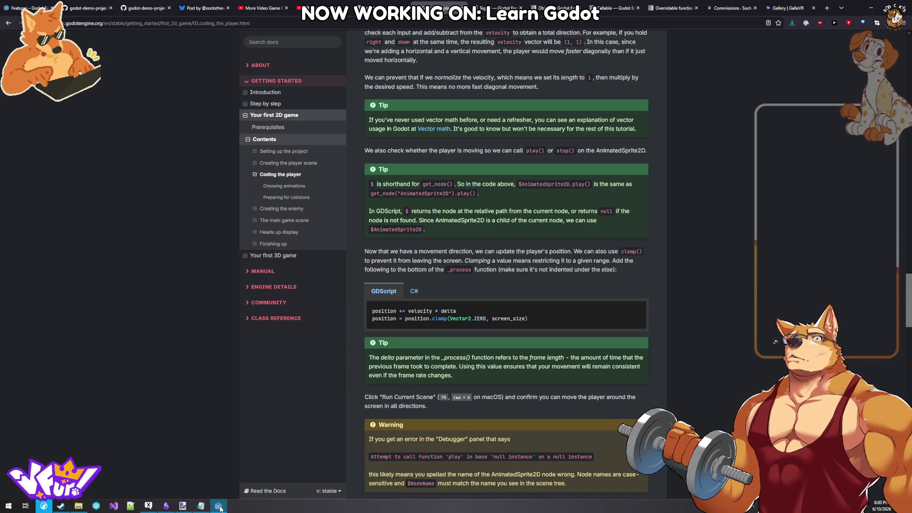
# Assign the AnimatedSprite2D node to the player's Sprite property and save the script
pyautogui.click(219, 507)
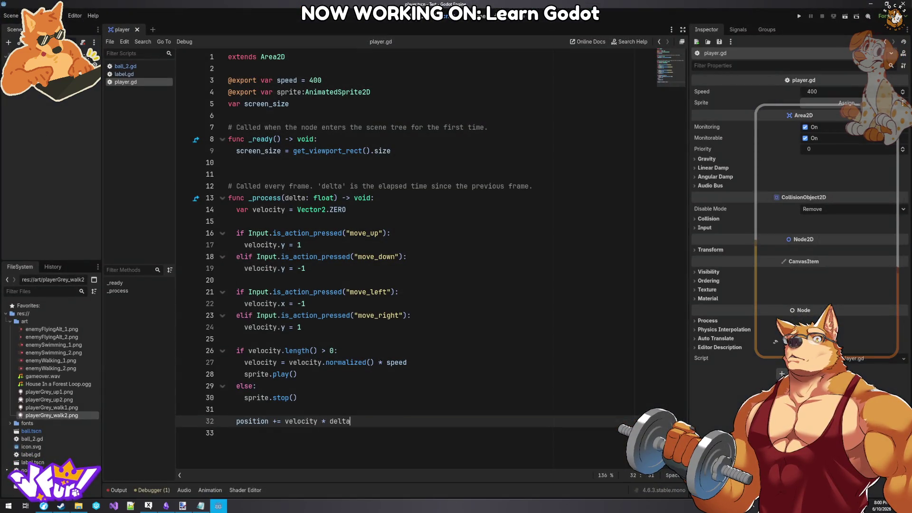
pyautogui.click(847, 102)
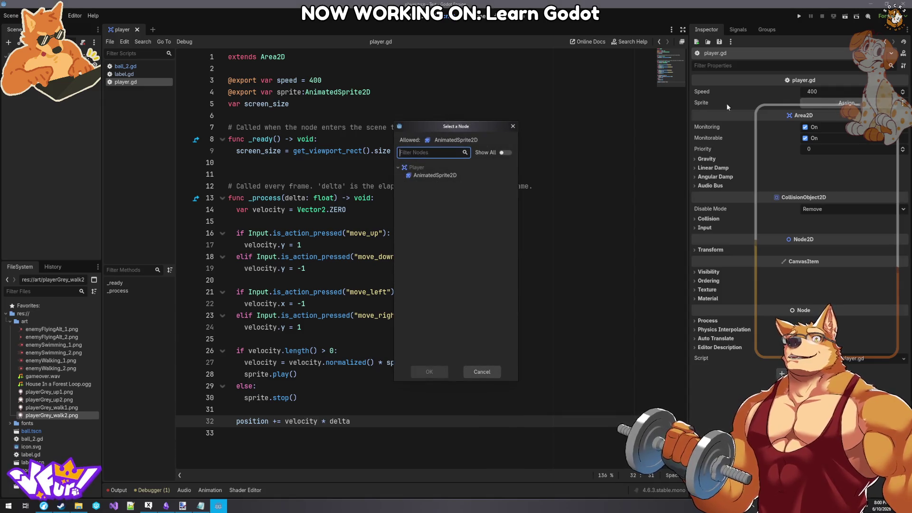
pyautogui.click(428, 372)
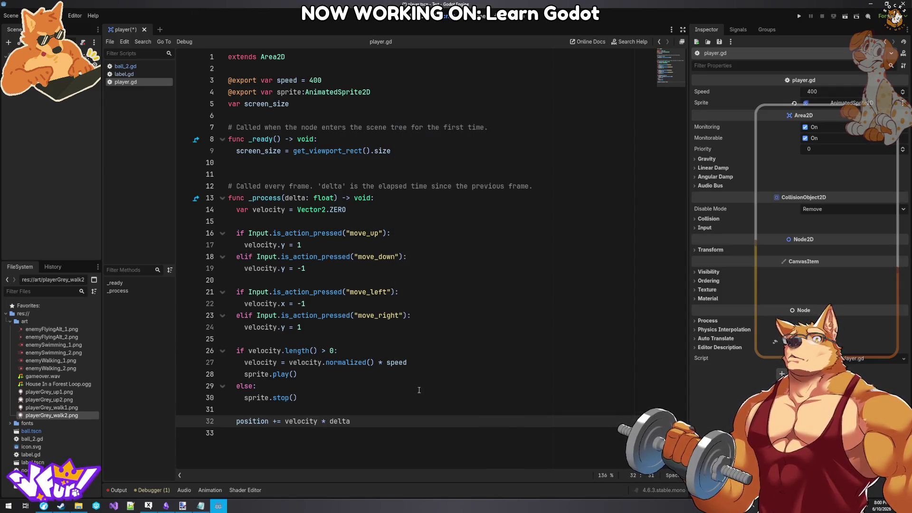
pyautogui.click(400, 383)
pyautogui.hotkey('ctrl', 's')
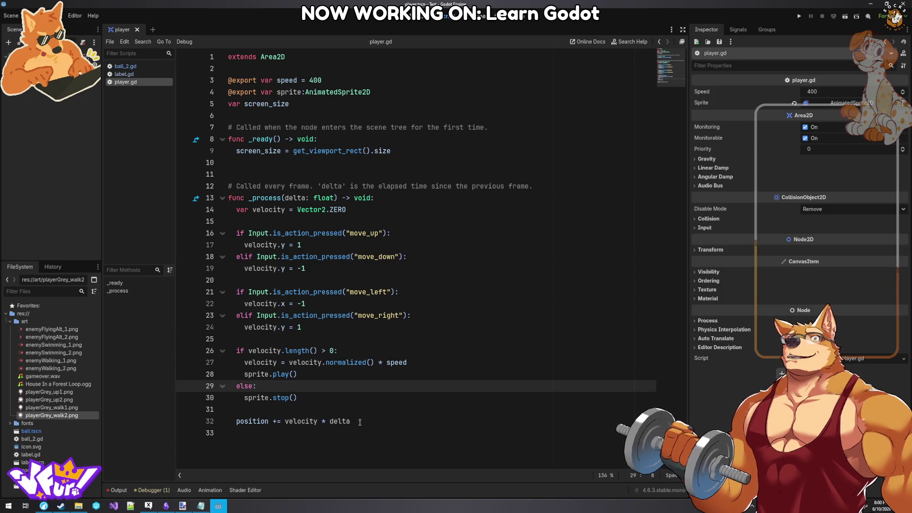
pyautogui.click(355, 422)
pyautogui.click(363, 428)
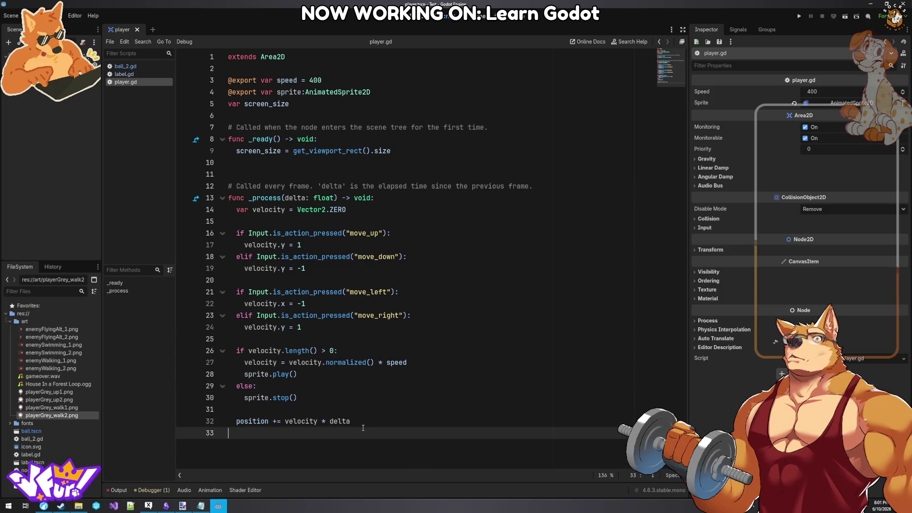
pyautogui.click(219, 507)
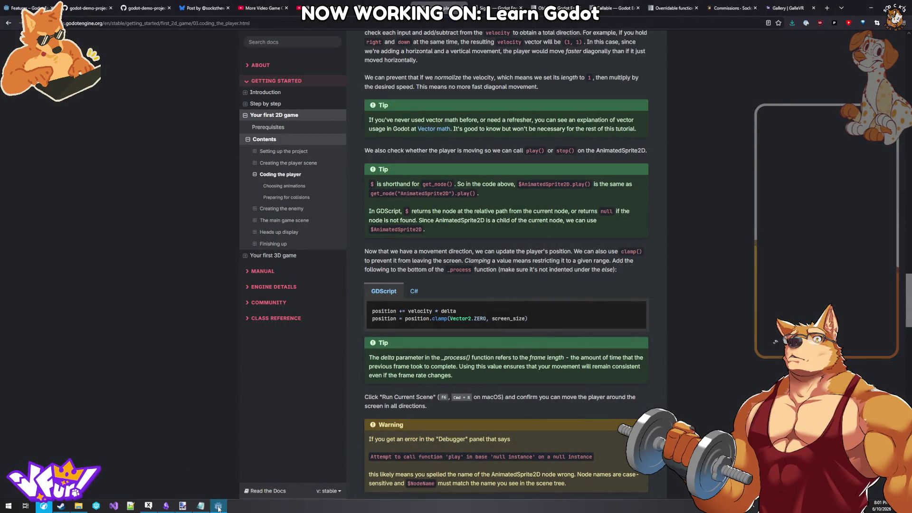
pyautogui.scroll(-2, 523, 327)
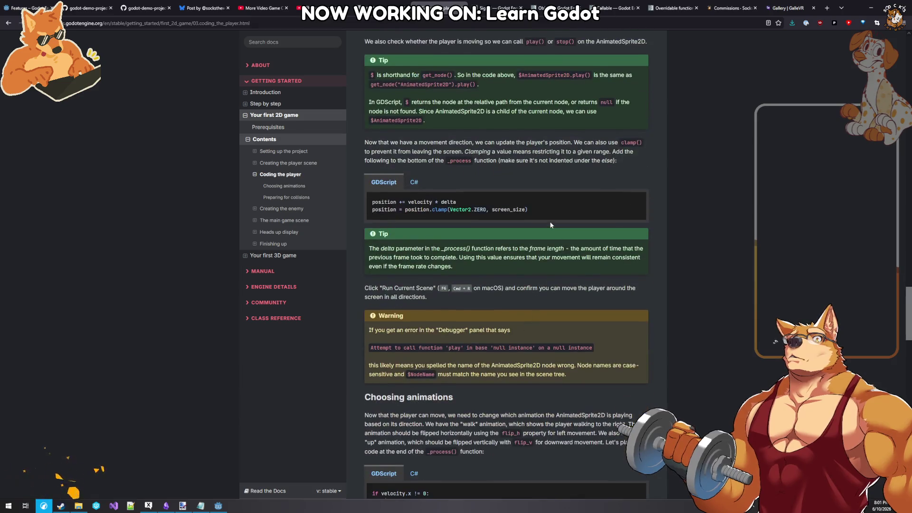
pyautogui.scroll(-3, 339, 408)
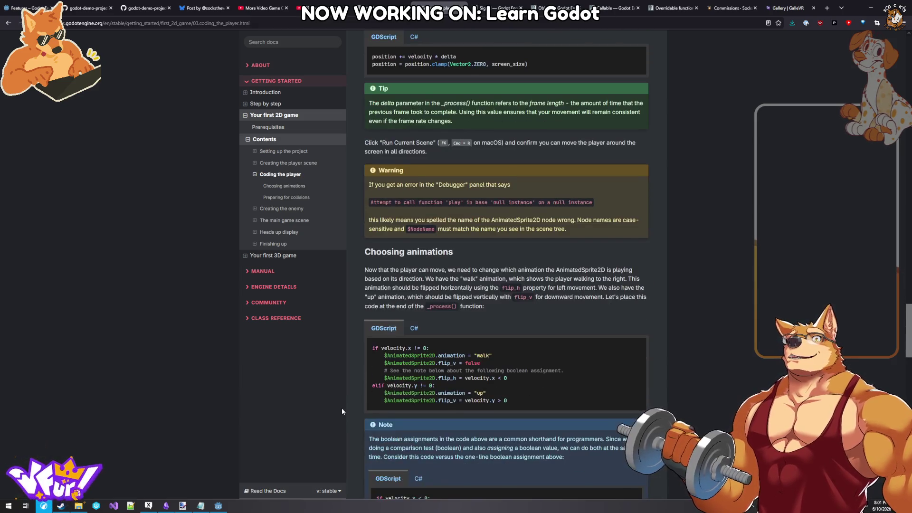
pyautogui.scroll(2, 341, 407)
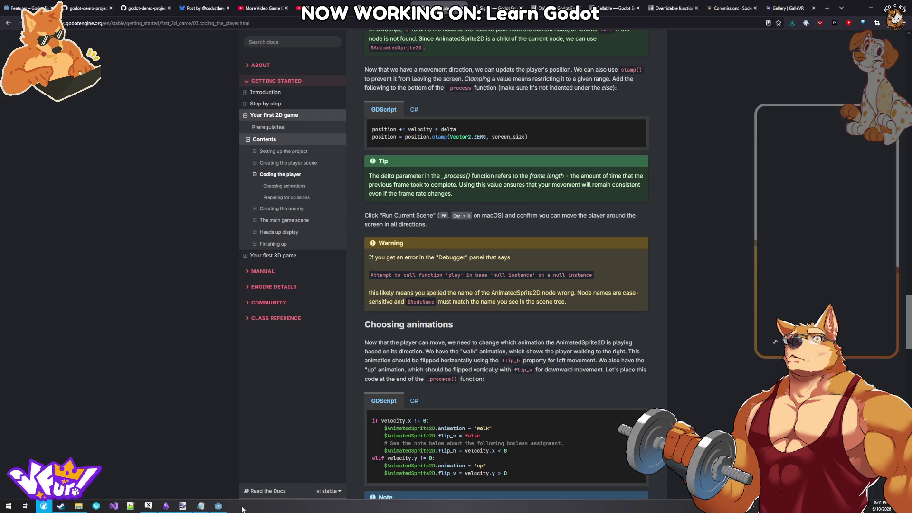
pyautogui.moveTo(223, 503)
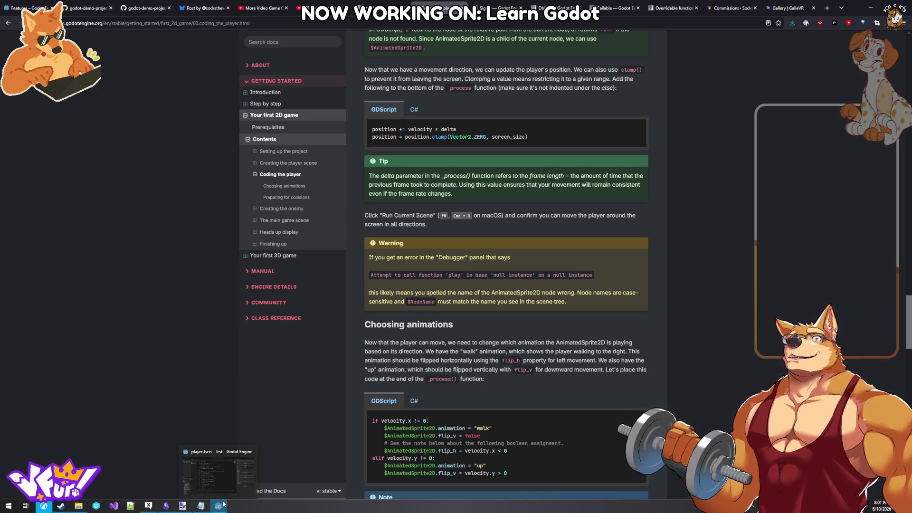
pyautogui.click(257, 470)
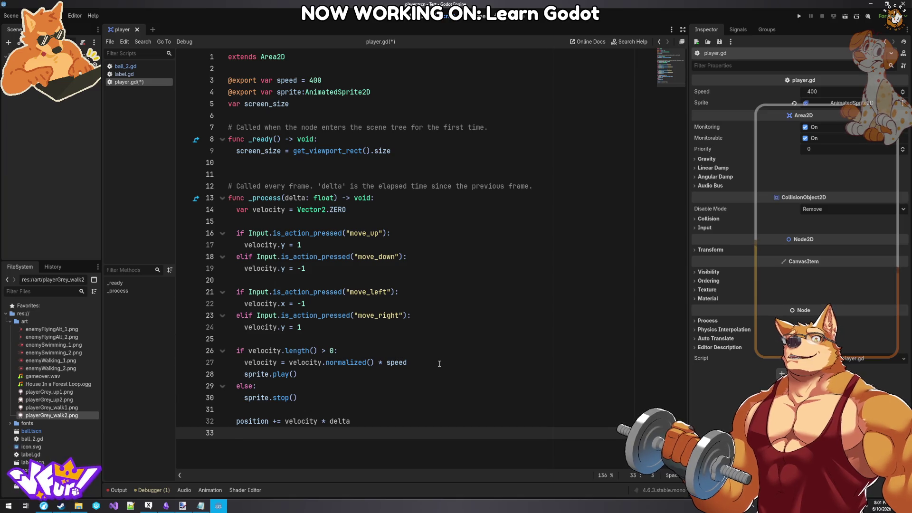
# Add an 'if position.x < 0:' check on line 34
pyautogui.press('Return')
pyautogui.write('#')
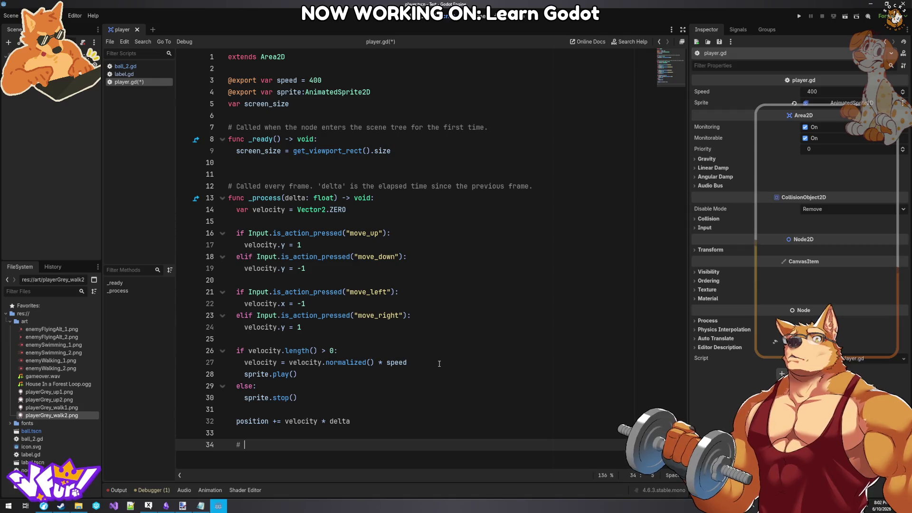
pyautogui.press('BackSpace')
pyautogui.press('BackSpace')
pyautogui.write('position.x')
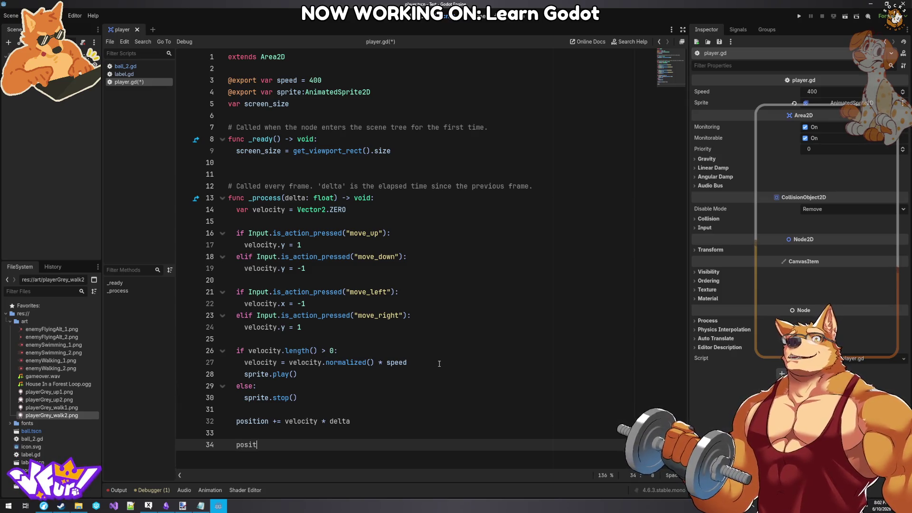
pyautogui.write(' <')
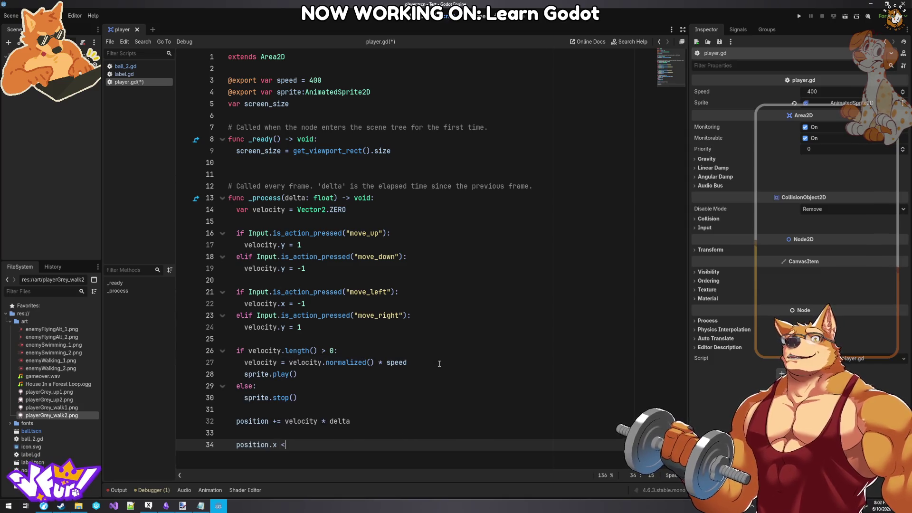
pyautogui.write(' 0')
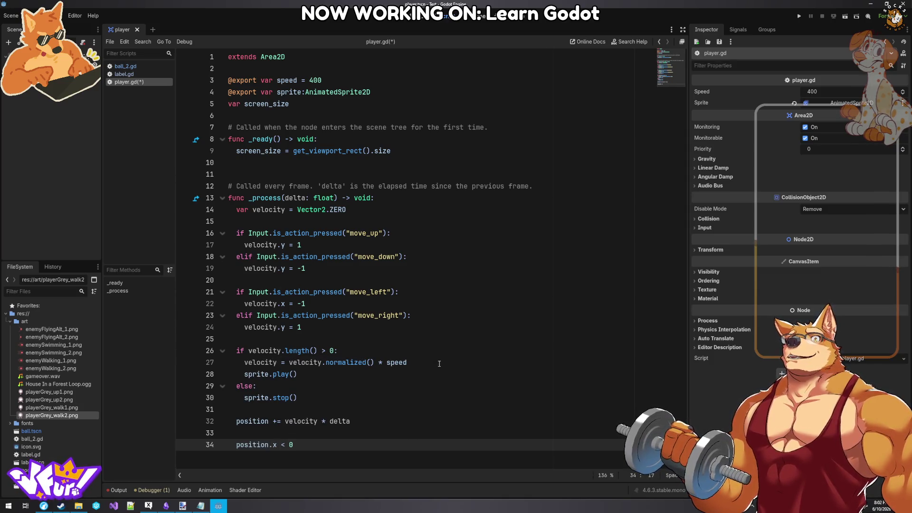
pyautogui.write('if')
pyautogui.press('End')
pyautogui.write(':')
pyautogui.press('Return')
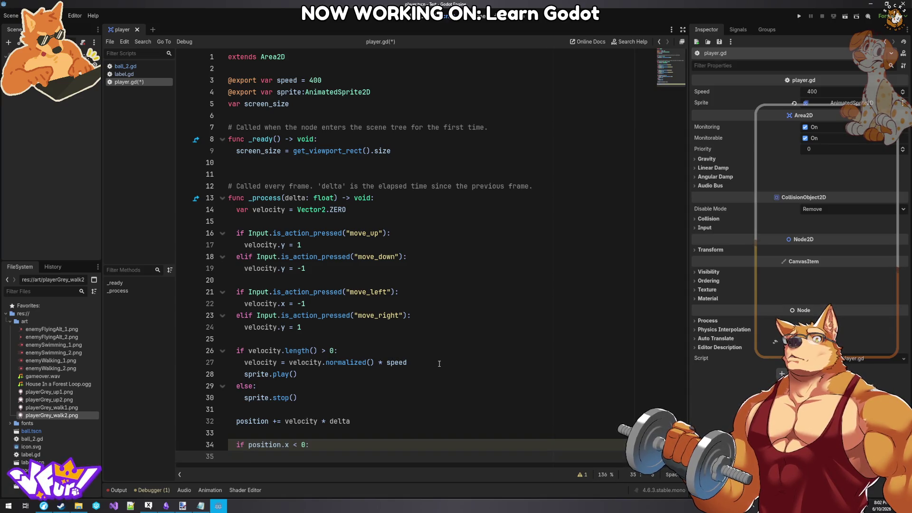
# Under the check, set position.x = screen_size.x - abs(position.x)
pyautogui.write('position')
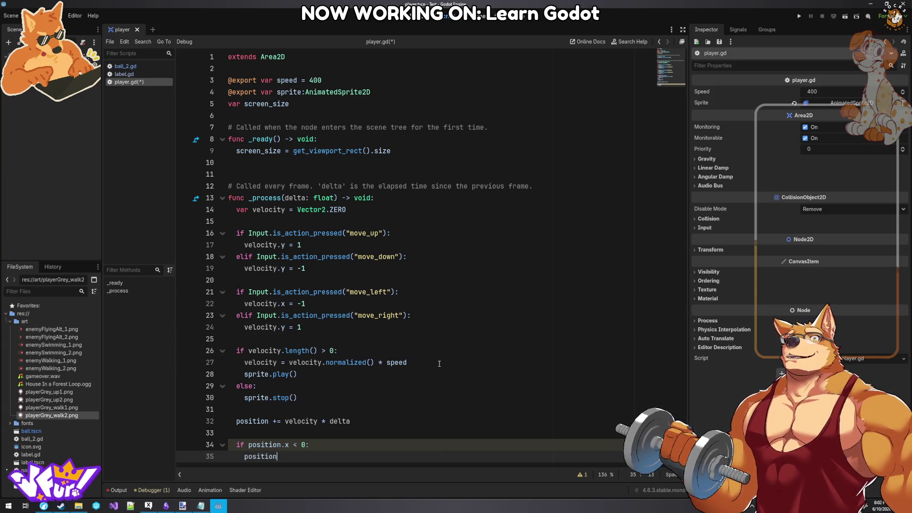
pyautogui.write('.x = ')
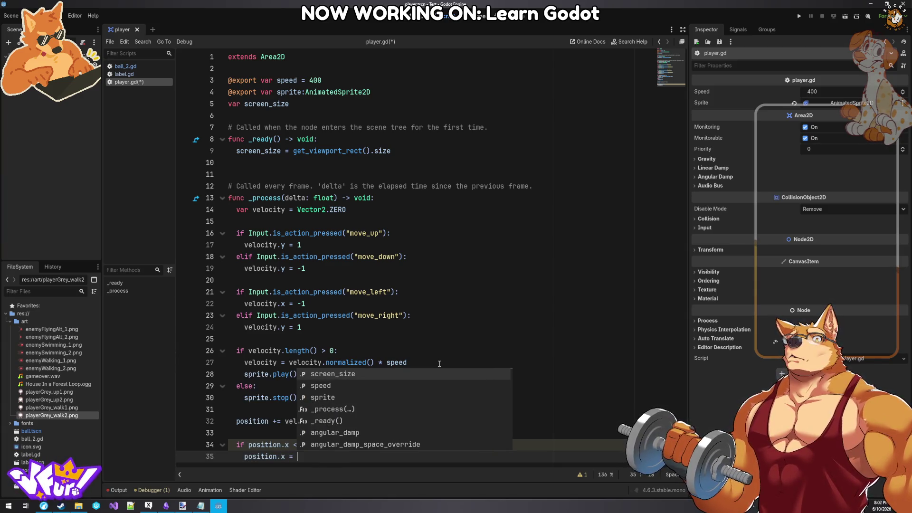
pyautogui.write('screen_size.')
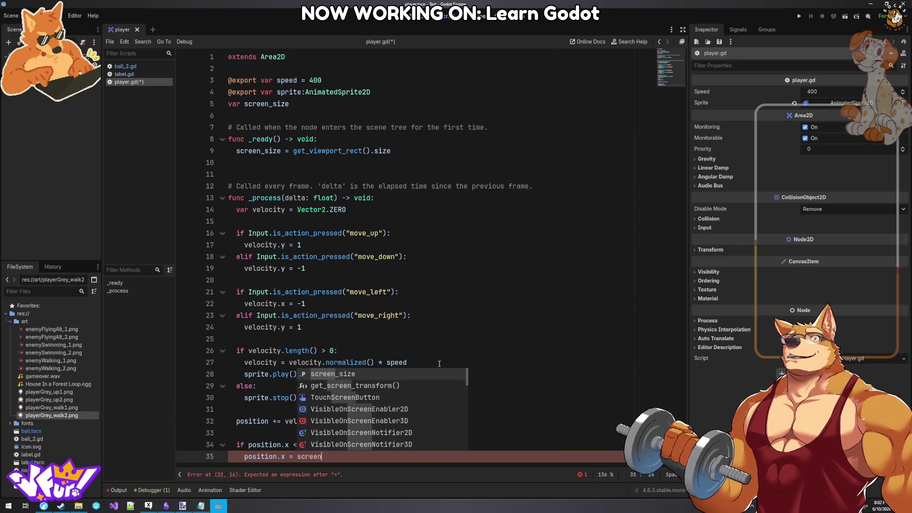
pyautogui.write('x -')
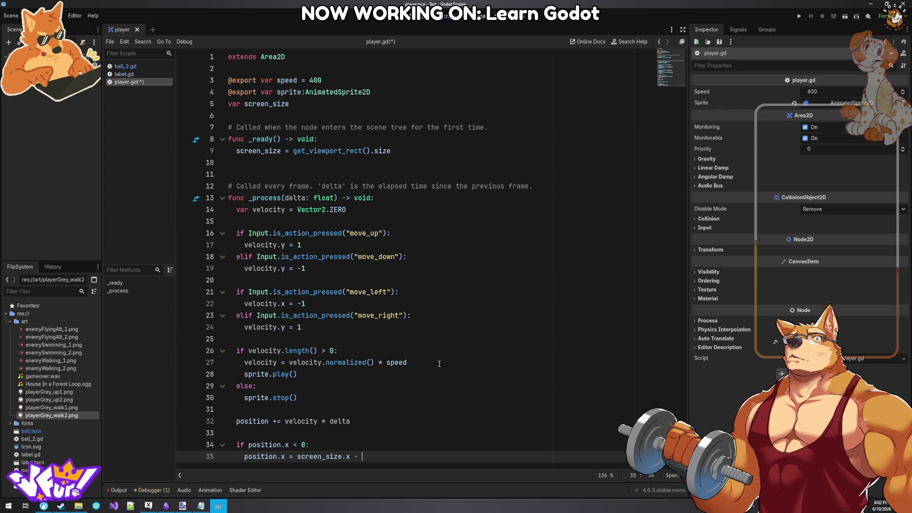
pyautogui.write(' p')
pyautogui.press('BackSpace')
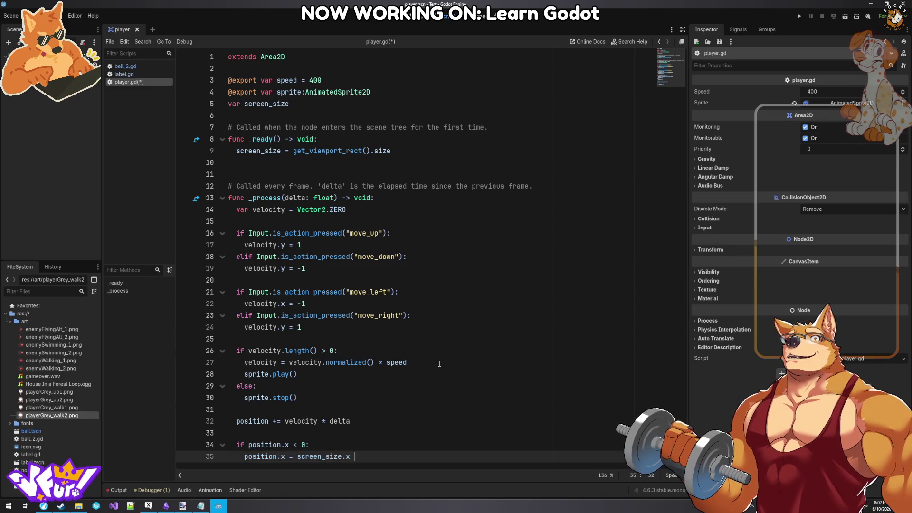
pyautogui.write('- ')
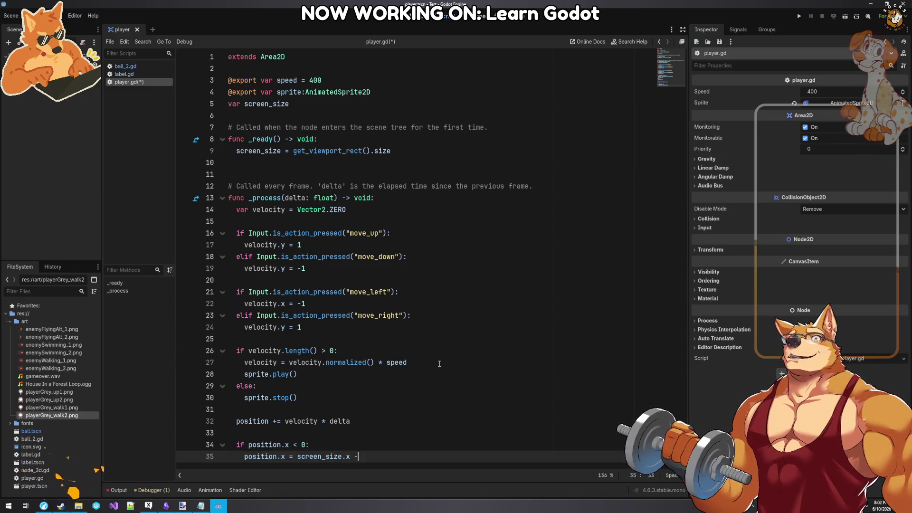
pyautogui.write('abs(')
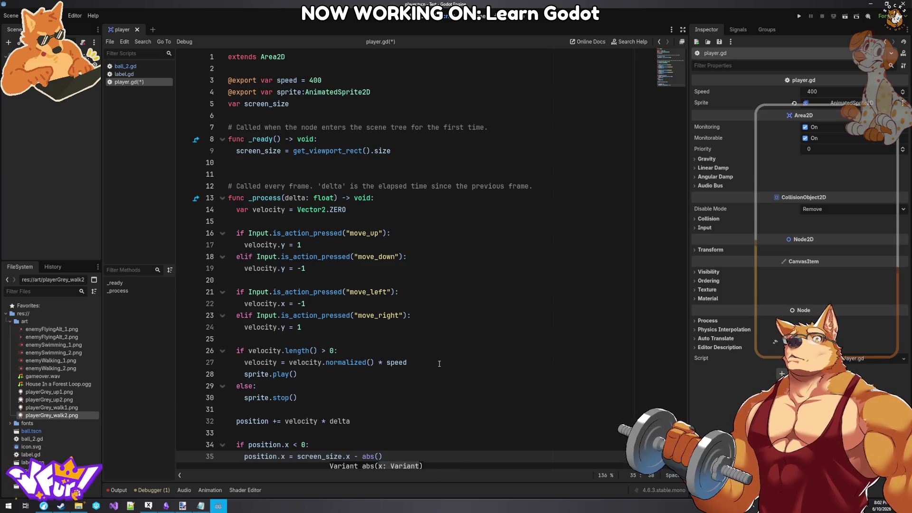
pyautogui.write('position.x)')
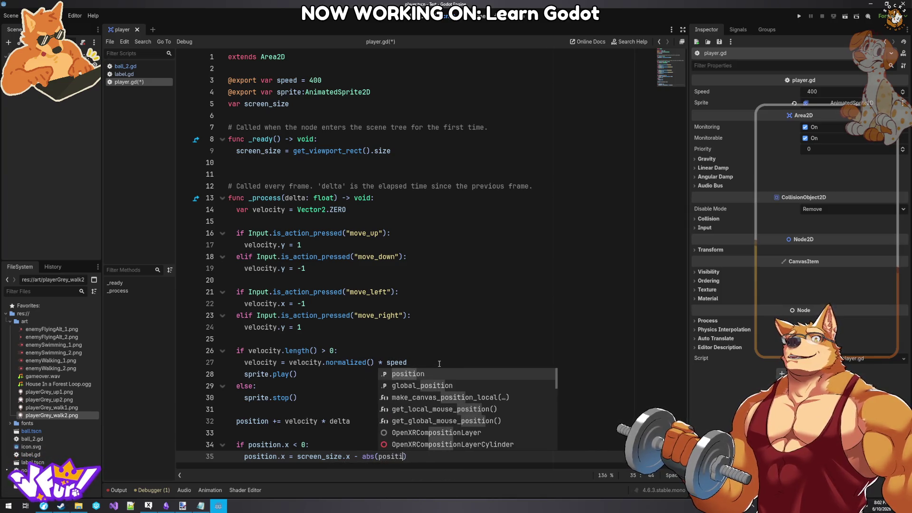
pyautogui.press('Return')
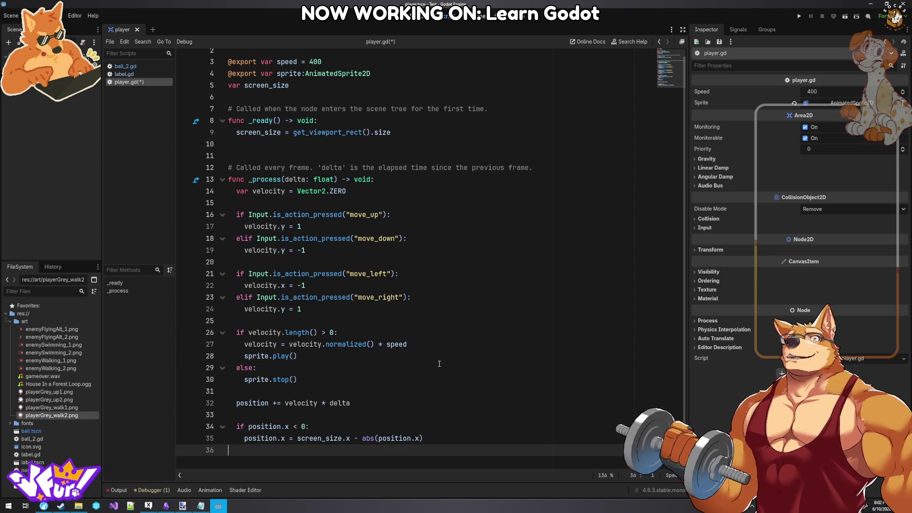
pyautogui.press('Tab')
pyautogui.press('Tab')
# Add an 'elif position.x > screen_size.x:' branch below the if check
pyautogui.write('elif ')
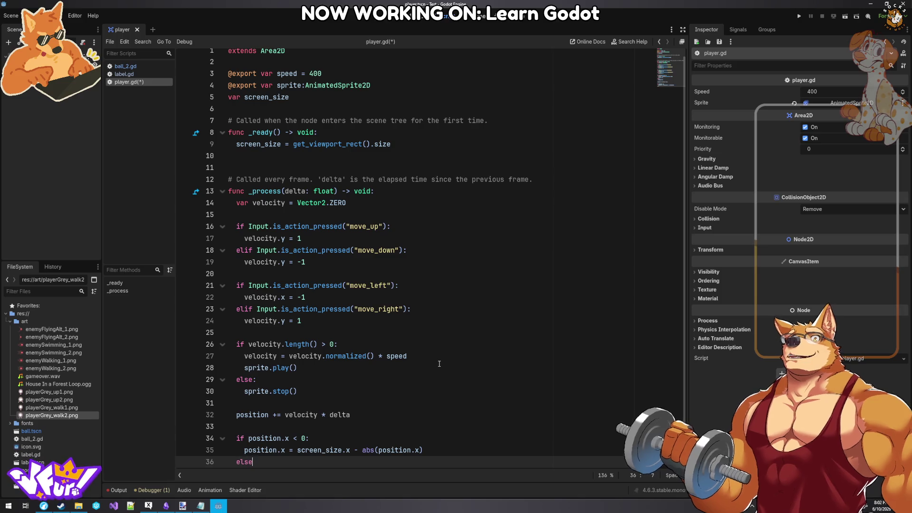
pyautogui.write('position.x > ')
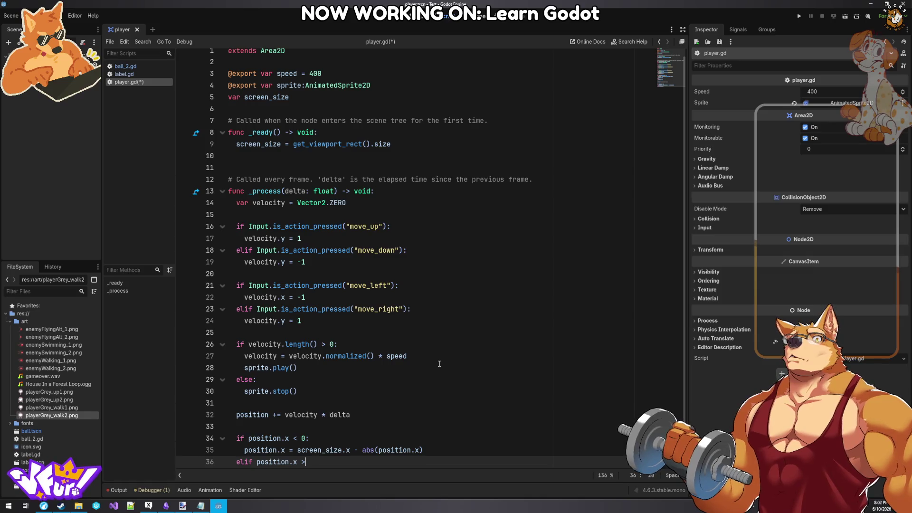
pyautogui.write('screens')
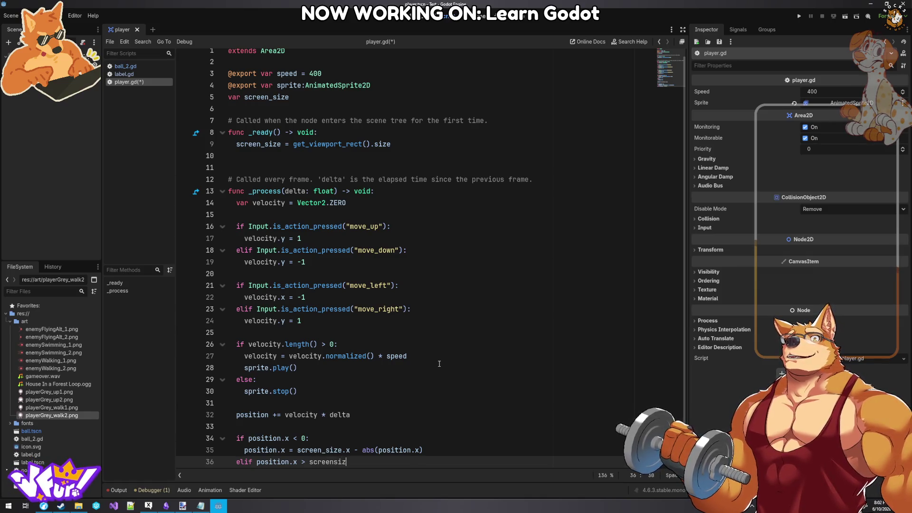
pyautogui.press('BackSpace')
pyautogui.write('_size.')
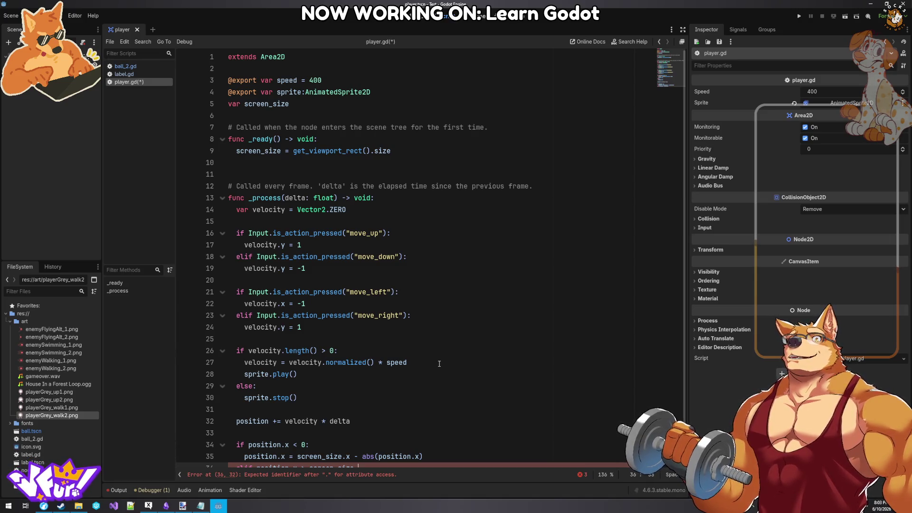
pyautogui.write('x')
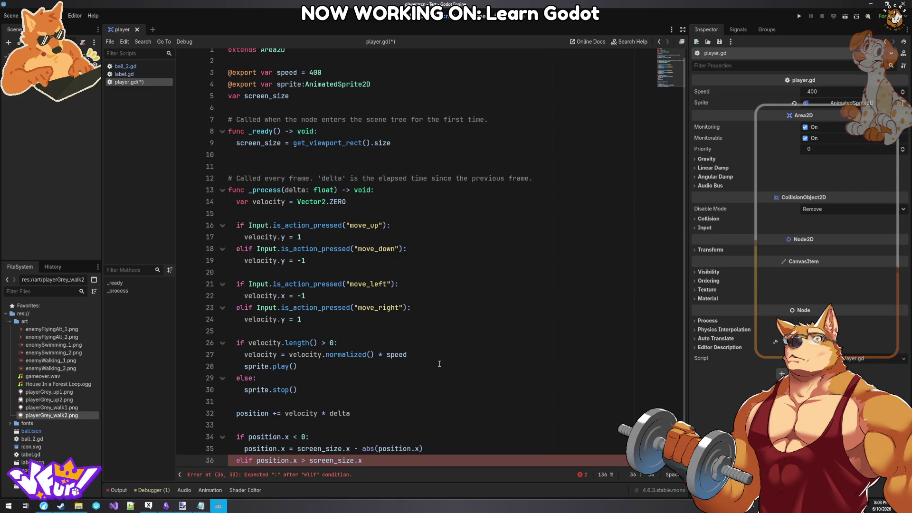
pyautogui.write(':')
pyautogui.press('BackSpace')
pyautogui.press('BackSpace')
pyautogui.press('BackSpace')
pyautogui.press('BackSpace')
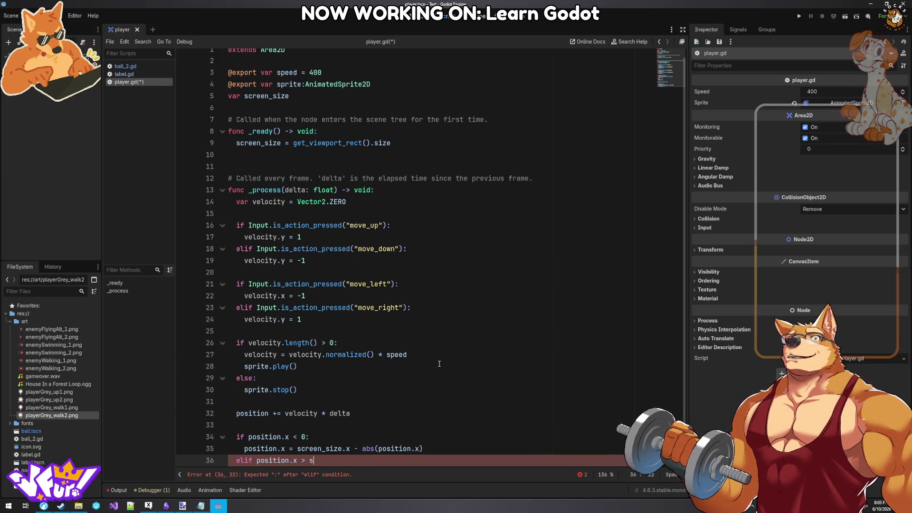
pyautogui.write('screen_size')
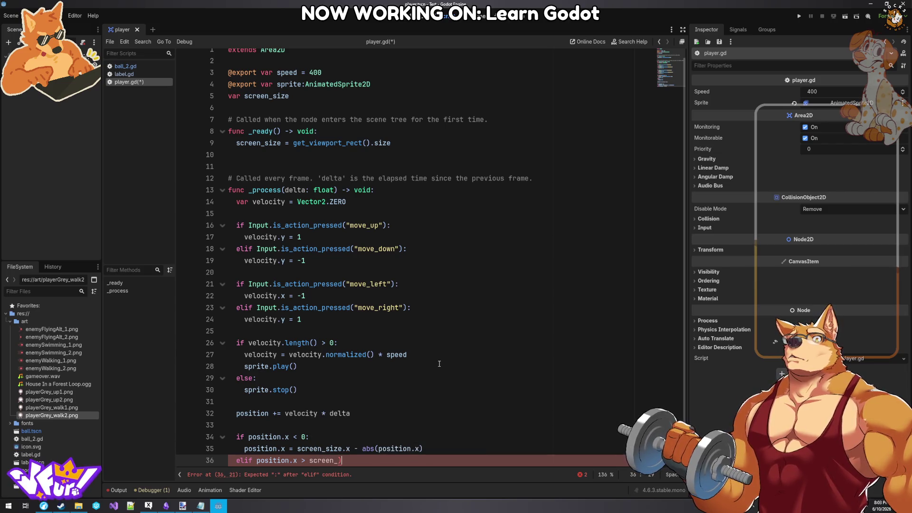
pyautogui.write('.x:')
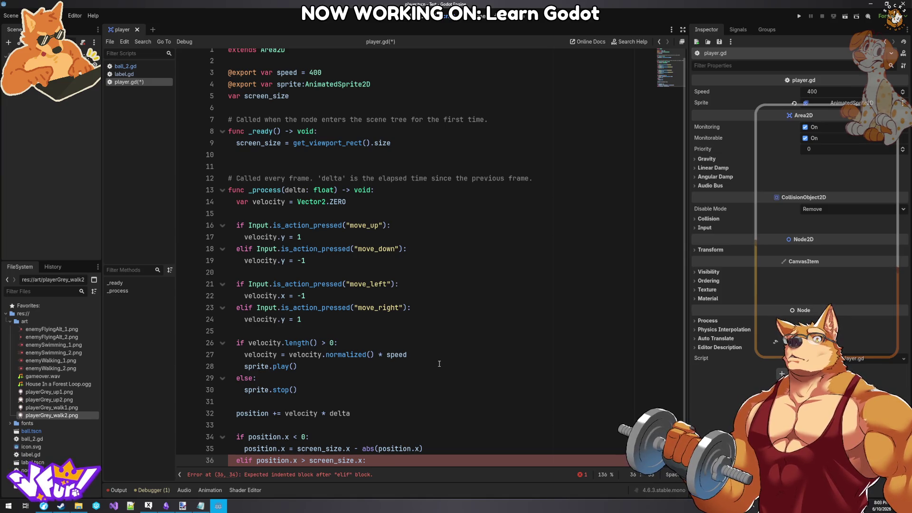
pyautogui.press('Return')
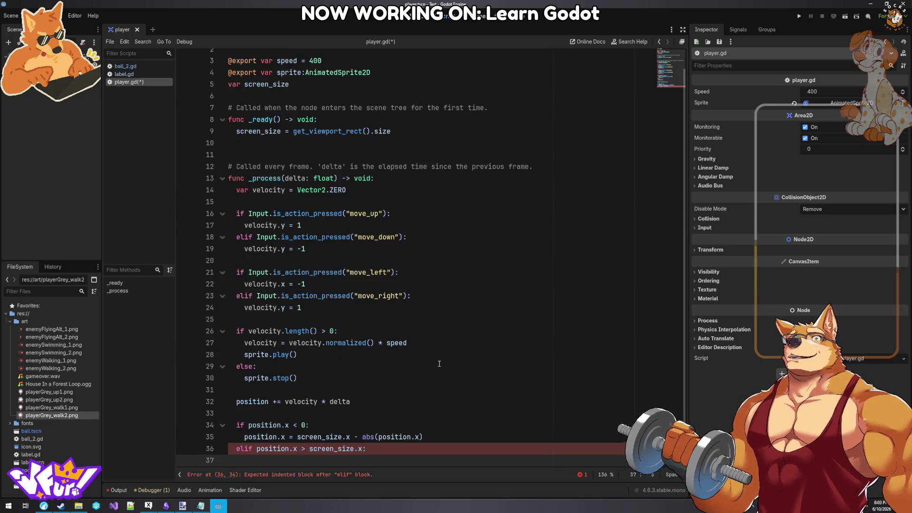
# In the elif body, set position.x = position.x - screen_size.x
pyautogui.write('position')
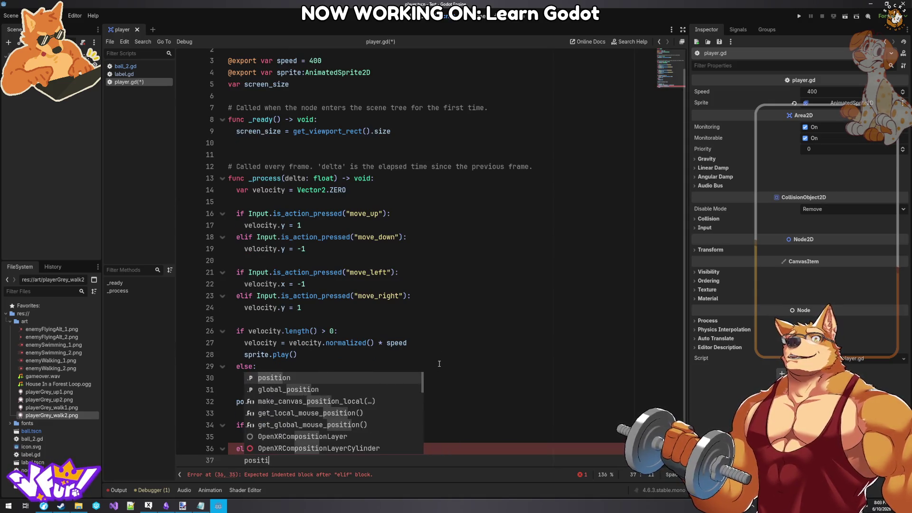
pyautogui.write('.x ')
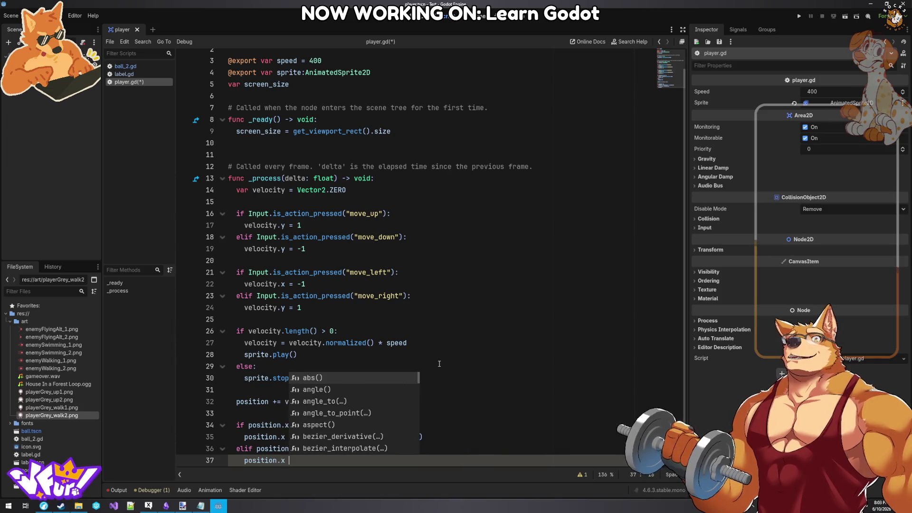
pyautogui.write('=')
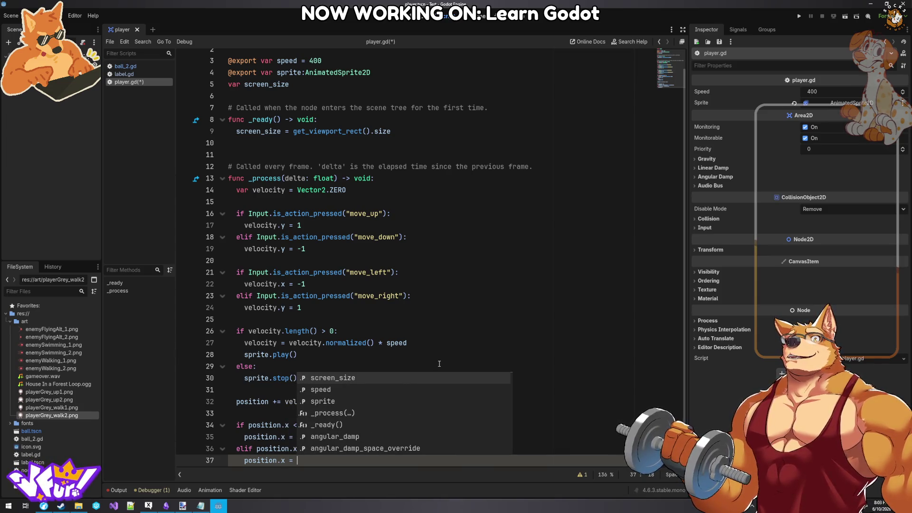
pyautogui.press('Escape')
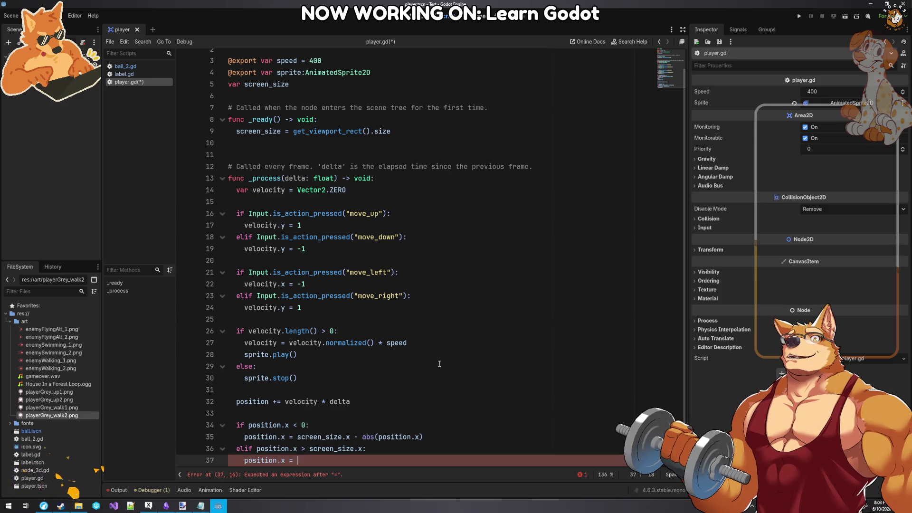
pyautogui.write('position.')
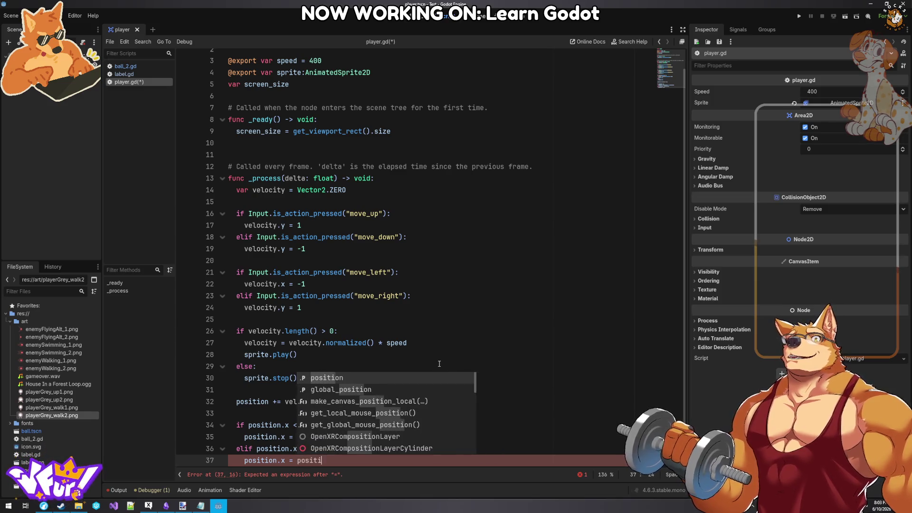
pyautogui.write('x - screen_size.')
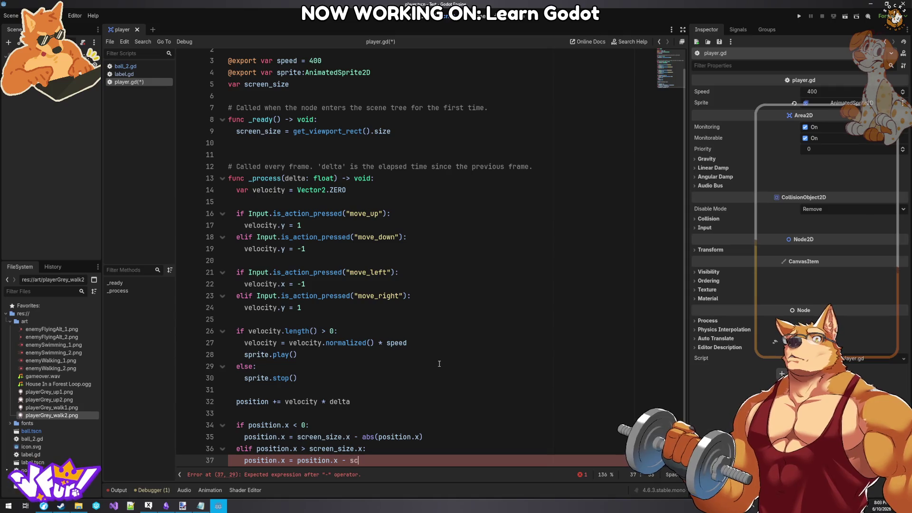
pyautogui.write('x')
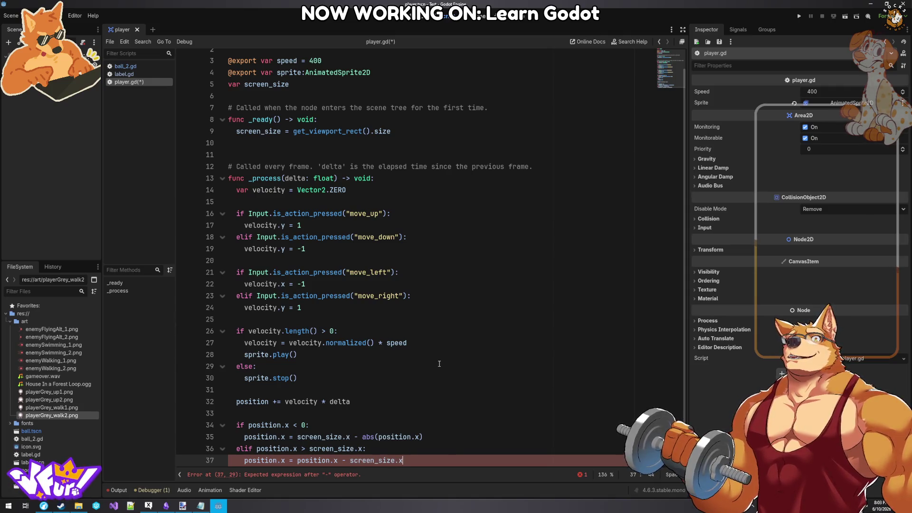
pyautogui.press('Return')
pyautogui.press('Return')
pyautogui.press('BackSpace')
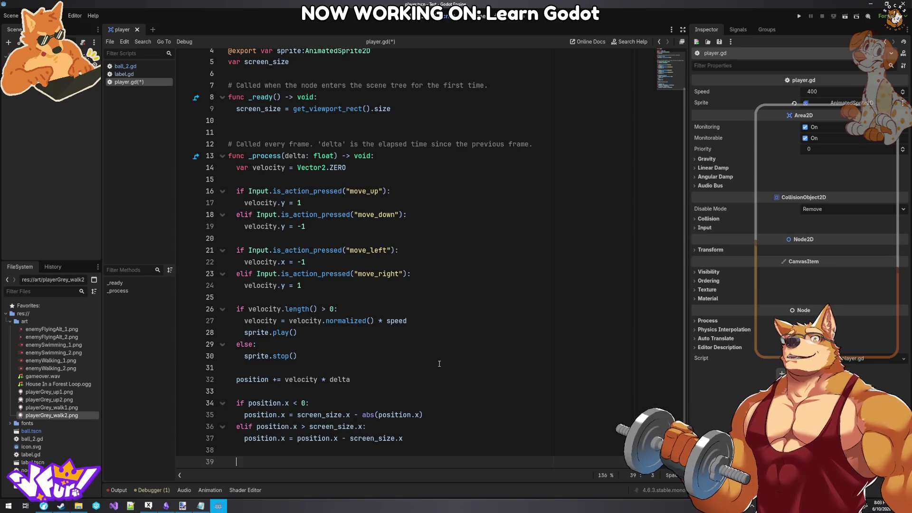
# Copy the horizontal wrap block and paste a duplicate at line 39, fixing its indentation
pyautogui.moveTo(407, 438)
pyautogui.mouseDown()
pyautogui.moveTo(236, 400)
pyautogui.moveTo(201, 405)
pyautogui.mouseUp()
pyautogui.hotkey('ctrl', 'c')
pyautogui.click(251, 460)
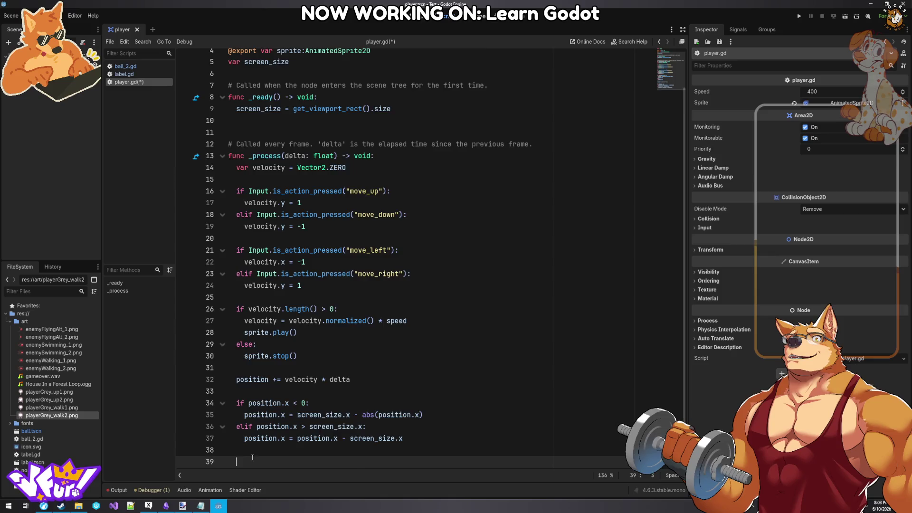
pyautogui.hotkey('ctrl', 'v')
pyautogui.click(243, 427)
pyautogui.press('BackSpace')
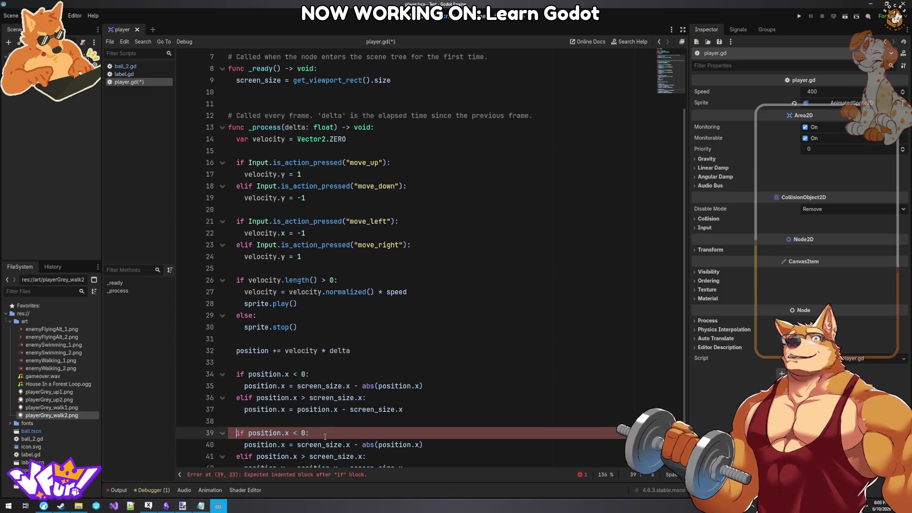
# Switch the copied block's lines 39 and 40 from x to y
pyautogui.doubleClick(286, 433)
pyautogui.write('y')
pyautogui.press('Down')
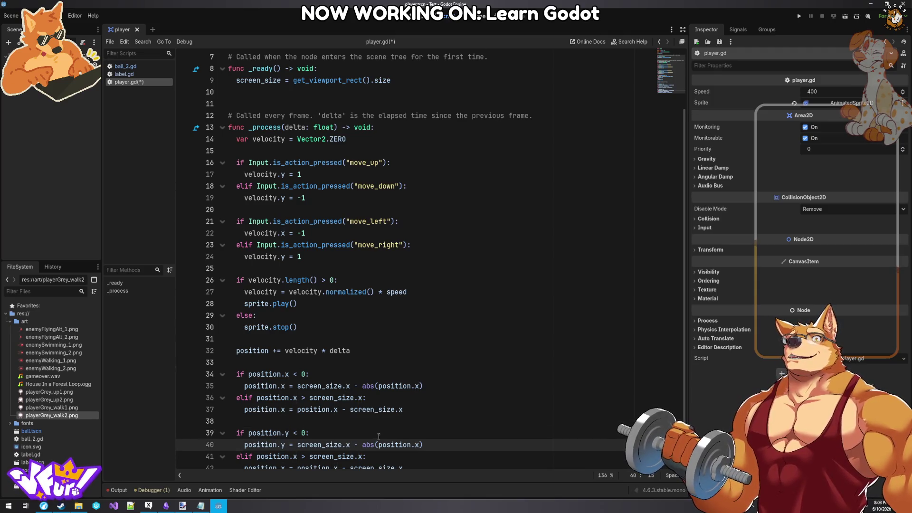
pyautogui.write('y')
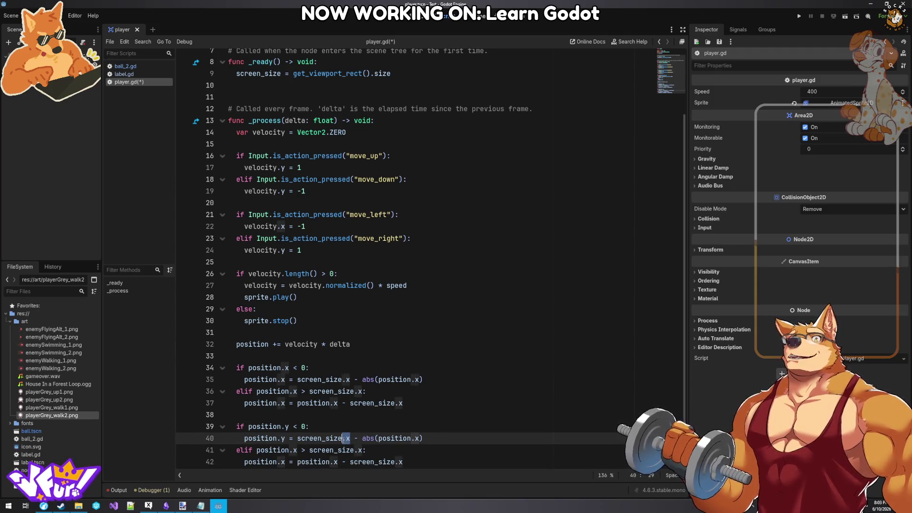
pyautogui.hotkey('shift', 'Left')
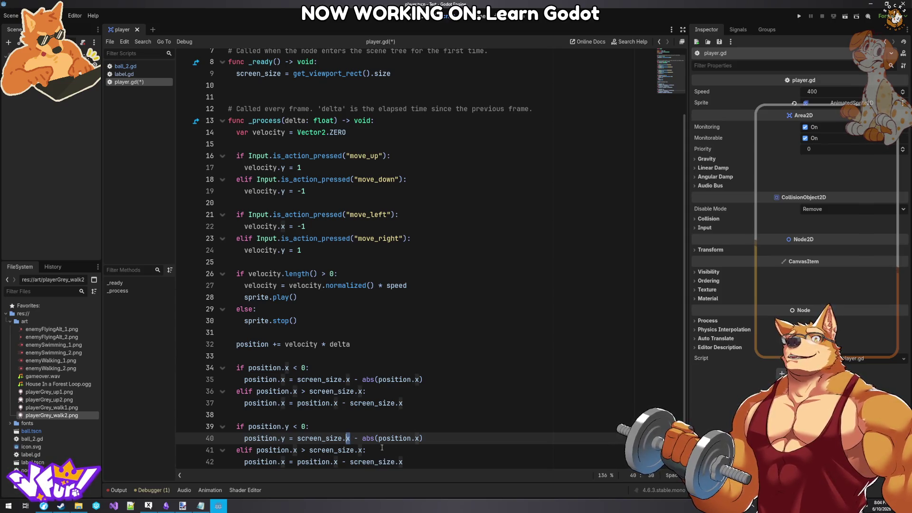
pyautogui.write('y')
pyautogui.press('End')
pyautogui.press('Left')
pyautogui.press('Left')
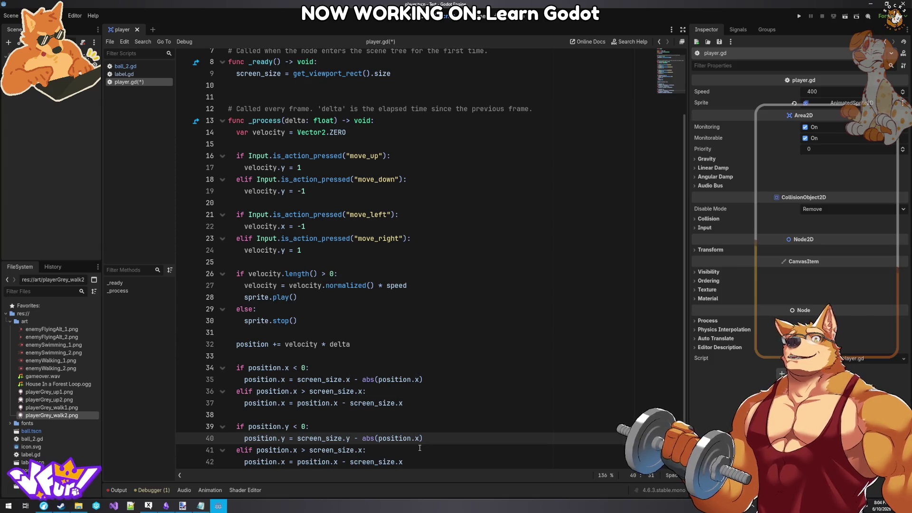
pyautogui.hotkey('shift', 'Right')
pyautogui.write('y')
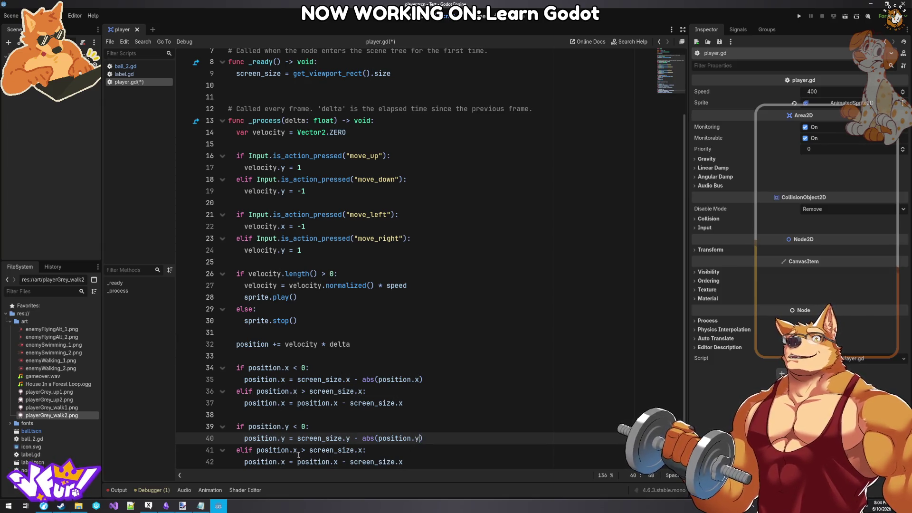
# Change lines 41 and 42 to use position.y and screen_size.y
pyautogui.doubleClick(299, 449)
pyautogui.write('y')
pyautogui.doubleClick(361, 449)
pyautogui.write('y')
pyautogui.doubleClick(282, 461)
pyautogui.write('y')
pyautogui.doubleClick(335, 461)
pyautogui.write('y')
pyautogui.doubleClick(400, 461)
pyautogui.write('y')
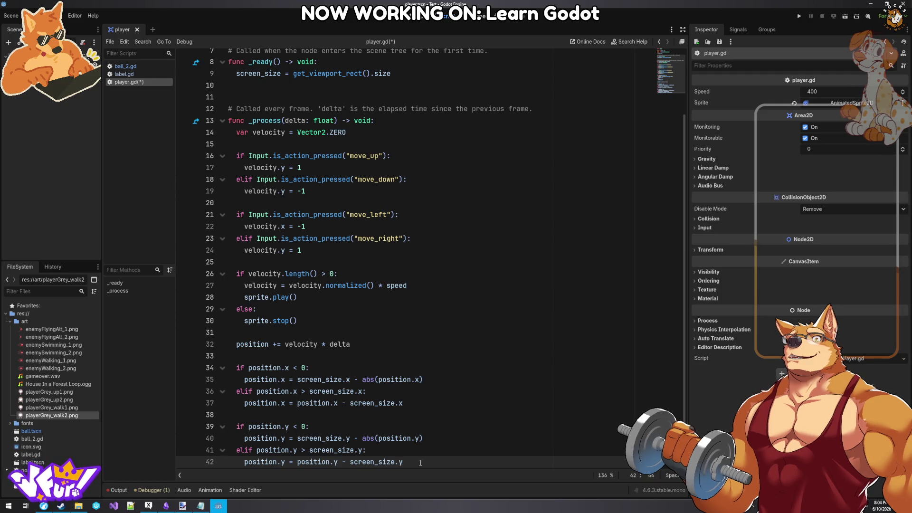
# Add a new line, save player.gd, and switch to the docs page
pyautogui.press('Return')
pyautogui.press('Return')
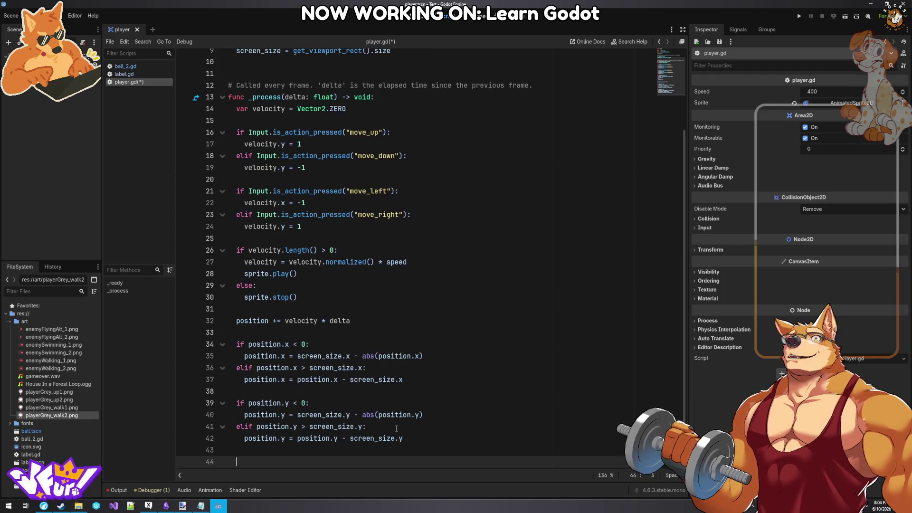
pyautogui.hotkey('ctrl', 's')
pyautogui.hotkey('alt', 'Tab')
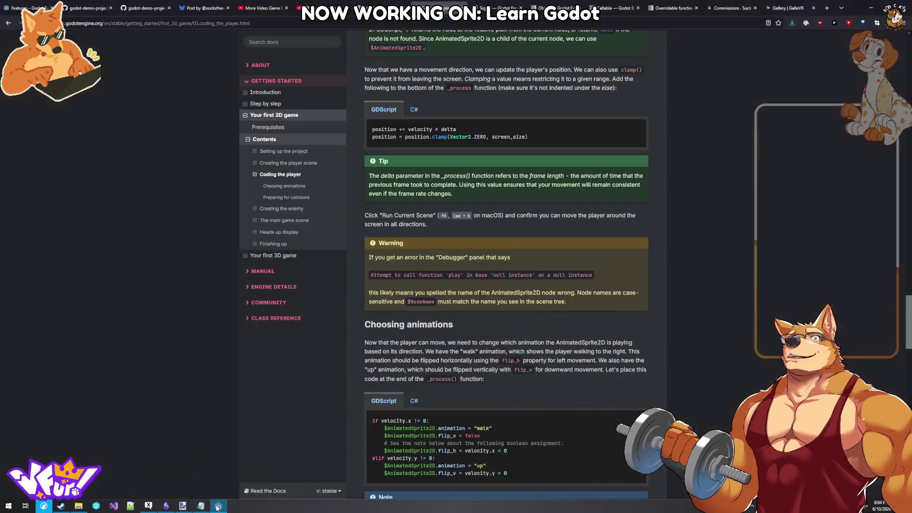
# Scroll through the Choosing animations and Preparing for collisions sections, then return to the Godot editor
pyautogui.scroll(-3, 300, 407)
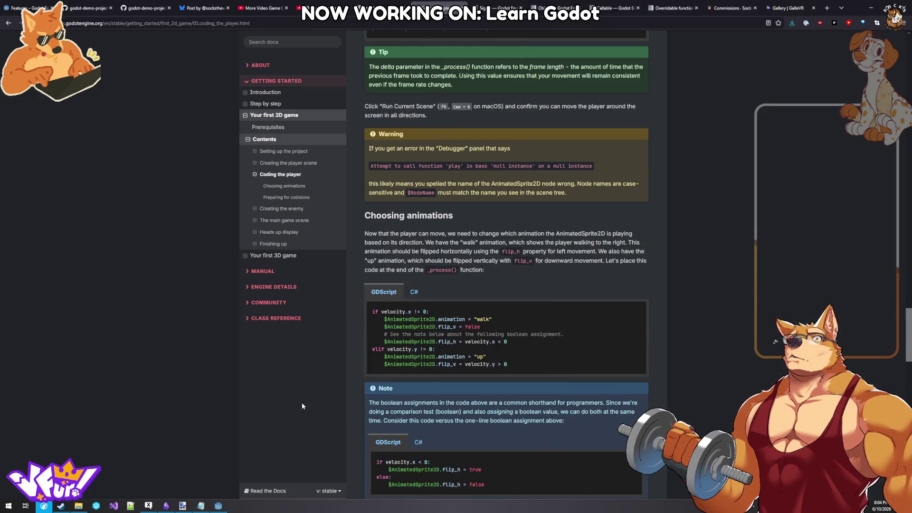
pyautogui.scroll(-1, 302, 406)
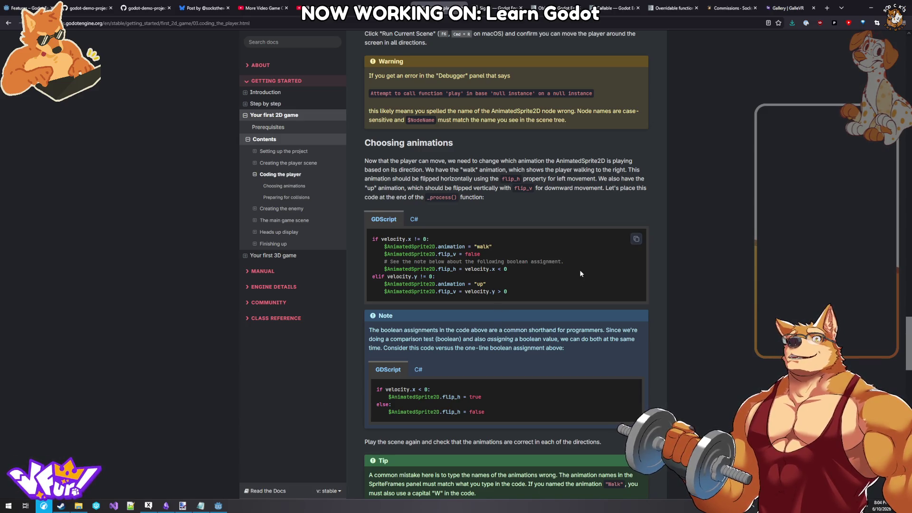
pyautogui.scroll(-1, 550, 274)
pyautogui.scroll(-3, 551, 273)
pyautogui.scroll(-5, 534, 237)
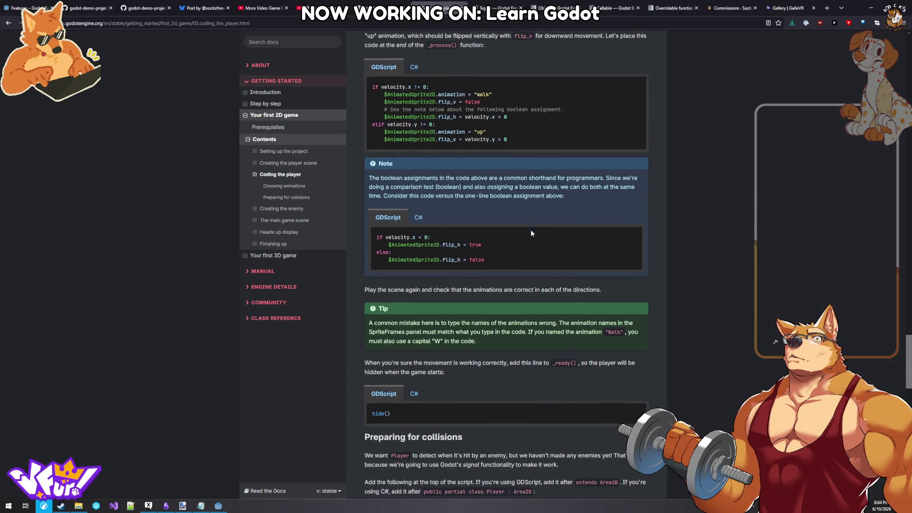
pyautogui.scroll(-8, 529, 233)
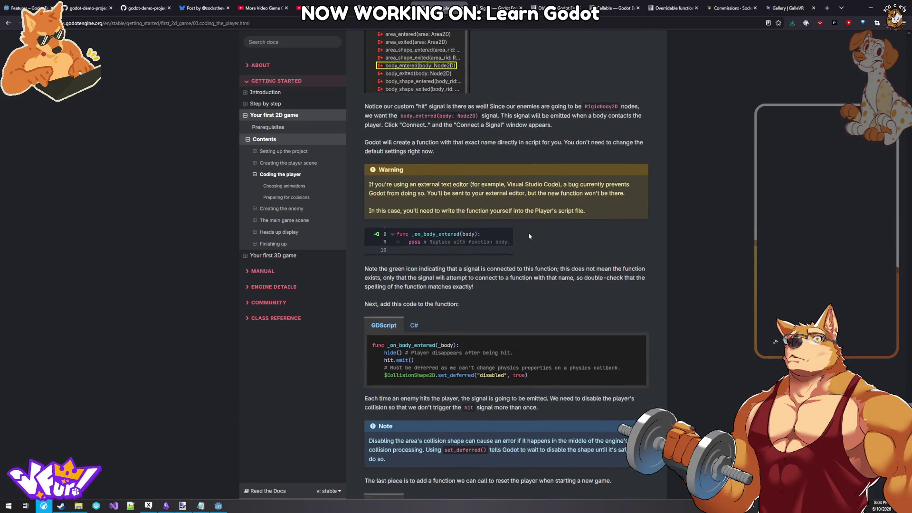
pyautogui.scroll(9, 528, 233)
pyautogui.scroll(5, 528, 231)
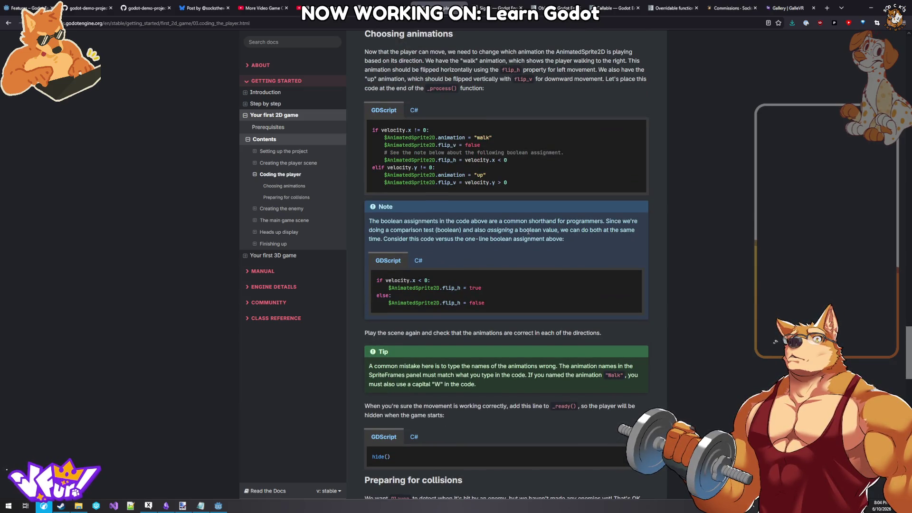
pyautogui.scroll(2, 528, 231)
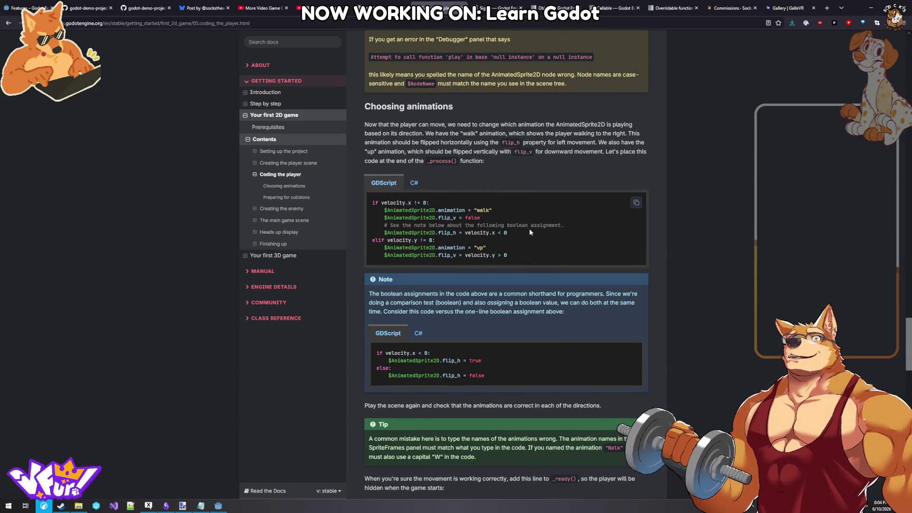
pyautogui.click(218, 506)
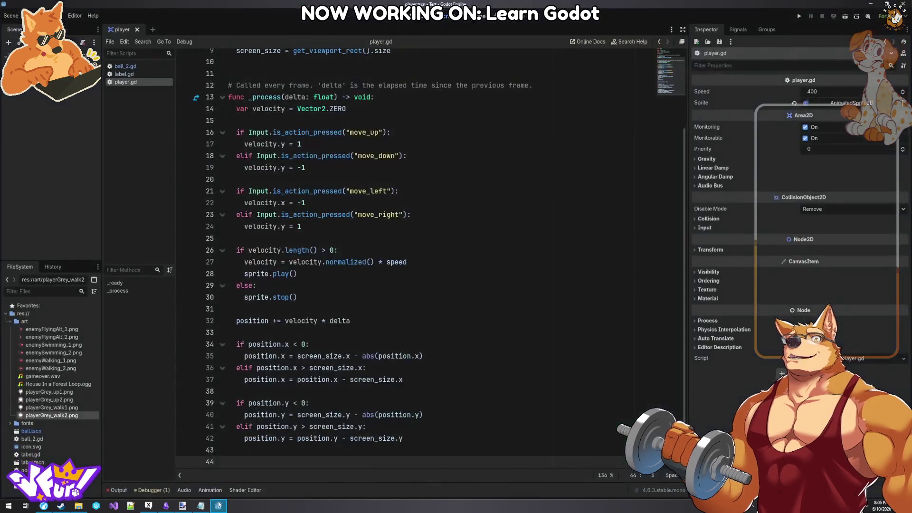
# Add an if velocity.x != 0: block that sets sprite.animation = "walk", checking the docs example
pyautogui.scroll(-1, 431, 360)
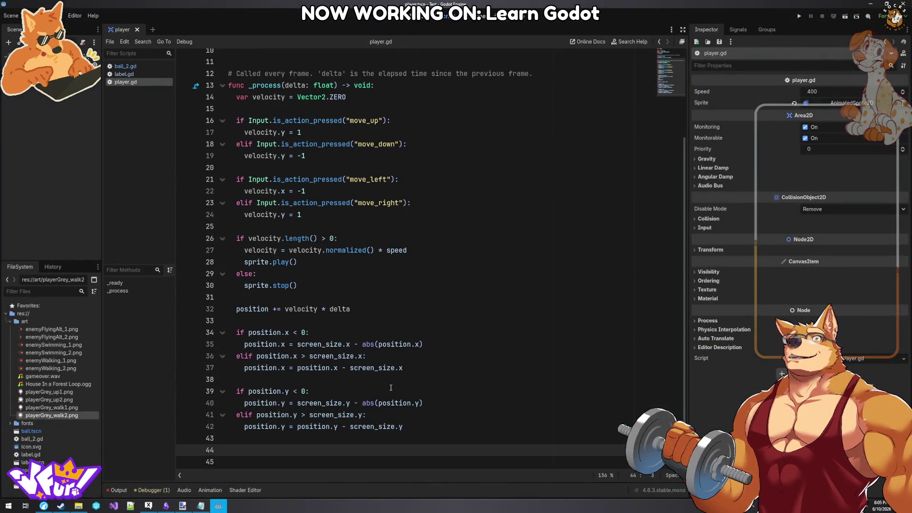
pyautogui.write('if velocity.')
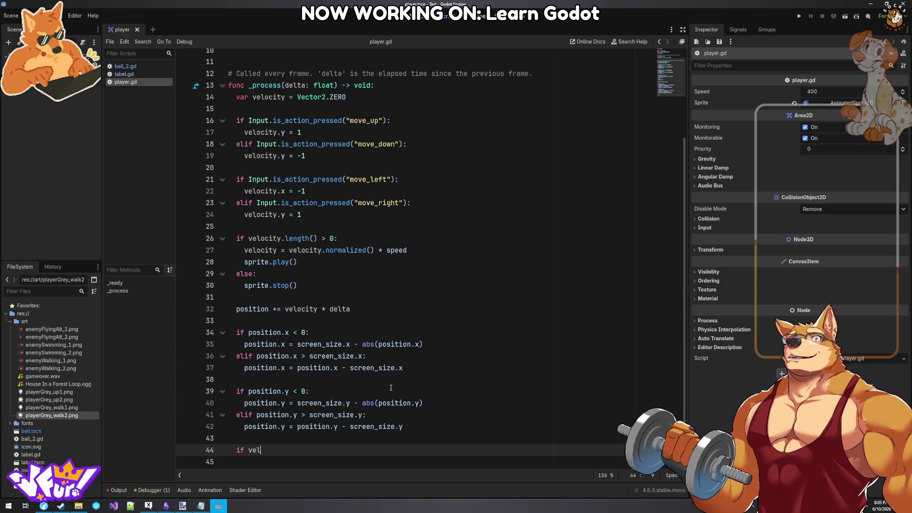
pyautogui.write('x != ')
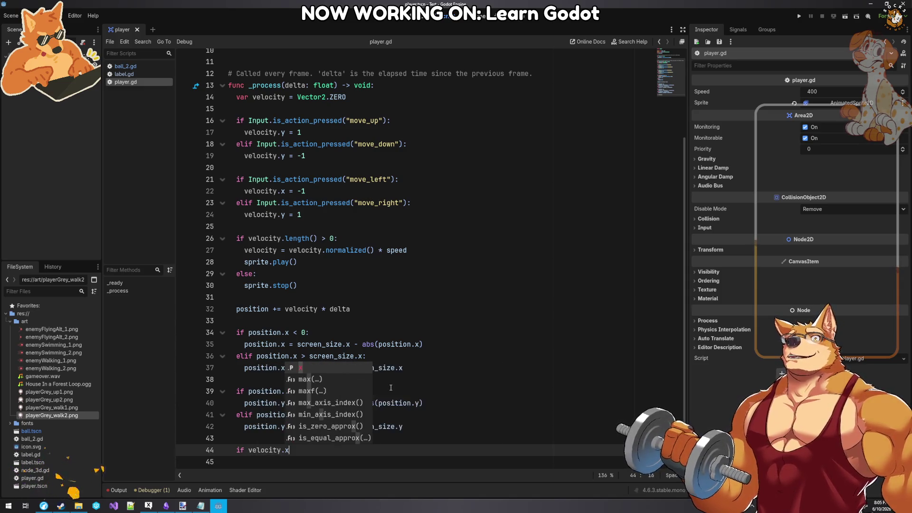
pyautogui.write('0:')
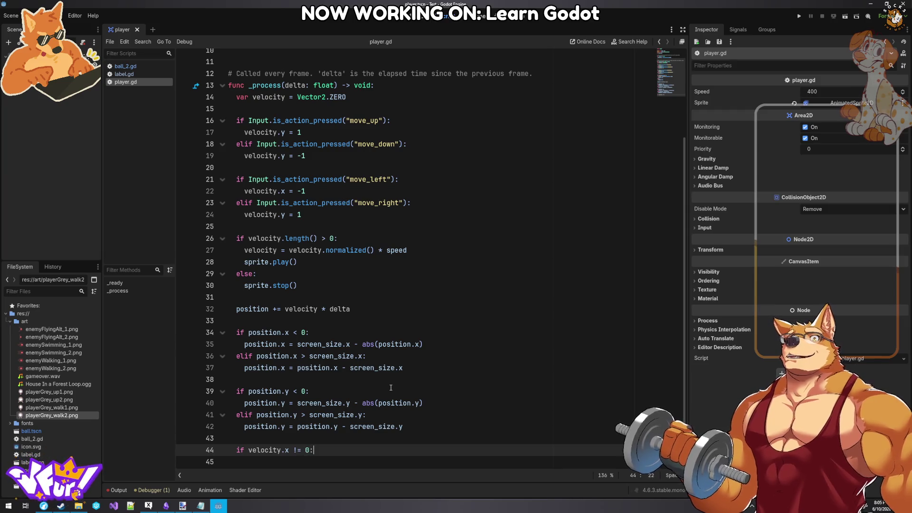
pyautogui.press('Return')
pyautogui.click(219, 506)
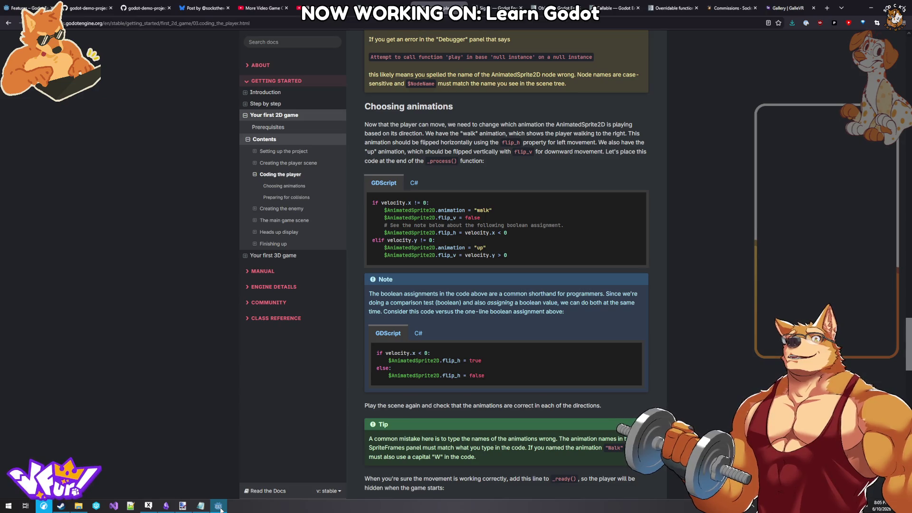
pyautogui.click(219, 507)
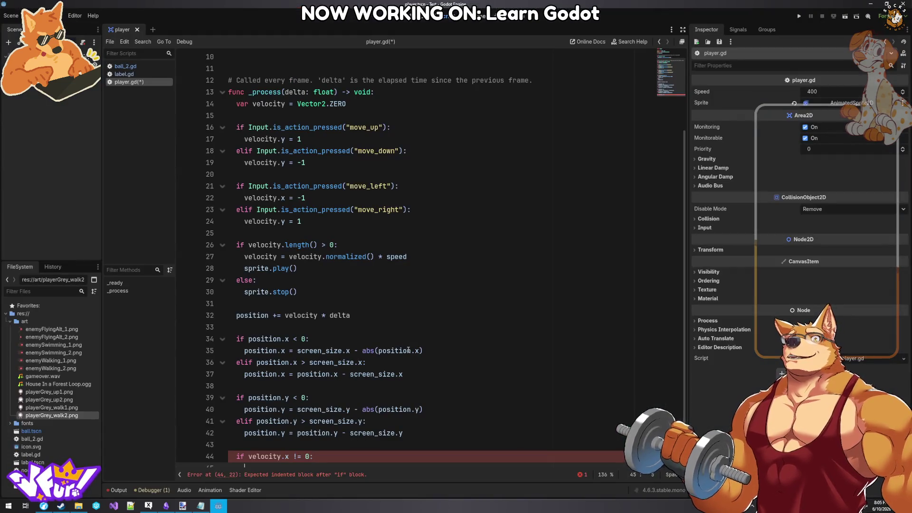
pyautogui.write('sprite.anim')
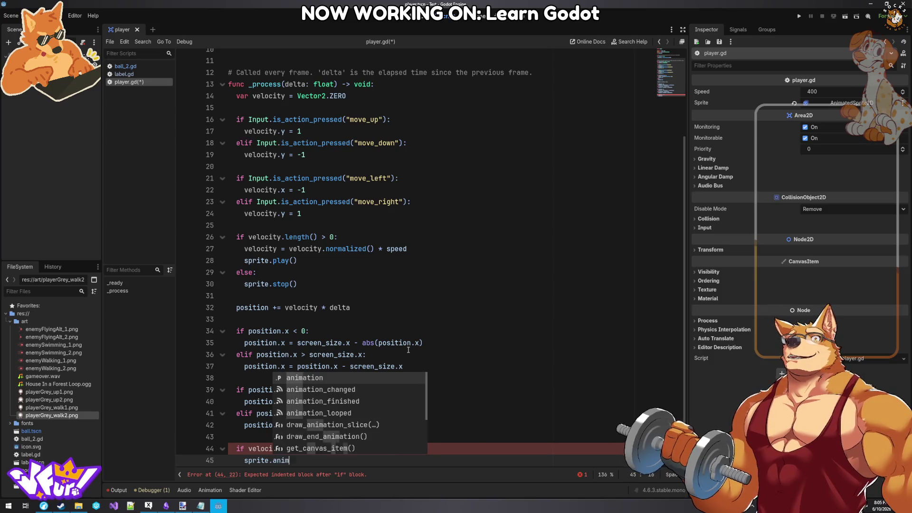
pyautogui.write('ation = "')
pyautogui.write('walk"')
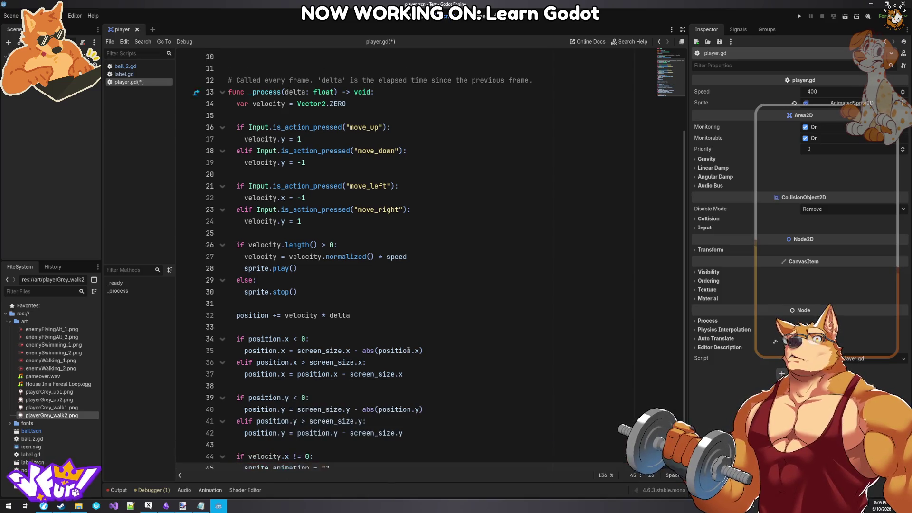
pyautogui.press('Return')
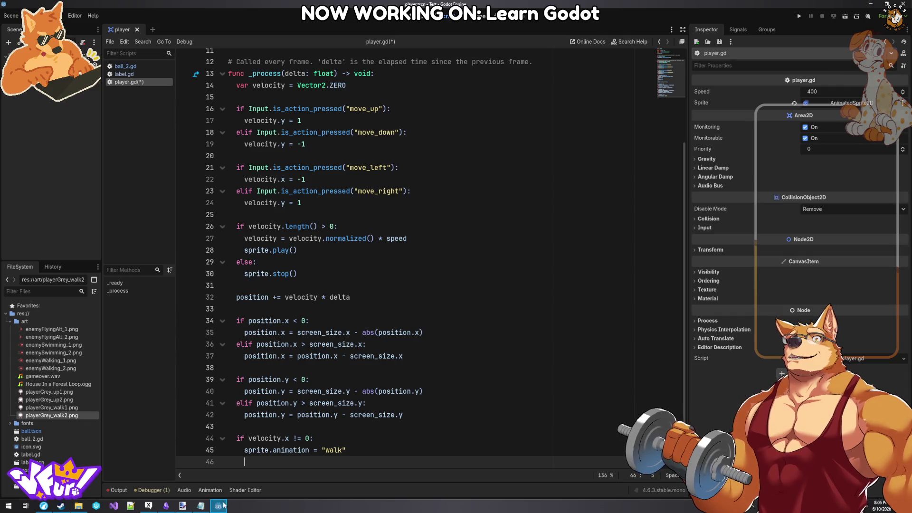
# Add sprite.flip_v = false inside the walk branch, consulting the docs again
pyautogui.click(218, 506)
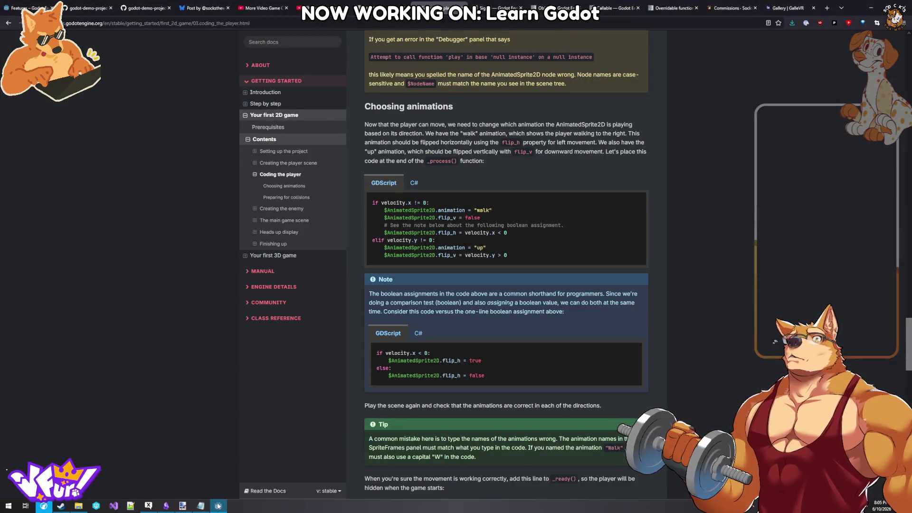
pyautogui.click(218, 506)
pyautogui.write('sprite.flip')
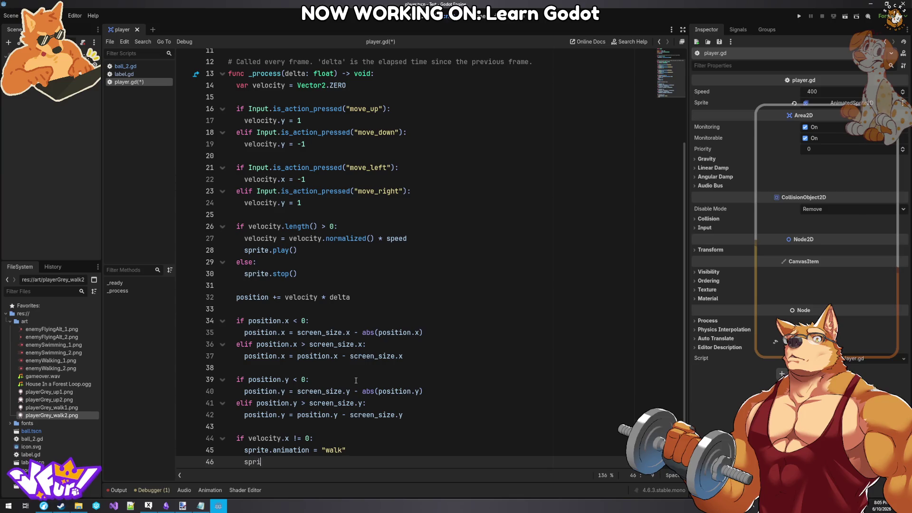
pyautogui.press('Down')
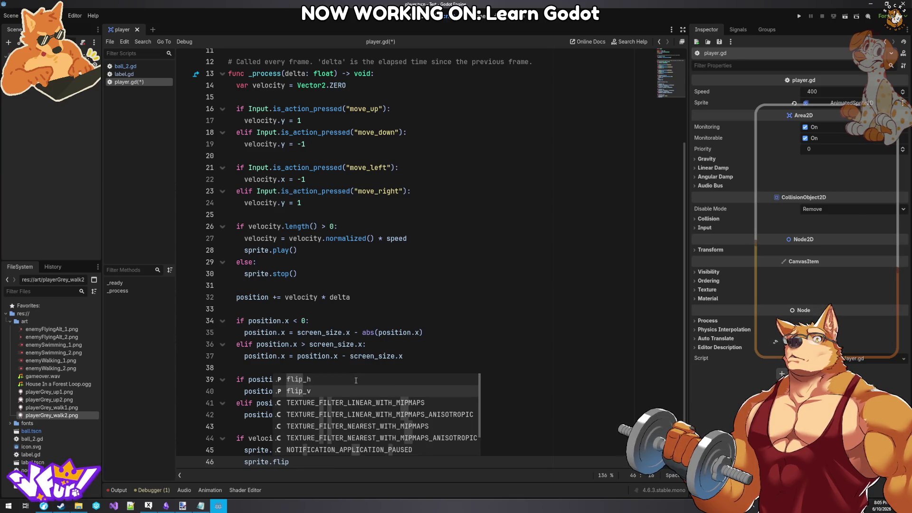
pyautogui.press('Return')
pyautogui.write('= false')
pyautogui.press('Return')
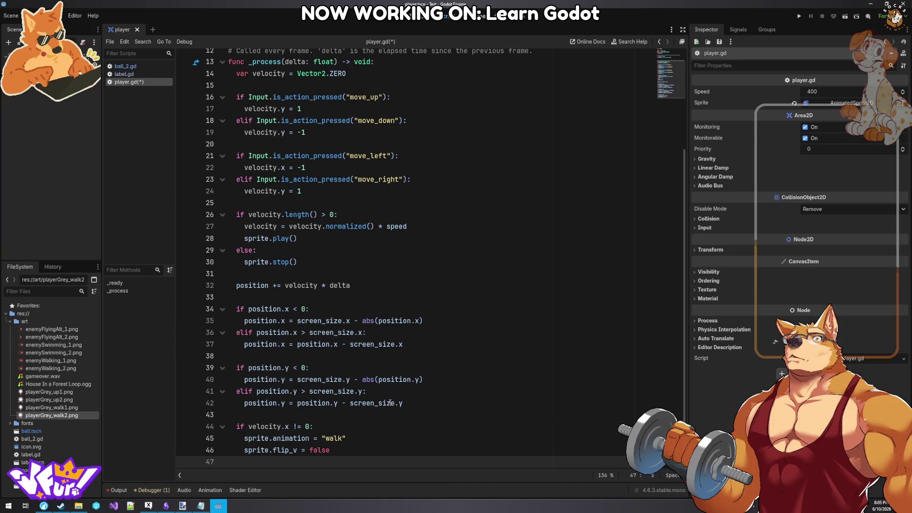
pyautogui.click(217, 507)
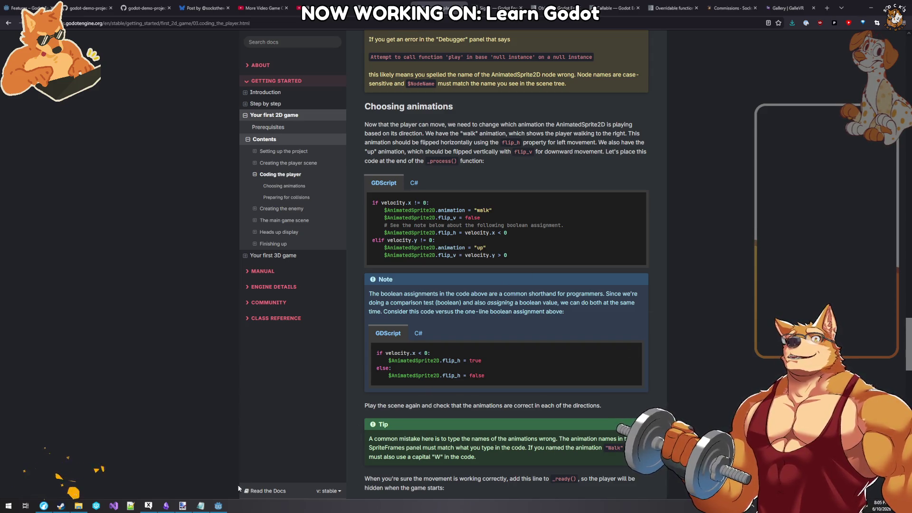
# Back in the editor, add sprite.flip_h = velocity.x < 0 on line 47 of the walk branch
pyautogui.moveTo(218, 507)
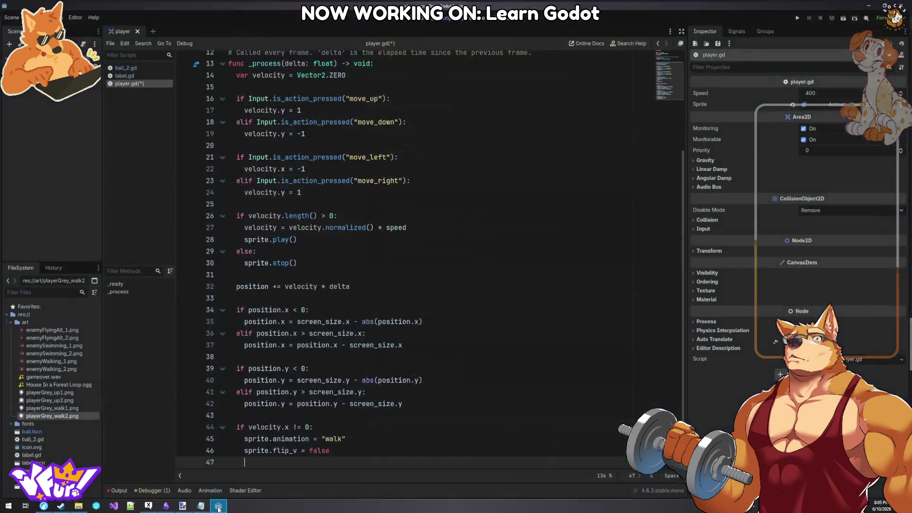
pyautogui.click(219, 473)
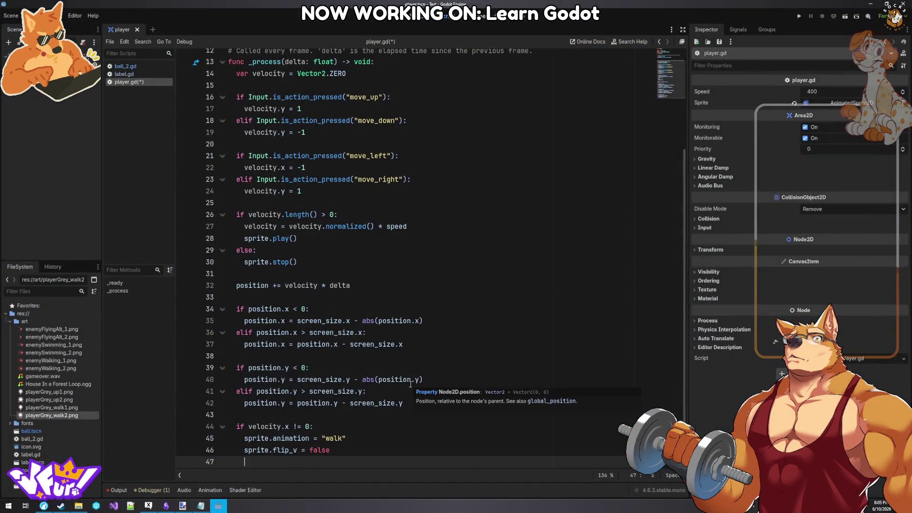
pyautogui.write('sprite.flip')
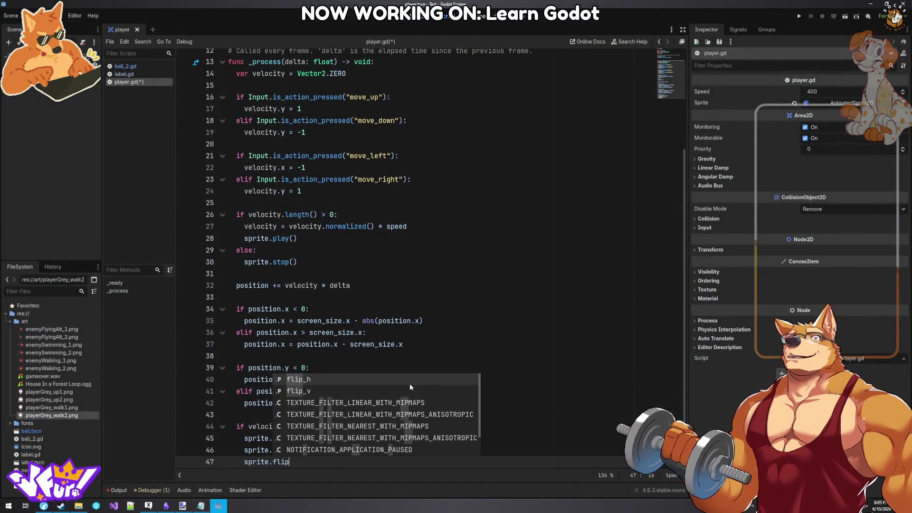
pyautogui.write('_h = ')
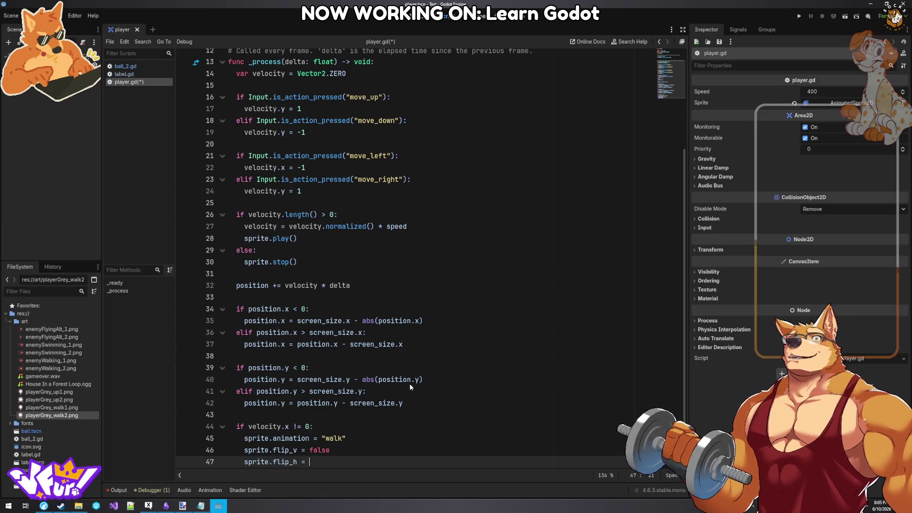
pyautogui.write('ve')
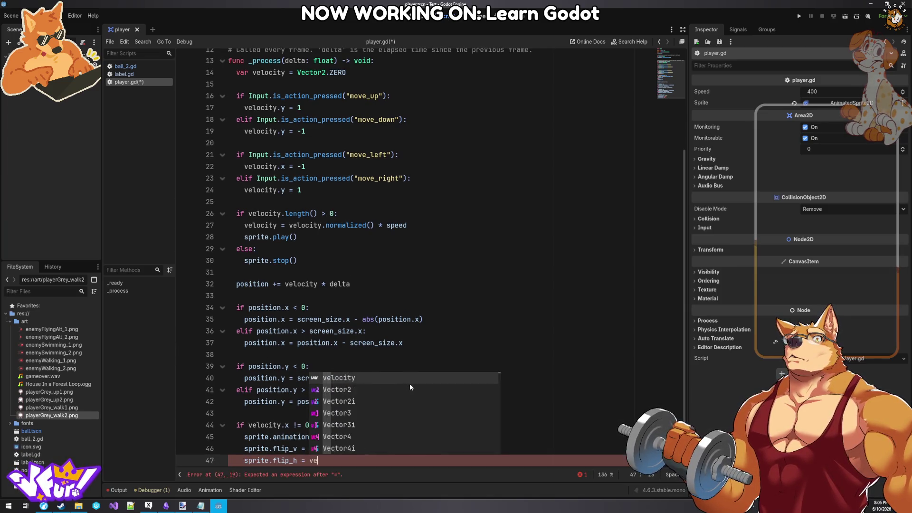
pyautogui.write('locity <')
pyautogui.press('BackSpace')
pyautogui.press('BackSpace')
pyautogui.write('.x < 0')
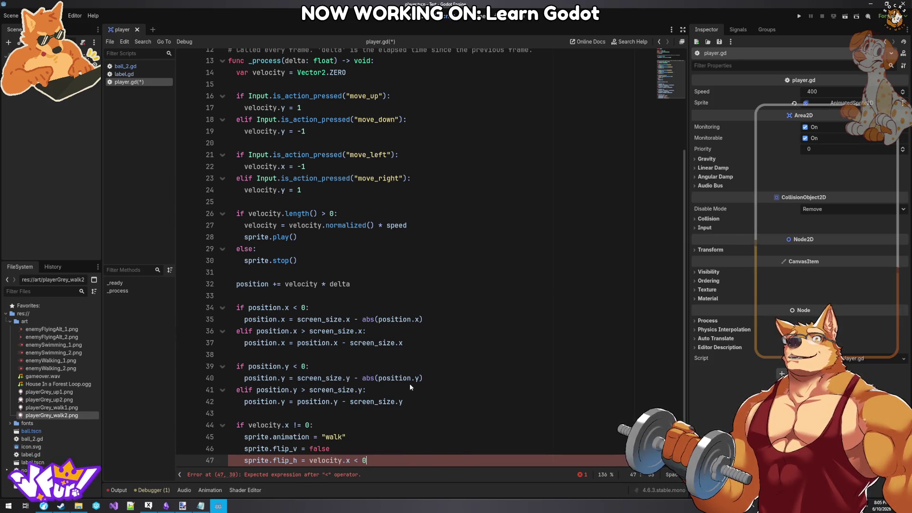
pyautogui.press('Return')
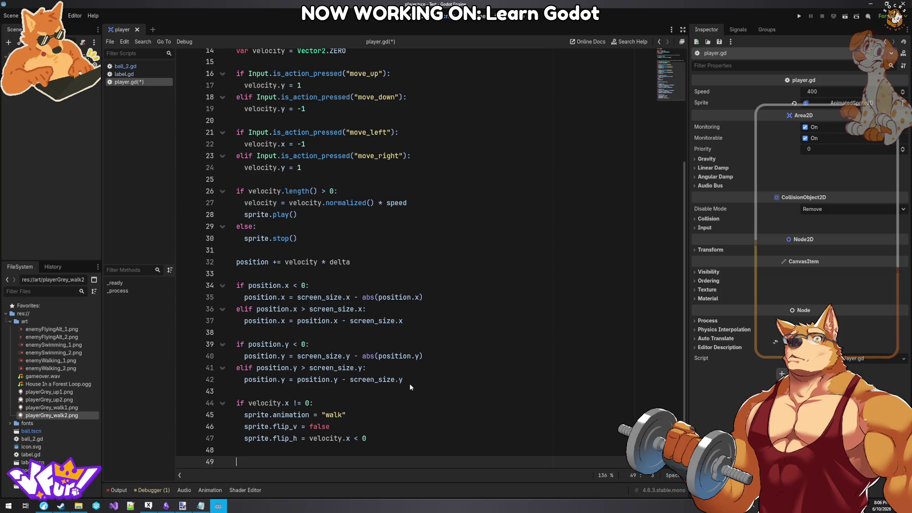
# Add an elif velocity.y != 0 branch that sets sprite.animation = "up"
pyautogui.press('Up')
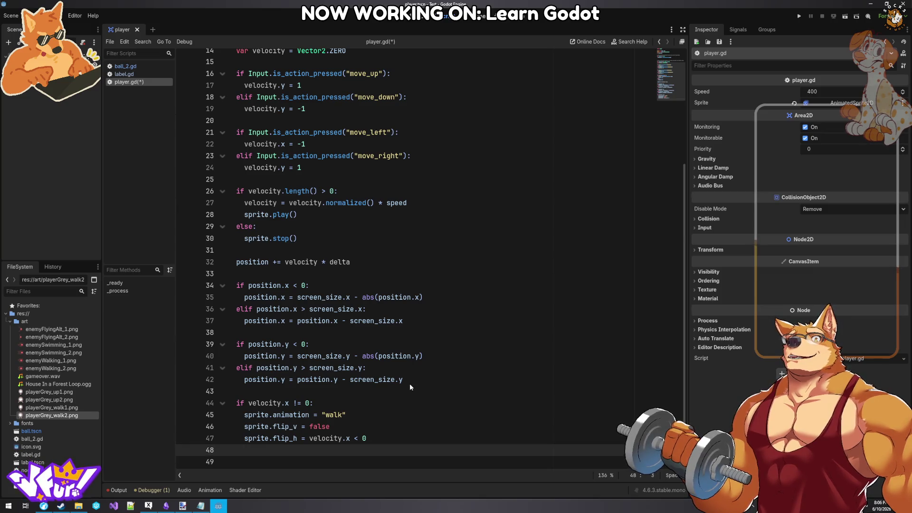
pyautogui.click(217, 506)
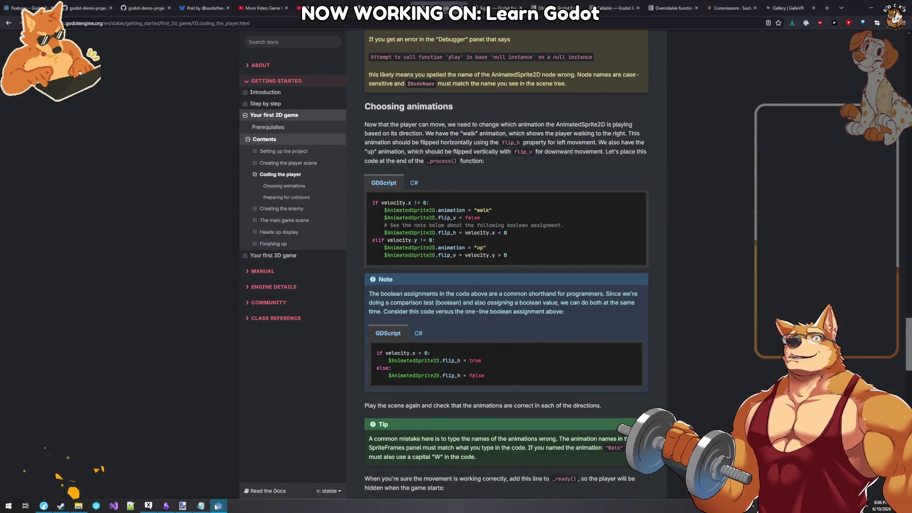
pyautogui.click(217, 506)
pyautogui.write('elif vel')
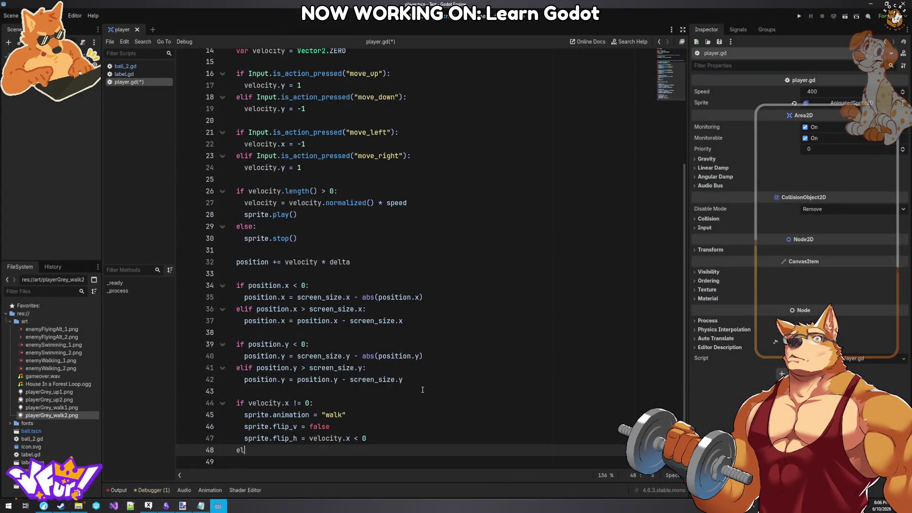
pyautogui.write('ocity.y !')
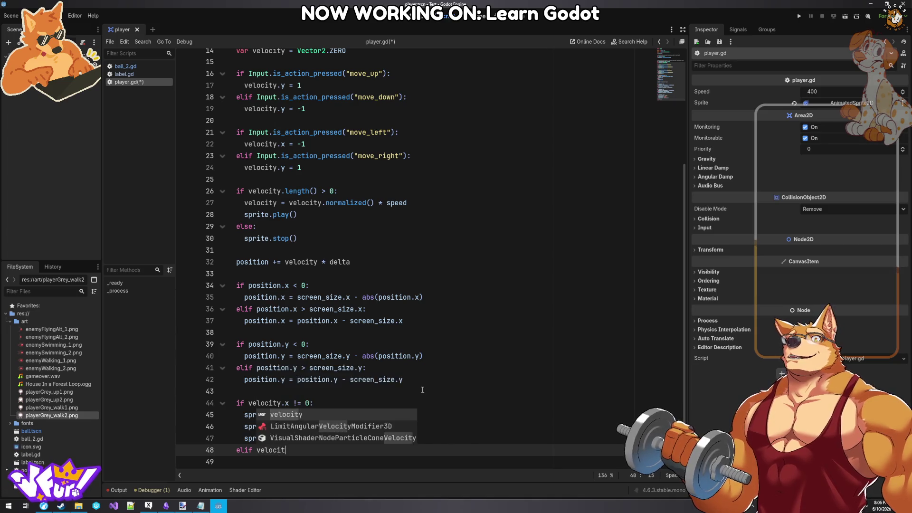
pyautogui.write('= 0:')
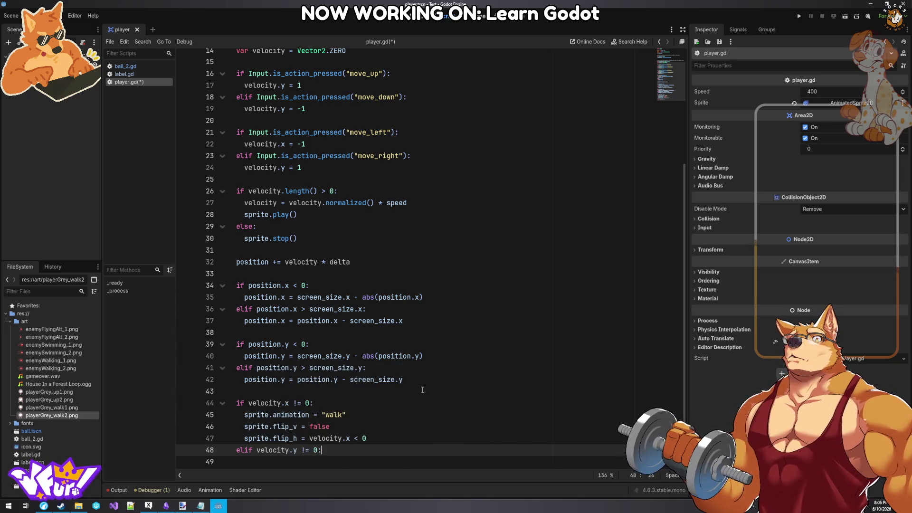
pyautogui.press('Return')
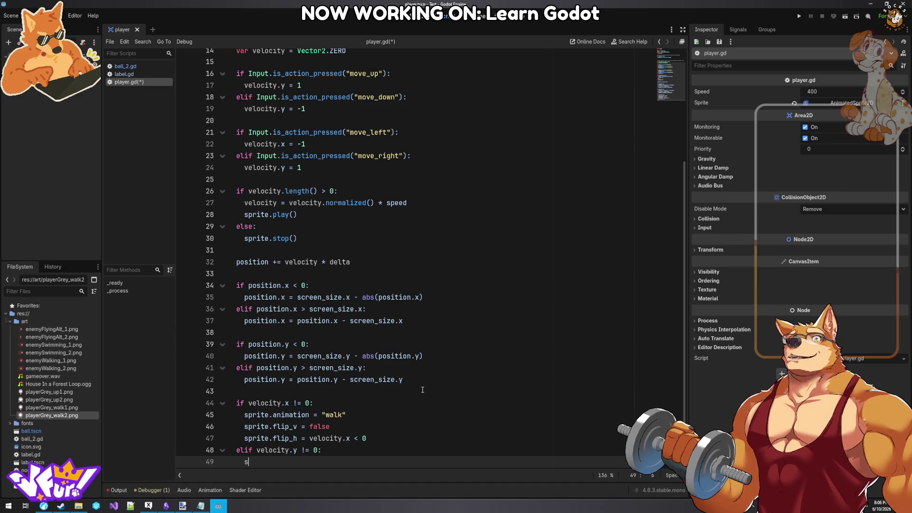
pyautogui.write('prite.animation = "up"')
pyautogui.press('BackSpace')
pyautogui.press('Return')
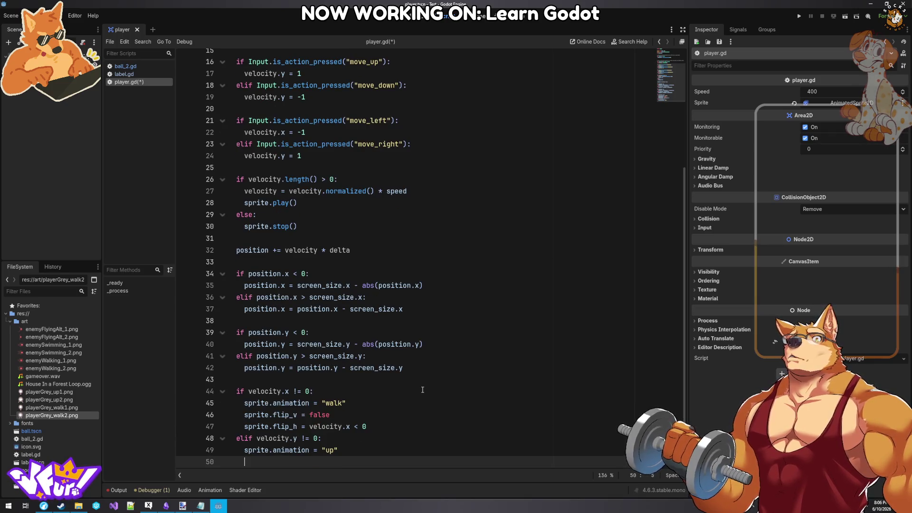
# Add sprite.flip_v = velocity.y > 0, correcting < to > after checking the docs
pyautogui.write('prite.flip')
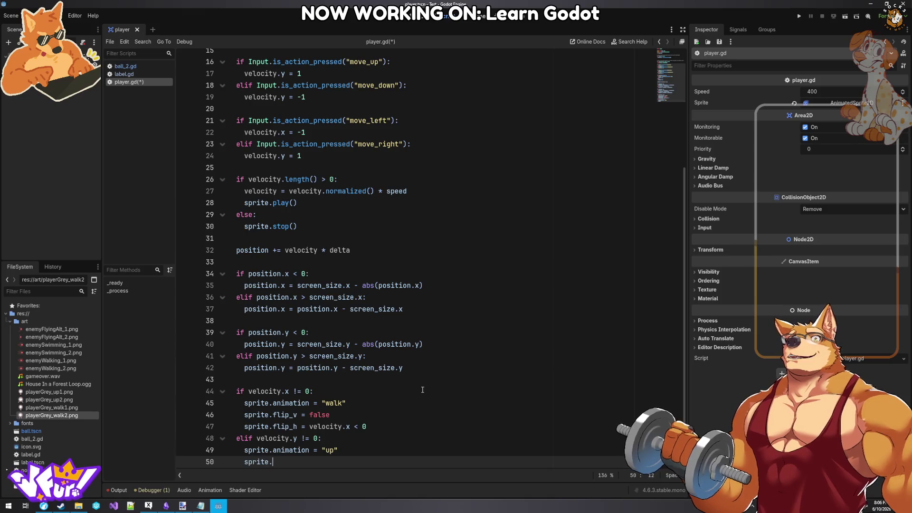
pyautogui.write('_v = vel')
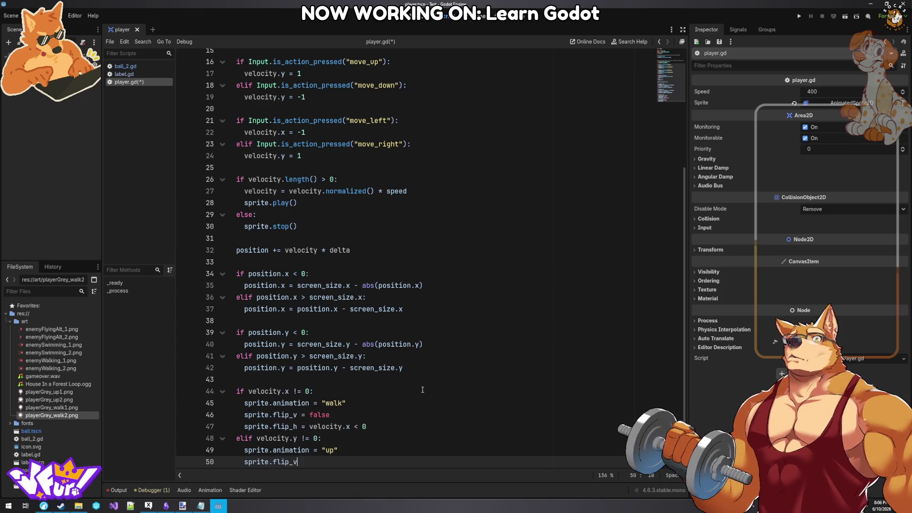
pyautogui.write('ocity.y < 0')
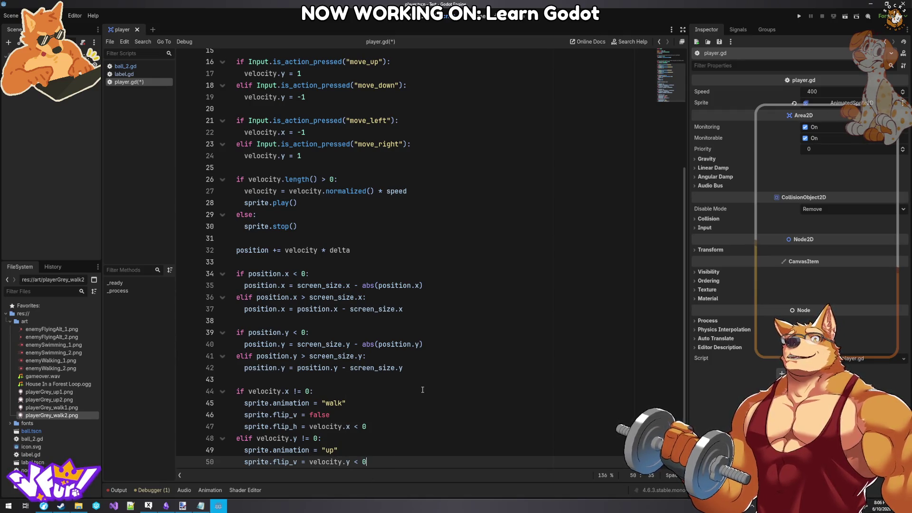
pyautogui.hotkey('alt', 'Tab')
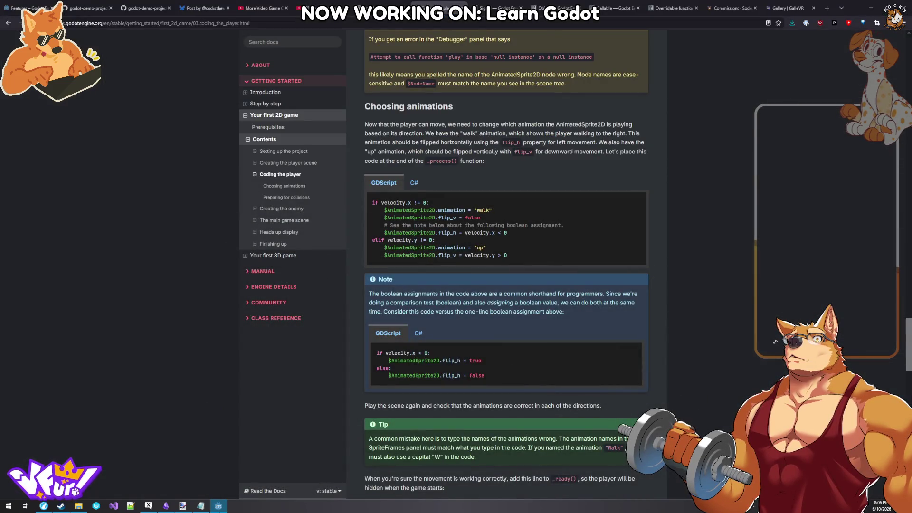
pyautogui.hotkey('alt', 'Tab')
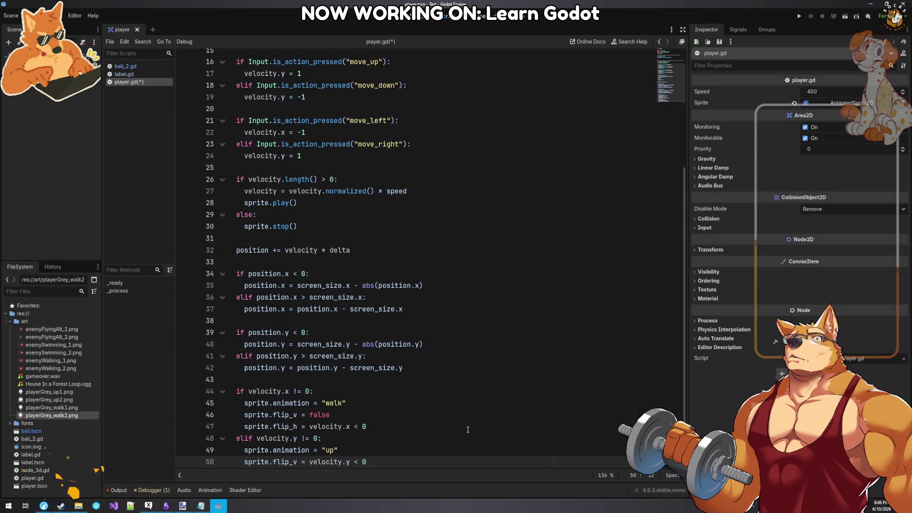
pyautogui.press('BackSpace')
pyautogui.write('>')
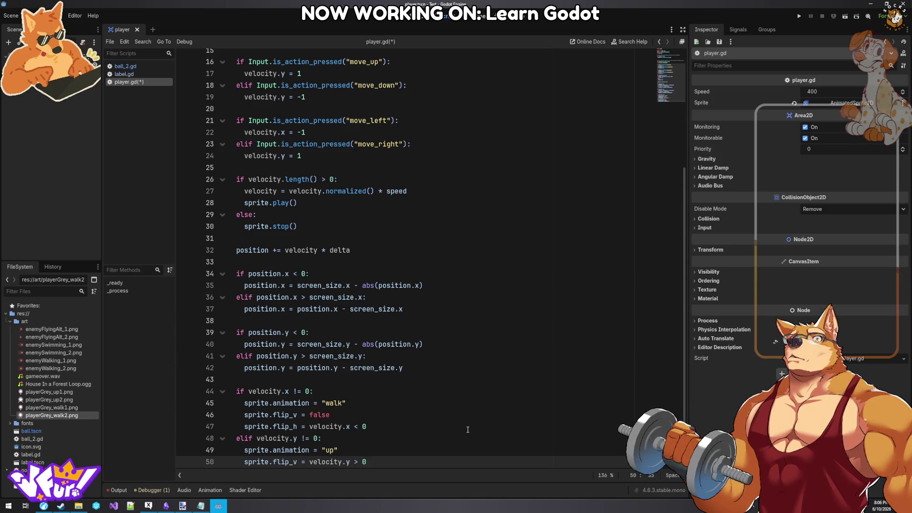
pyautogui.scroll(-1, 456, 421)
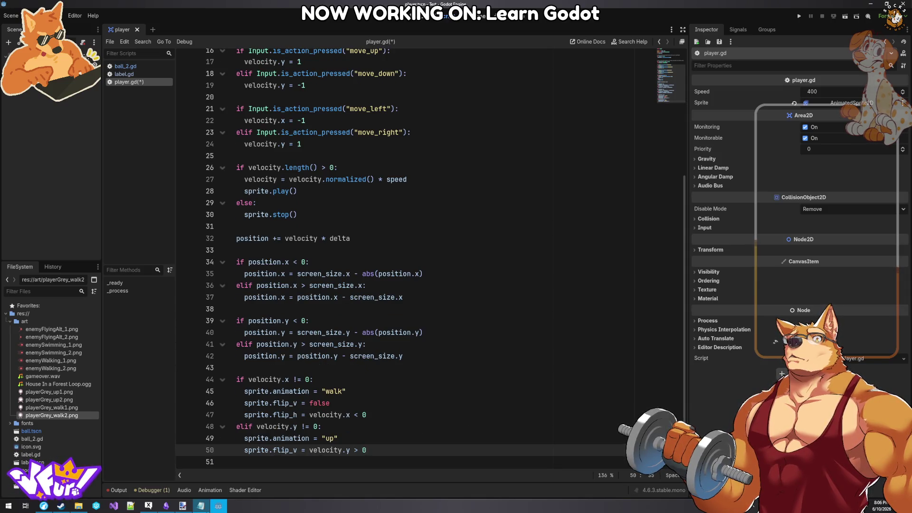
pyautogui.hotkey('alt', 'Tab')
pyautogui.scroll(-2, 398, 409)
pyautogui.scroll(-1, 398, 408)
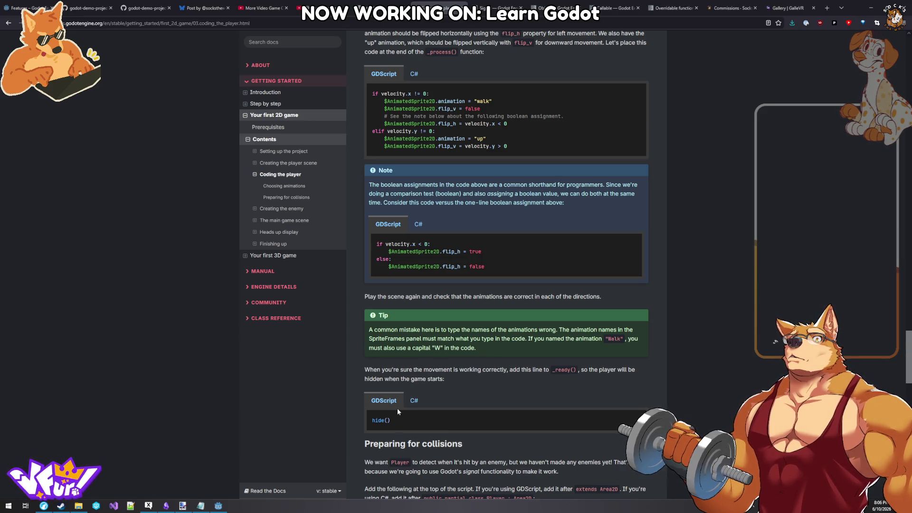
# Save player.gd with Ctrl+S and switch to the player scene's 2D view
pyautogui.scroll(-2, 398, 410)
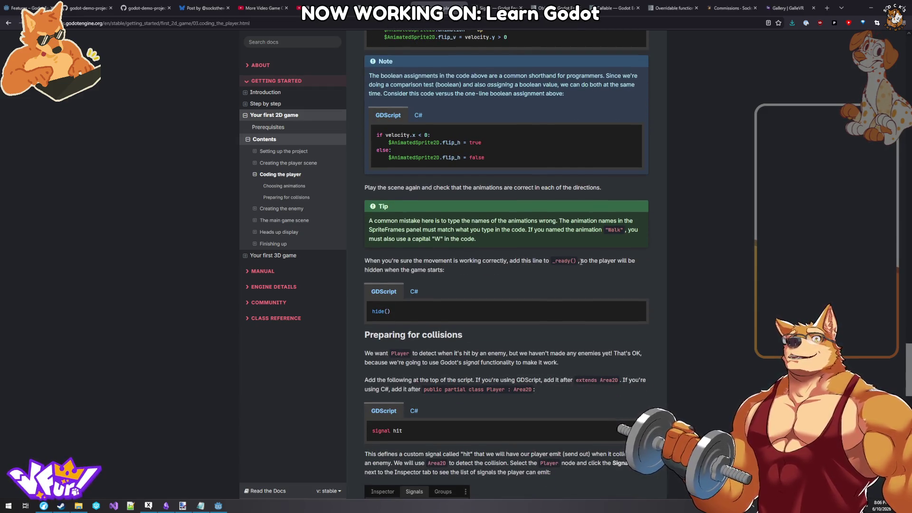
pyautogui.click(218, 505)
pyautogui.scroll(2, 433, 135)
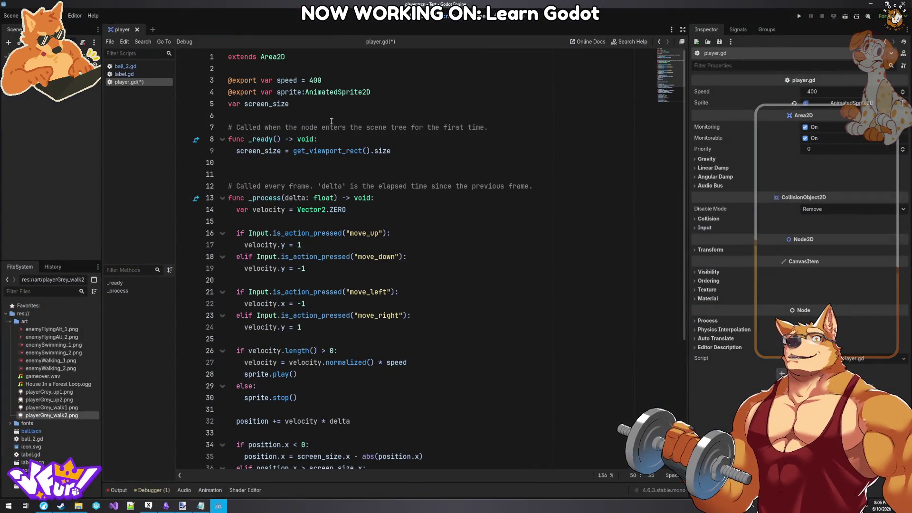
pyautogui.click(350, 128)
pyautogui.hotkey('ctrl', 's')
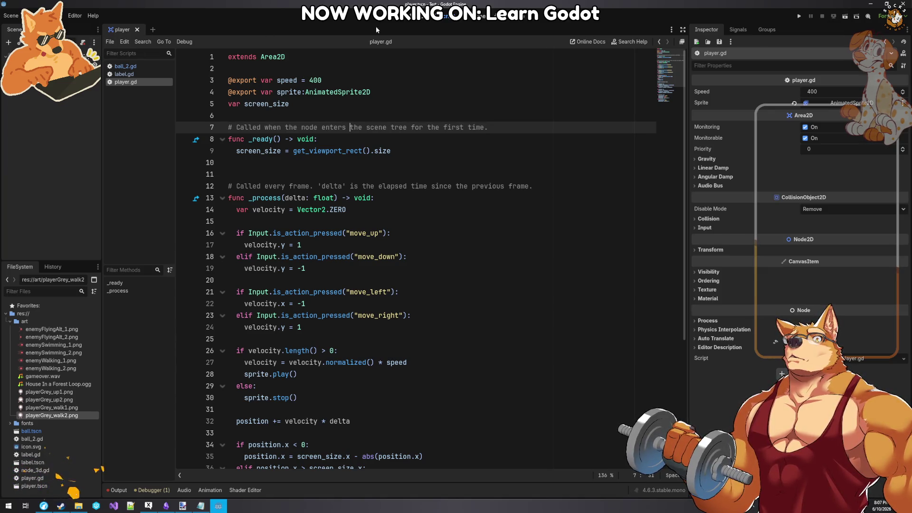
pyautogui.hotkey('ctrl', 'F1')
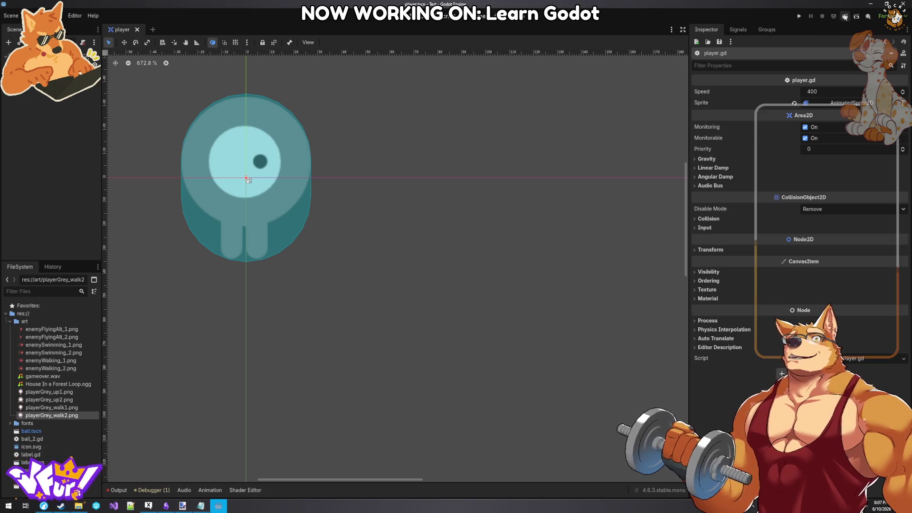
# Run the current scene and steer the player left and down past the screen edges
pyautogui.click(847, 16)
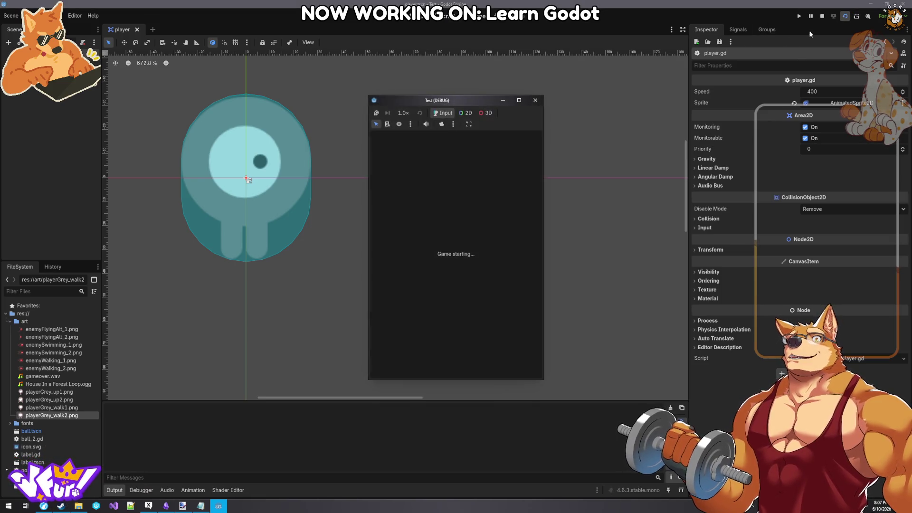
pyautogui.press('Down')
pyautogui.click(472, 221)
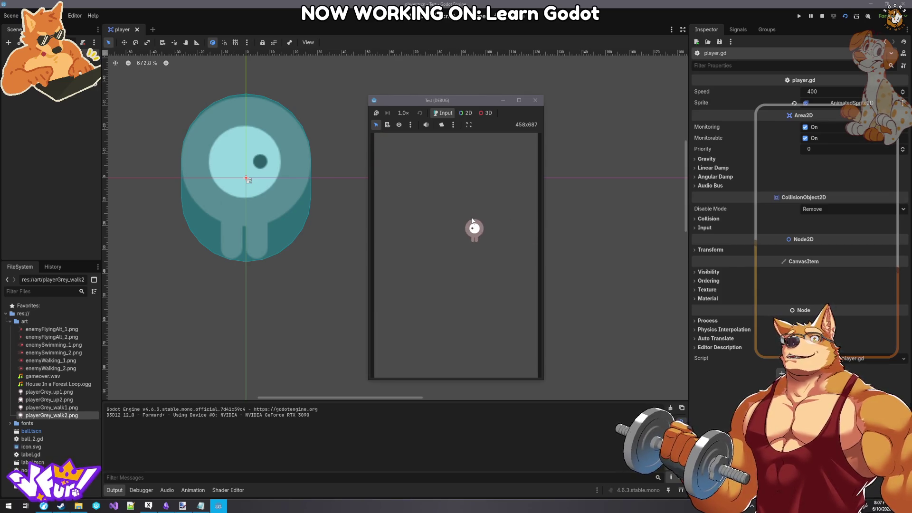
pyautogui.press('Left')
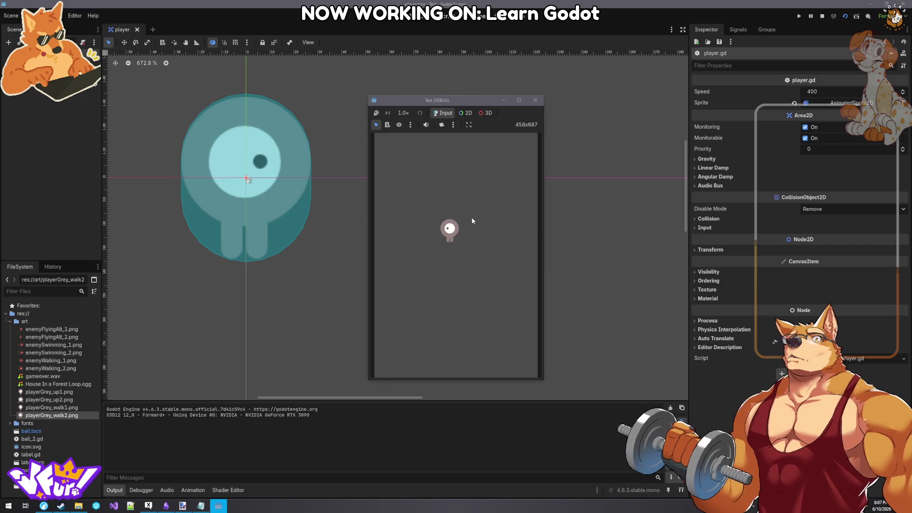
pyautogui.press('Down')
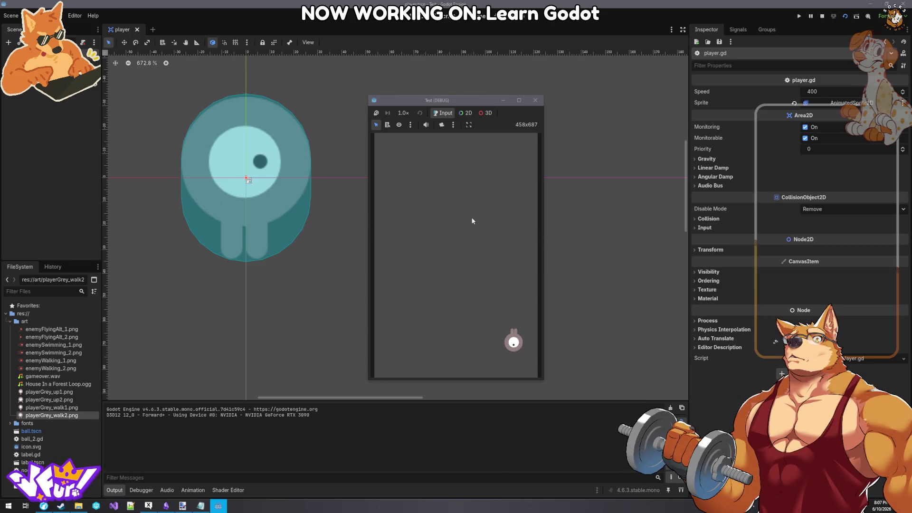
pyautogui.press('Up')
pyautogui.press('Down')
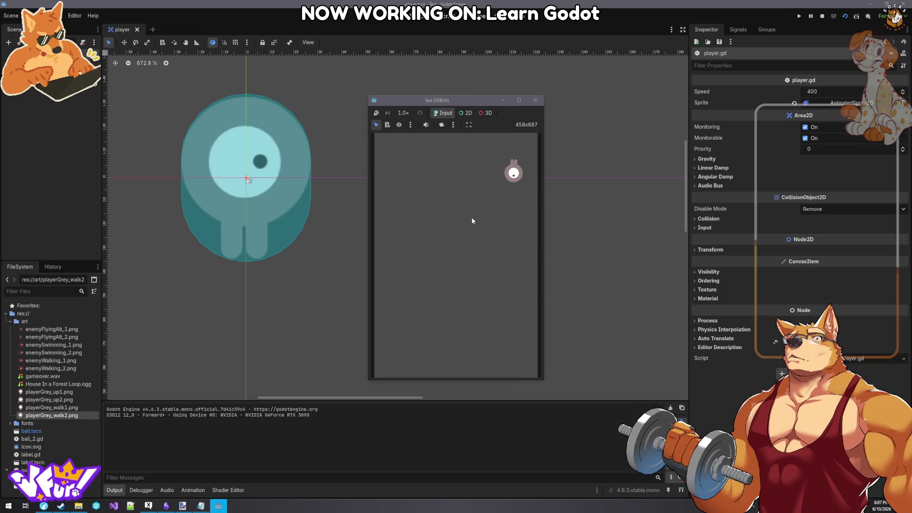
pyautogui.press('Left')
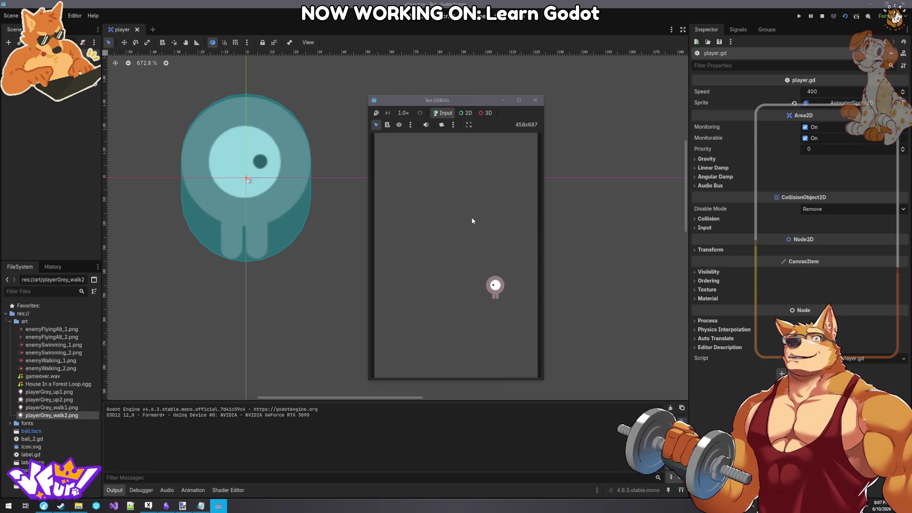
# Keep moving the player up and down to check its animation, then stop the test game
pyautogui.press('Up')
pyautogui.press('Down')
pyautogui.press('Up')
pyautogui.press('Down')
pyautogui.press('Up')
pyautogui.press('Down')
pyautogui.press('Up')
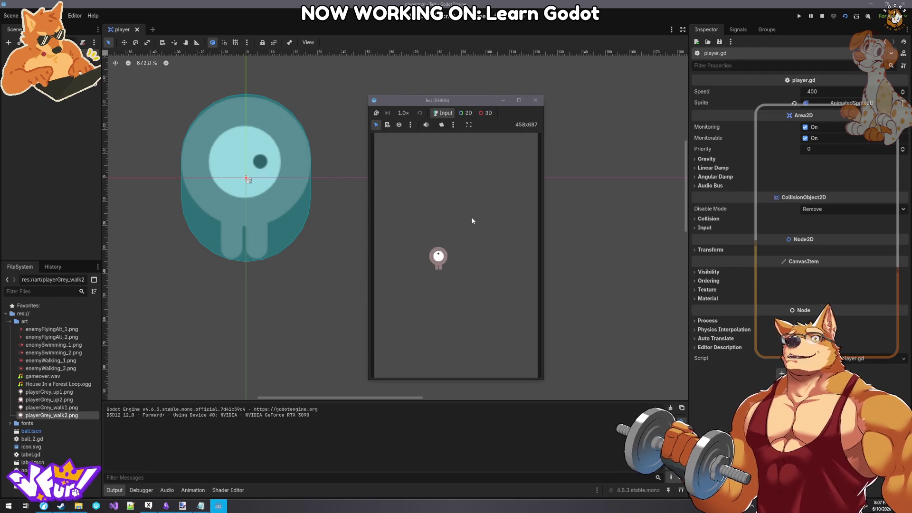
pyautogui.press('Down')
pyautogui.press('Up')
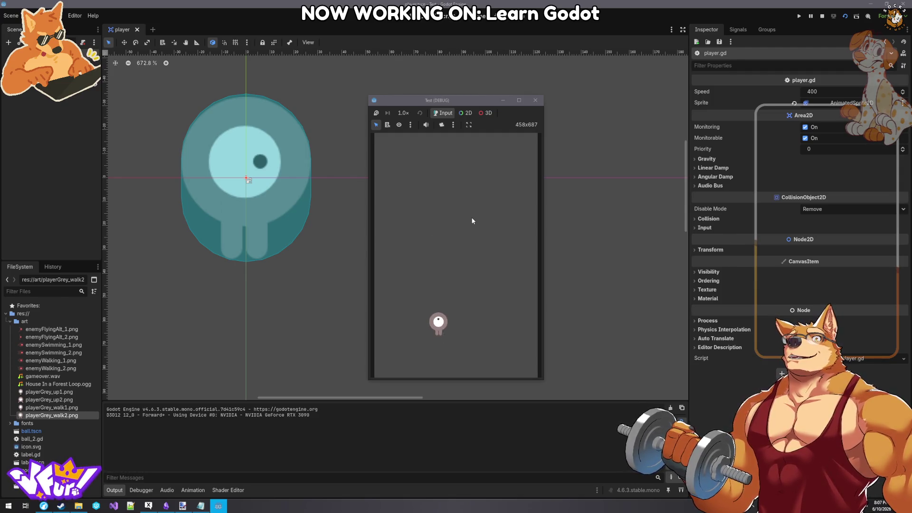
pyautogui.press('Up')
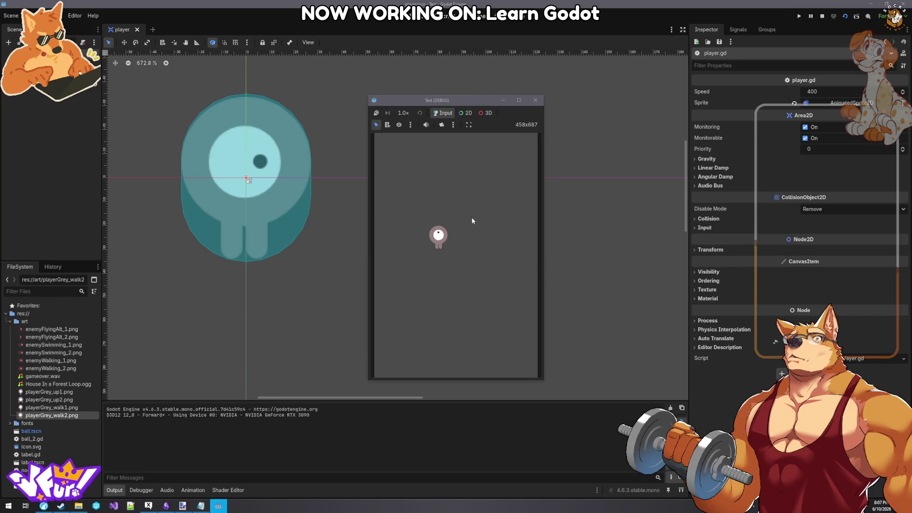
pyautogui.press('F8')
pyautogui.click(34, 16)
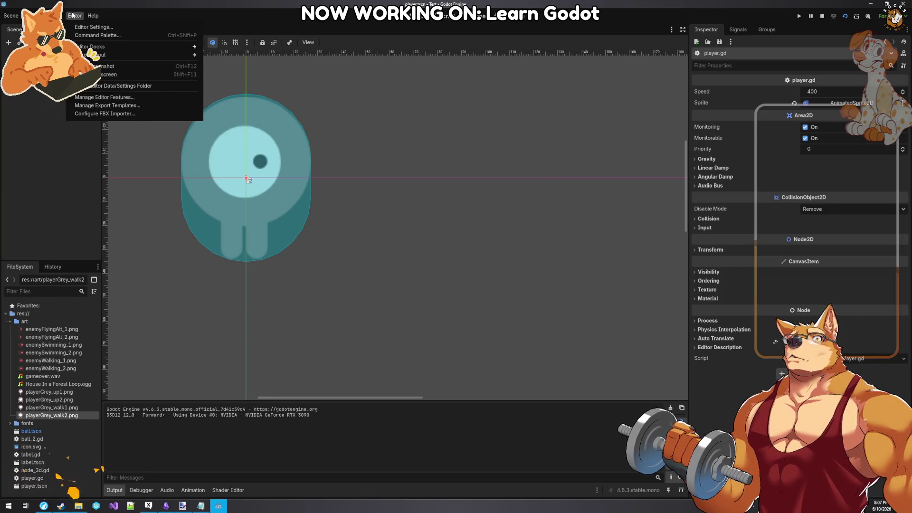
# Open Project Settings at the Input Map, then retest up and down movement in the running game
pyautogui.click(71, 27)
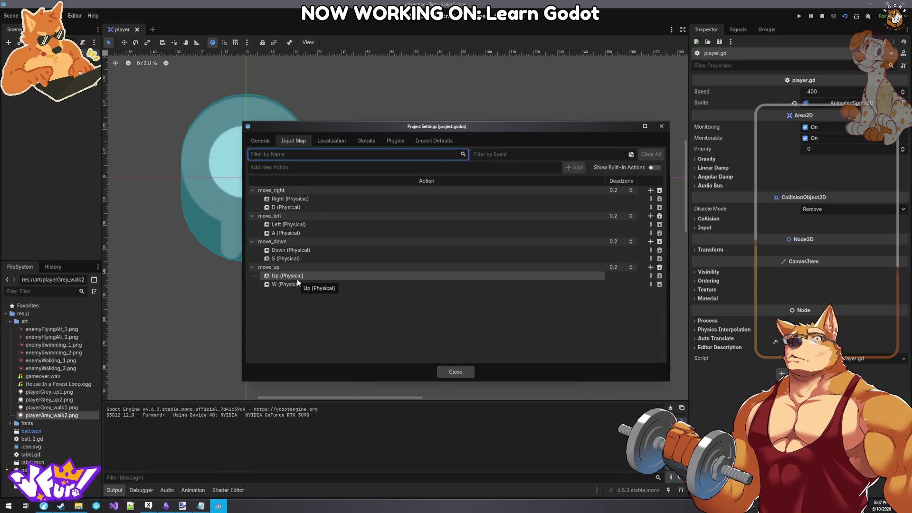
pyautogui.click(222, 505)
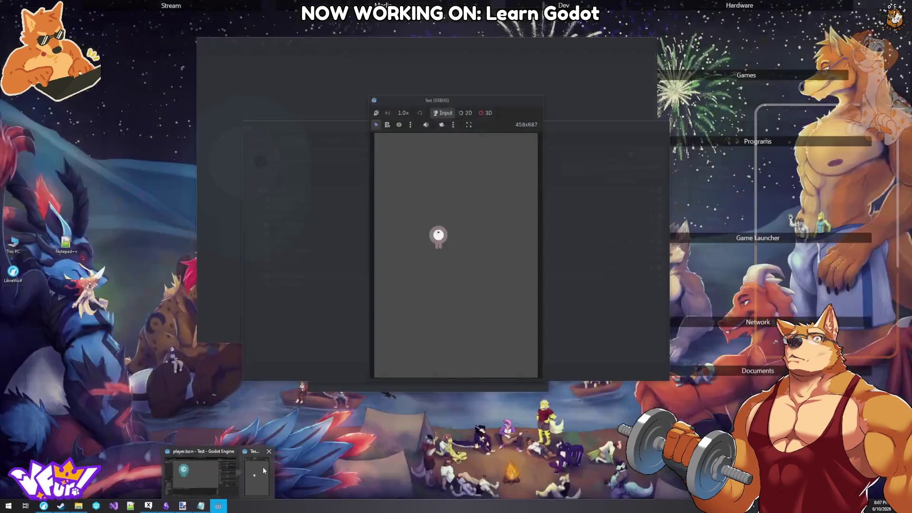
pyautogui.click(263, 466)
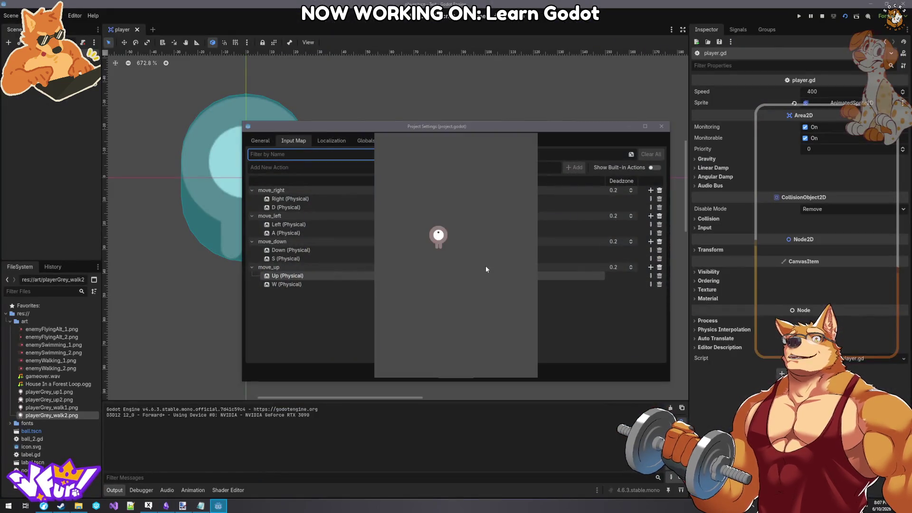
pyautogui.press('Down')
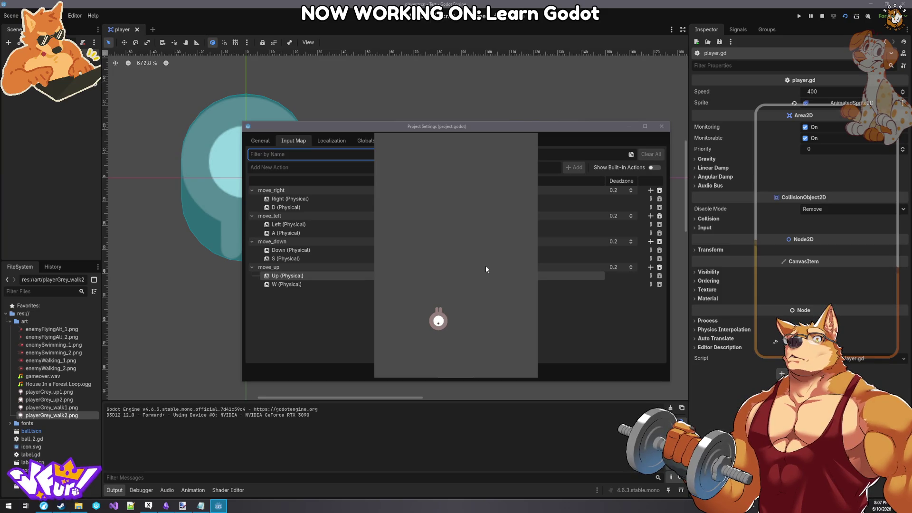
pyautogui.press('Up')
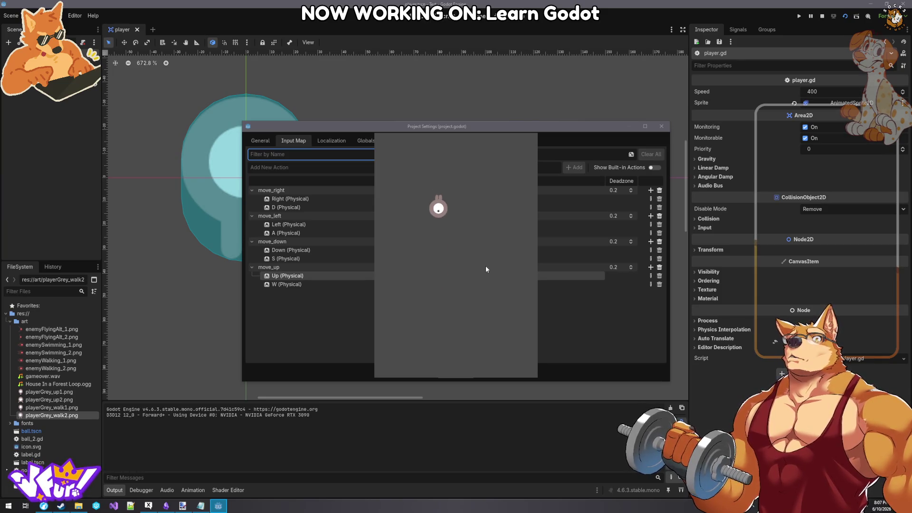
pyautogui.press('Down')
# Test left, right and vertical movement in the game, then return to the editor
pyautogui.press('Down')
pyautogui.press('Left')
pyautogui.press('Right')
pyautogui.press('Left')
pyautogui.press('Down')
pyautogui.press('Down')
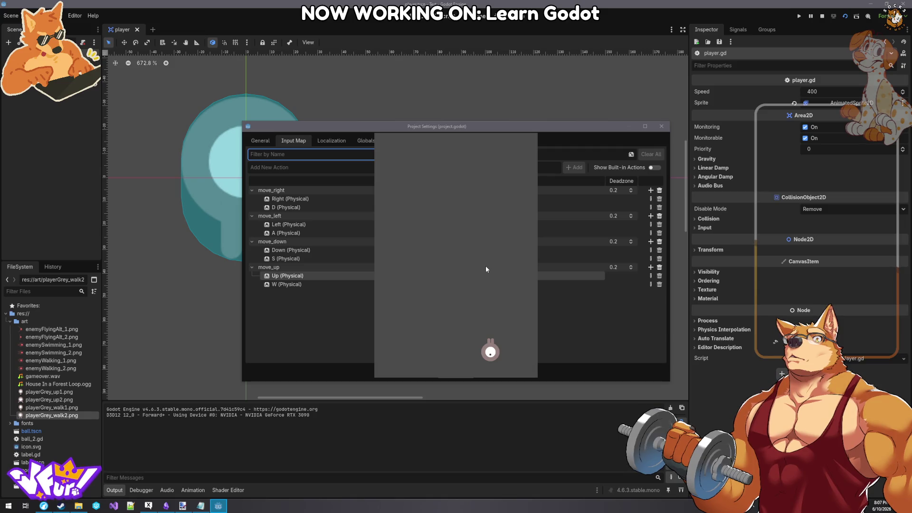
pyautogui.press('Up')
pyautogui.press('Down')
pyautogui.press('Down')
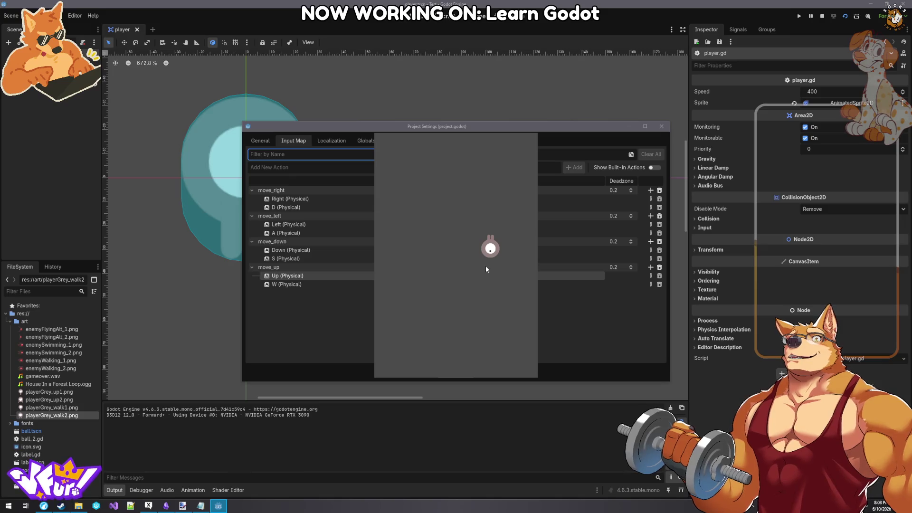
pyautogui.moveTo(218, 504)
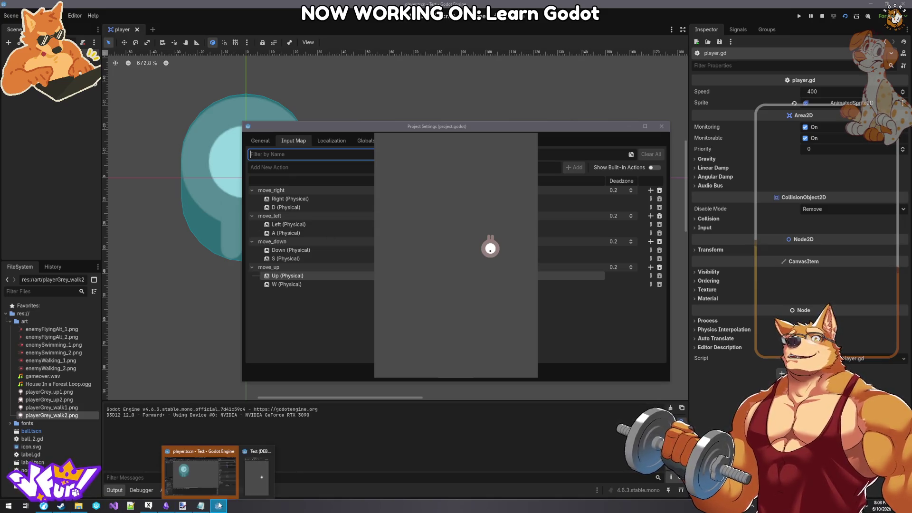
pyautogui.click(451, 20)
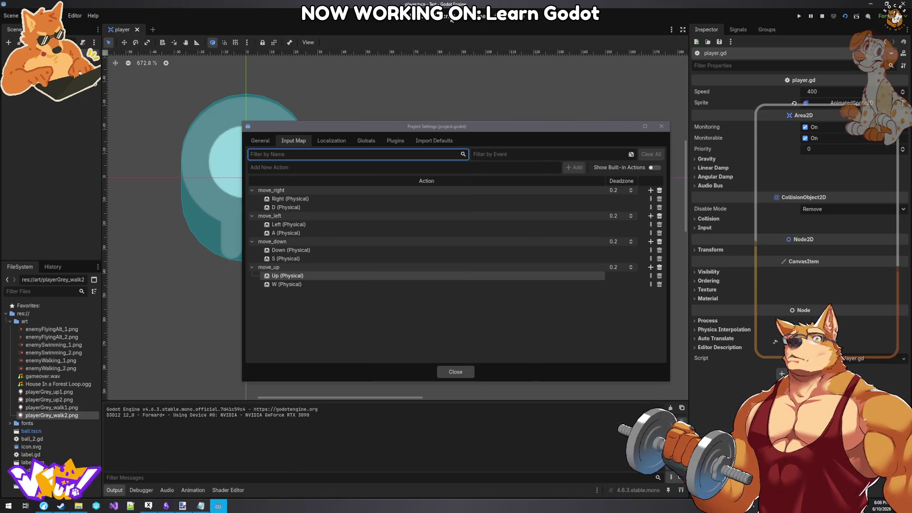
pyautogui.click(465, 370)
# Fix the move_right line on line 24 to set velocity.x instead of velocity.y
pyautogui.click(441, 22)
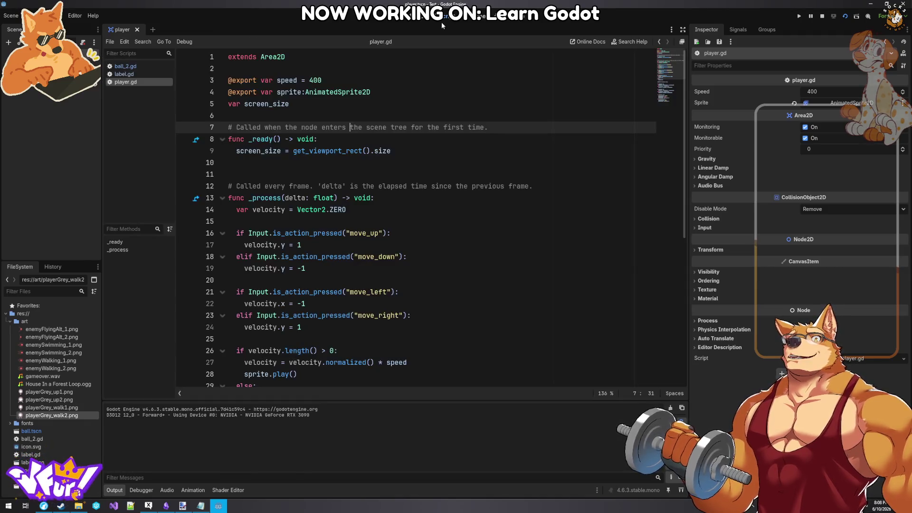
pyautogui.scroll(-3, 341, 189)
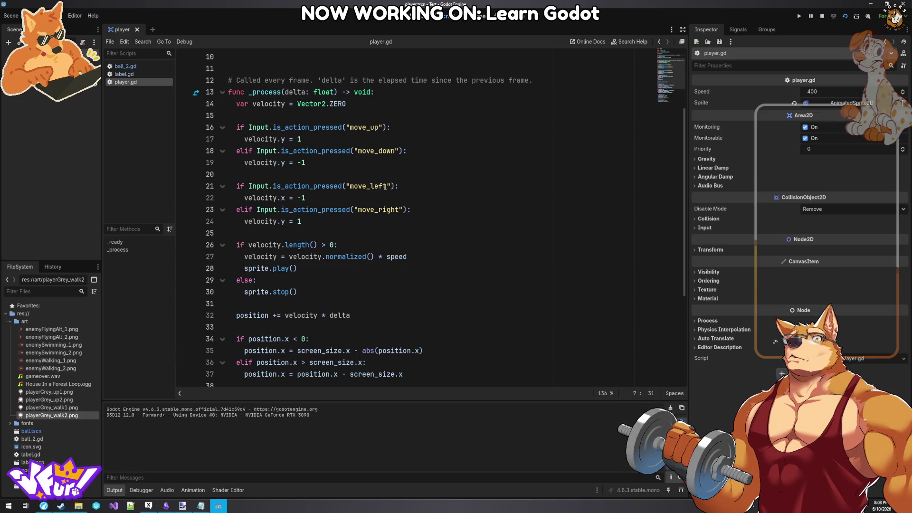
pyautogui.doubleClick(284, 222)
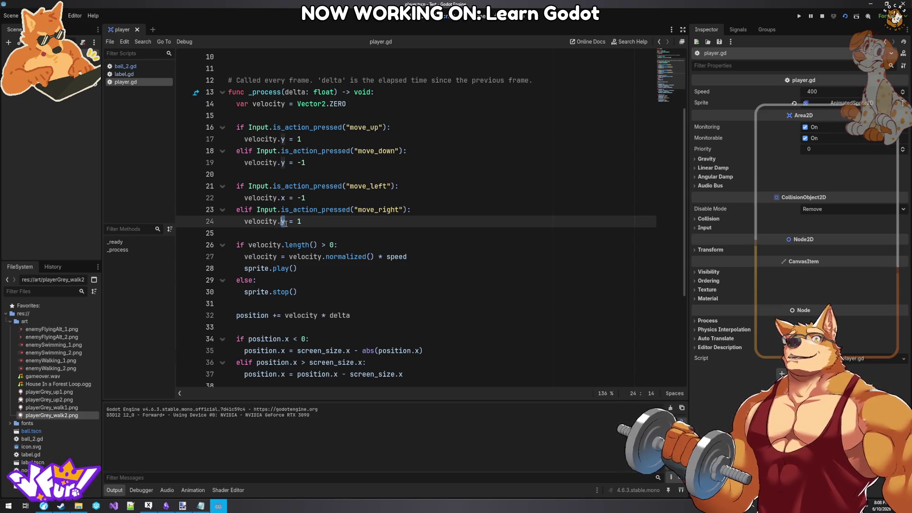
pyautogui.write('x')
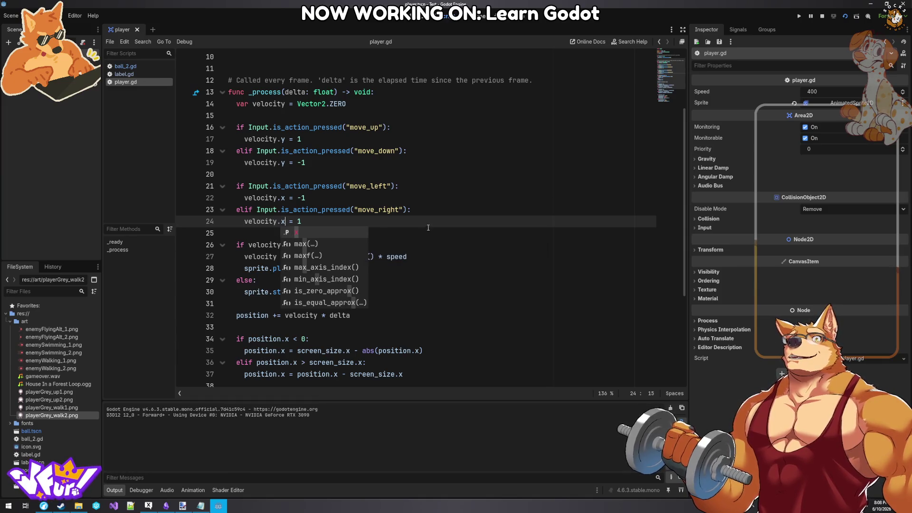
pyautogui.click(428, 182)
# Run the game with F5 to test right and vertical movement, then stop it
pyautogui.press('F5')
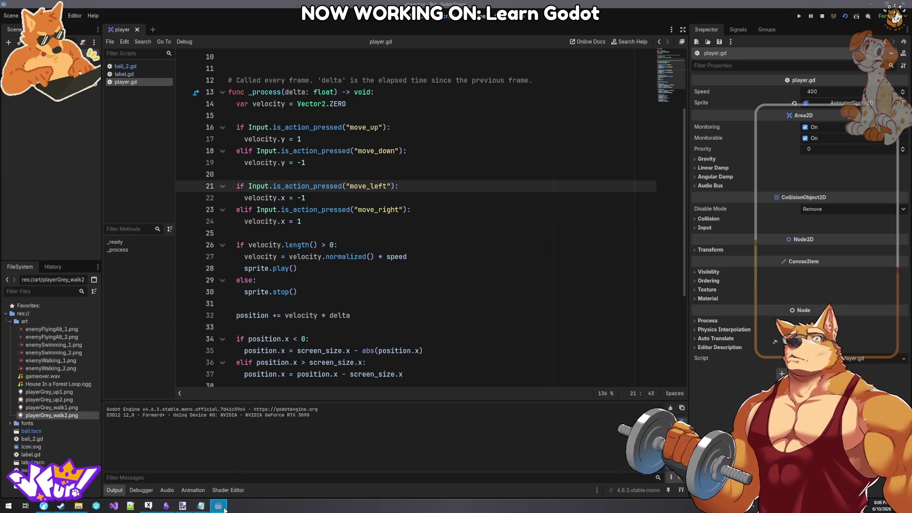
pyautogui.press('Right')
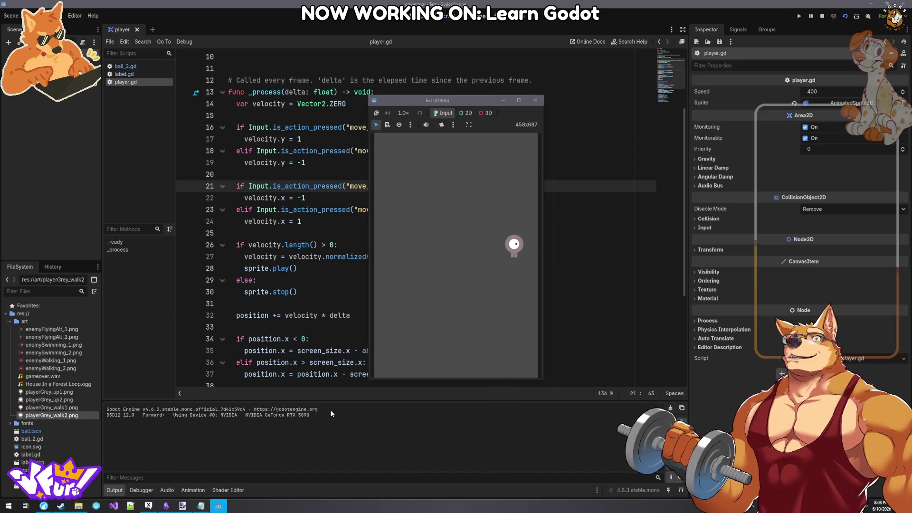
pyautogui.press('Up')
pyautogui.press('Down')
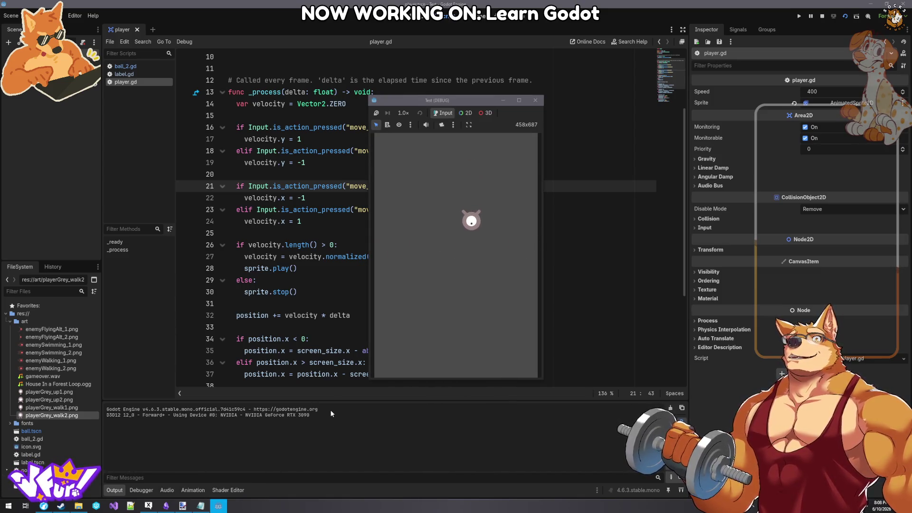
pyautogui.press('Up')
pyautogui.press('F8')
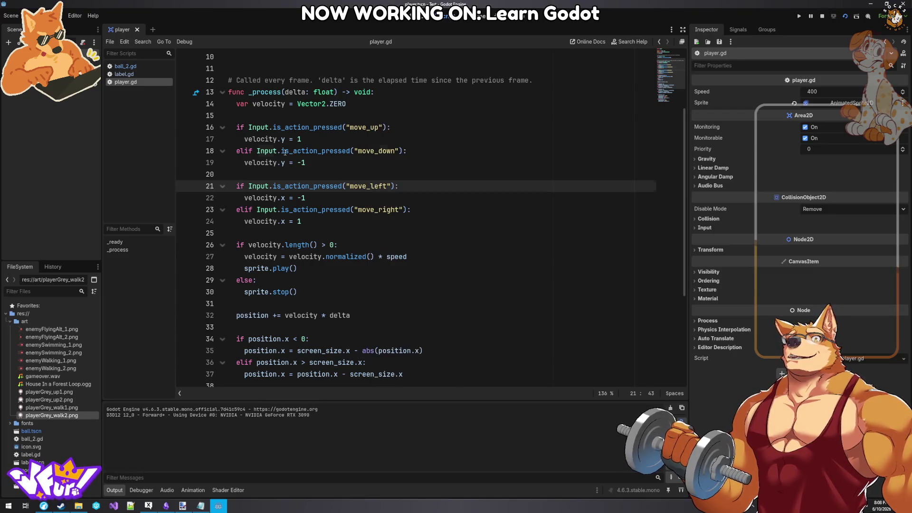
# Swap the signs so move_up sets velocity.y = -1 and move_down sets velocity.y = 1
pyautogui.click(294, 139)
pyautogui.write('-')
pyautogui.press('Down')
pyautogui.press('Down')
pyautogui.press('Down')
pyautogui.press('Up')
pyautogui.press('BackSpace')
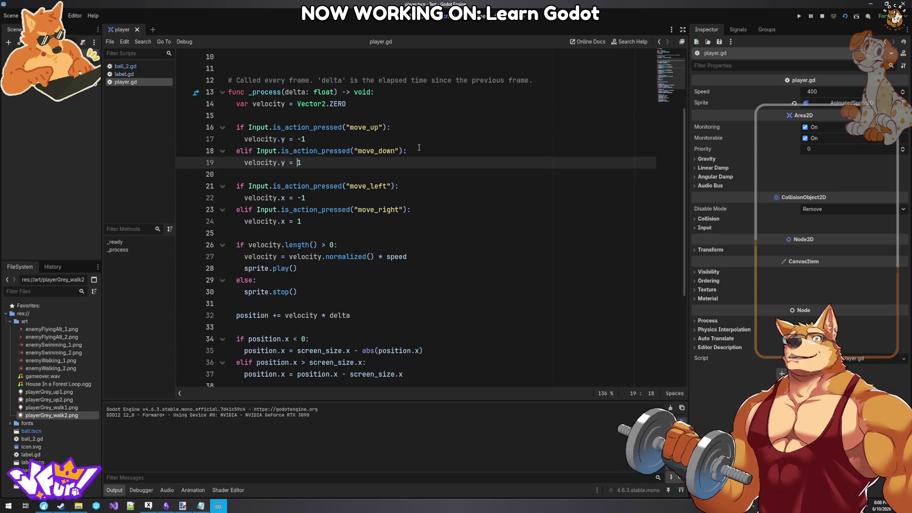
pyautogui.scroll(-3, 422, 161)
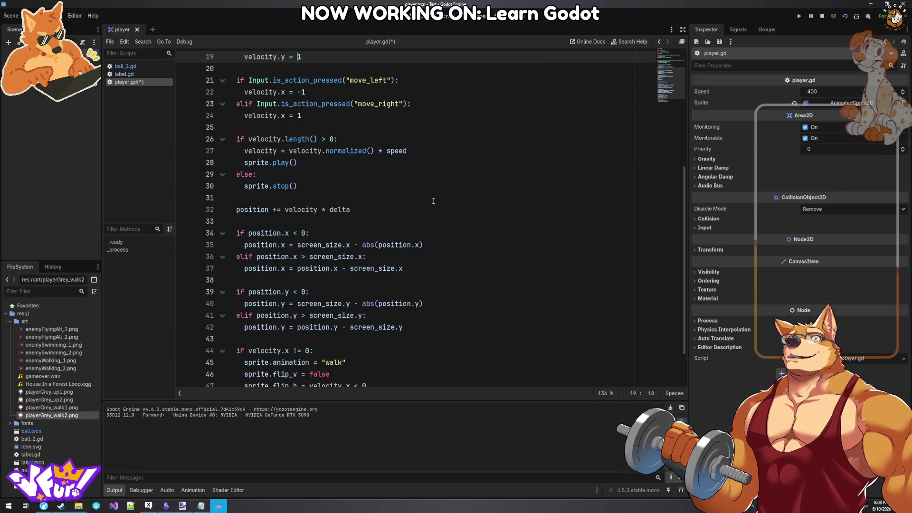
pyautogui.scroll(6, 433, 201)
pyautogui.click(436, 201)
# Save player.gd, test up, down and left movement with edge wrapping, then return to the Coding the player docs
pyautogui.hotkey('ctrl', 's')
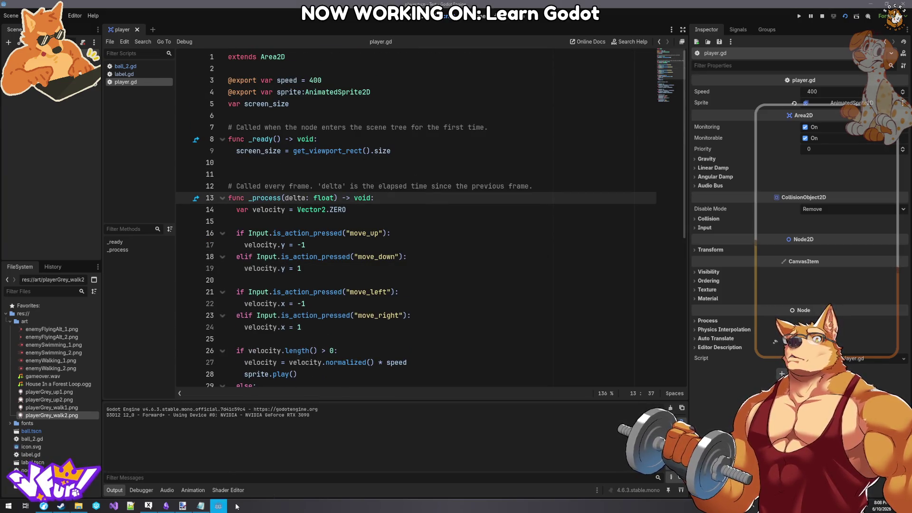
pyautogui.press('Up')
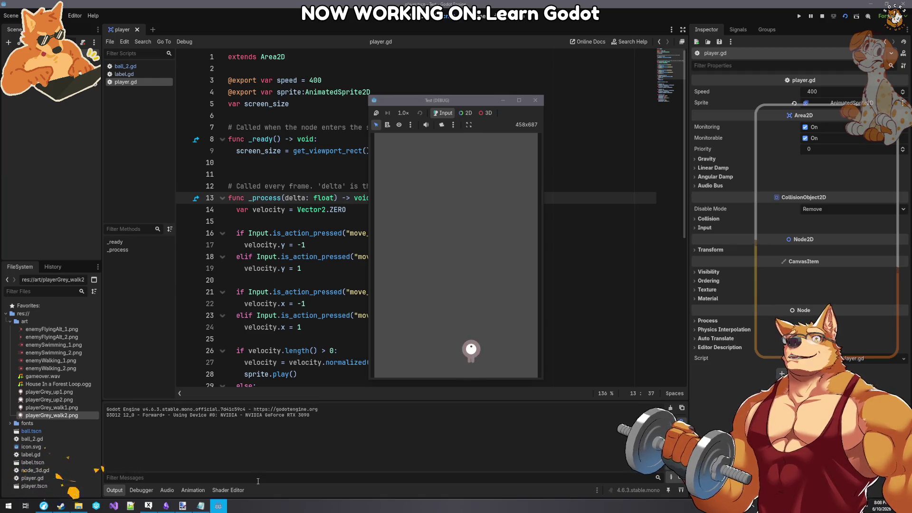
pyautogui.press('Down')
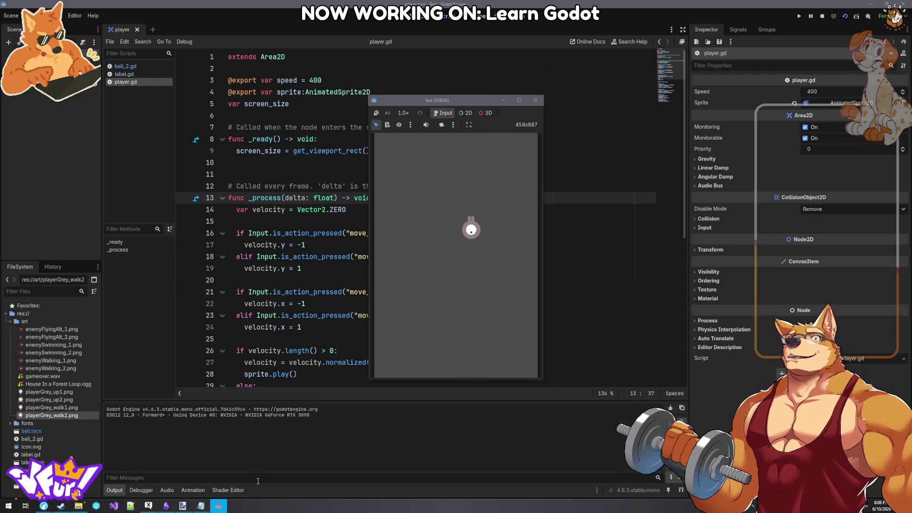
pyautogui.press('Left')
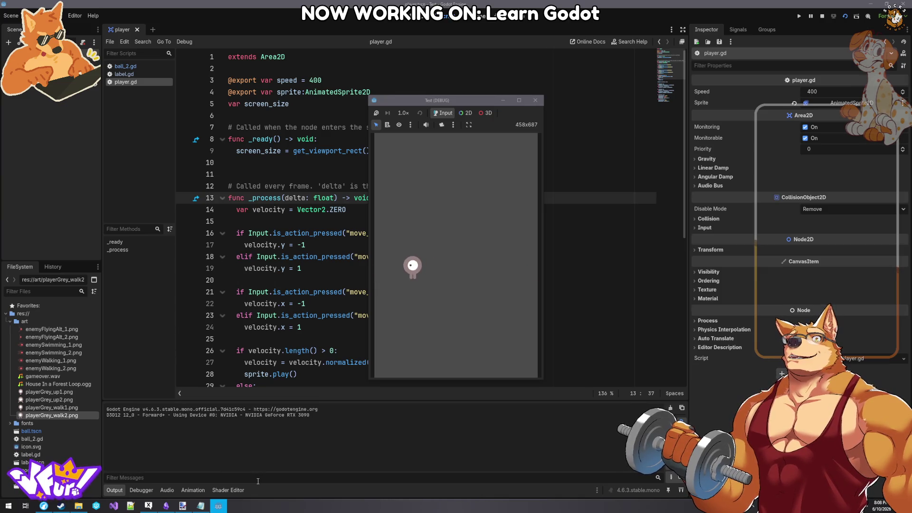
pyautogui.click(260, 326)
pyautogui.scroll(-7, 275, 337)
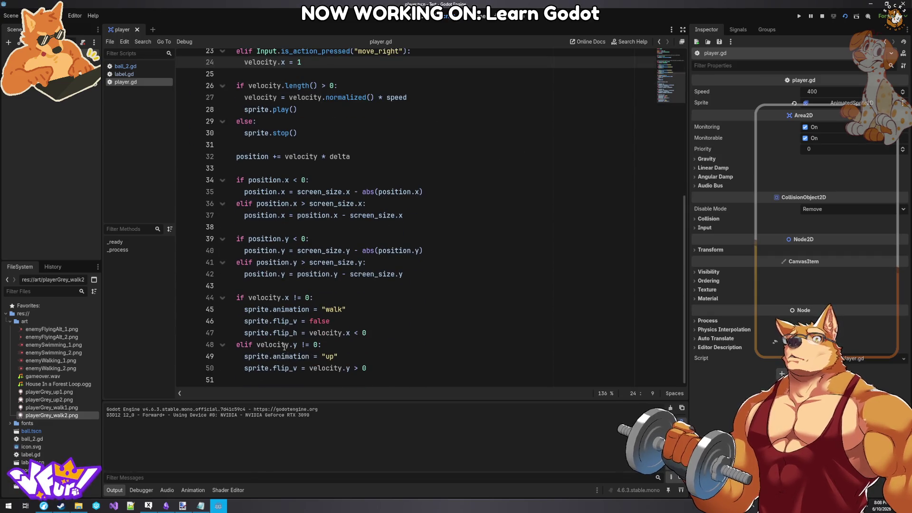
pyautogui.scroll(2, 312, 161)
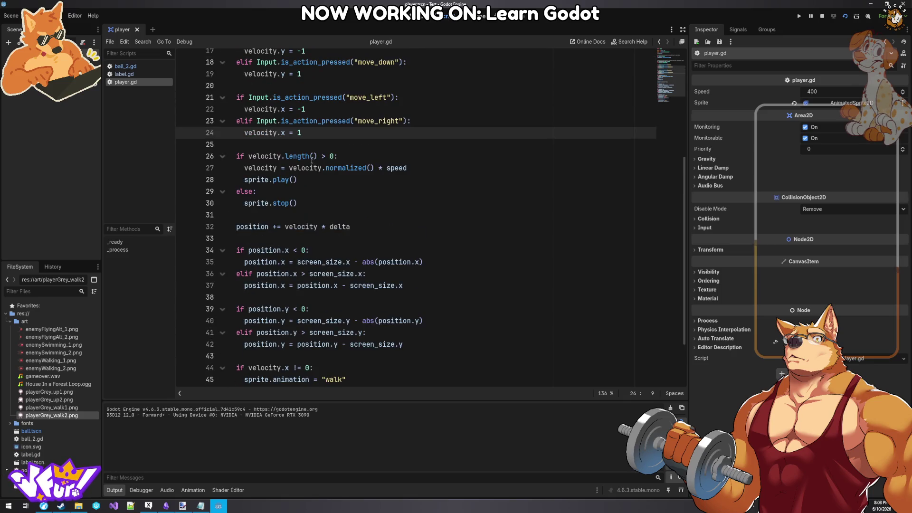
pyautogui.scroll(-2, 311, 159)
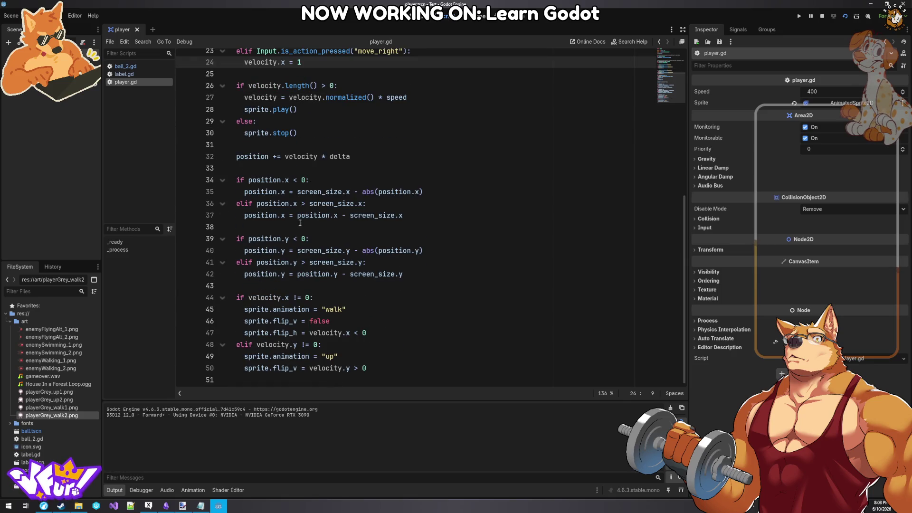
pyautogui.hotkey('alt', 'Tab')
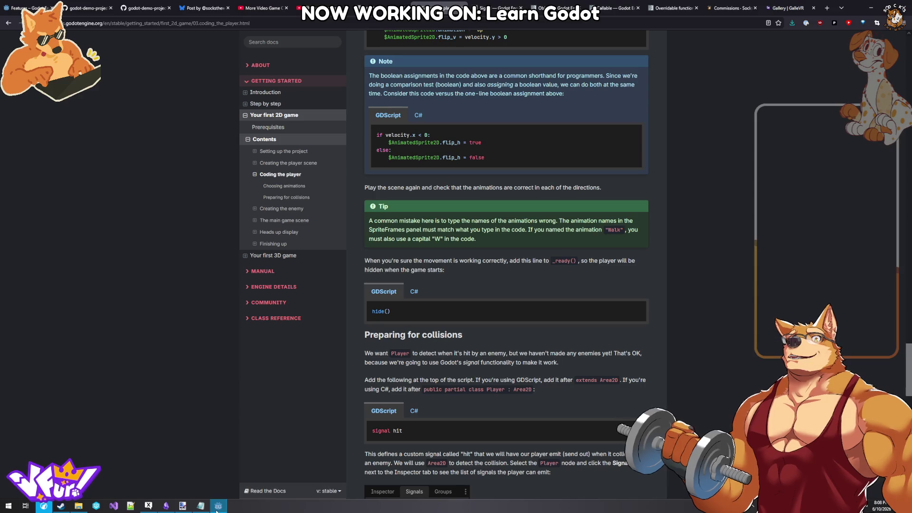
# Close the running Test (DEBUG) game window
pyautogui.moveTo(218, 507)
pyautogui.click(267, 467)
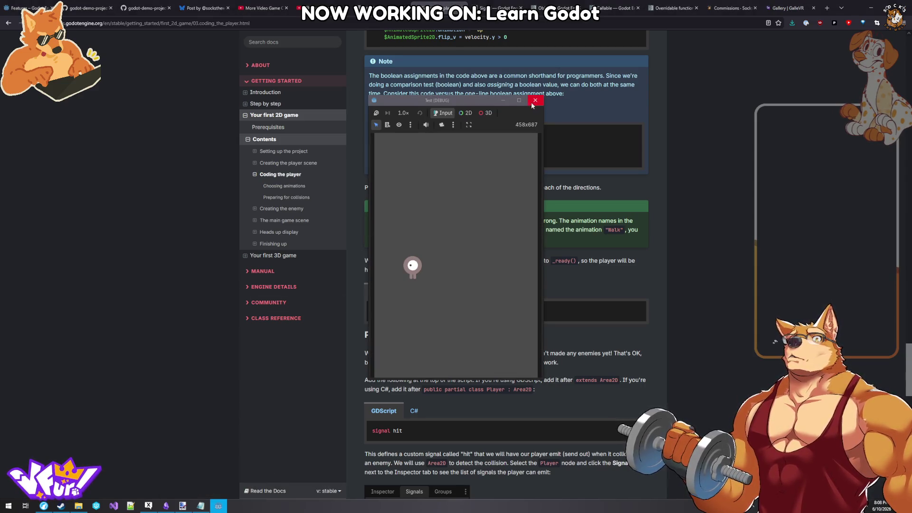
pyautogui.click(535, 100)
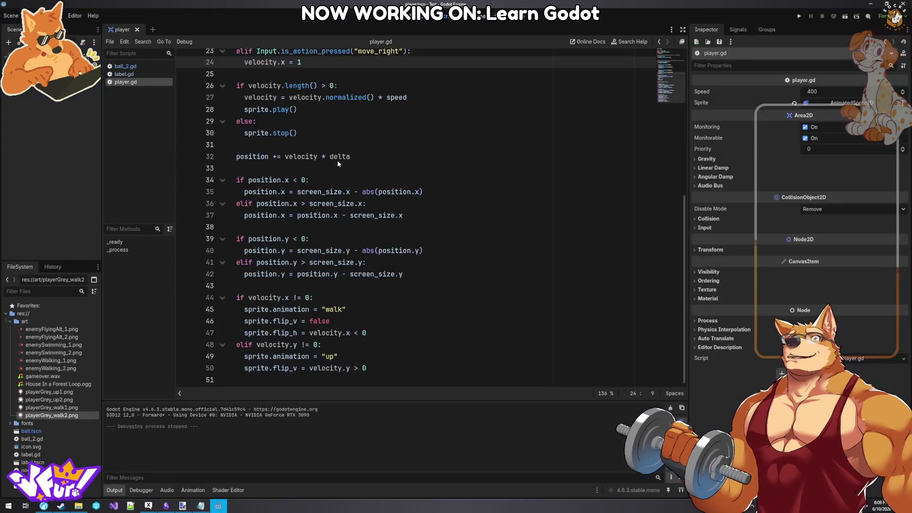
pyautogui.scroll(5, 337, 174)
# Add a hide() call at the end of _ready() after screen_size is set
pyautogui.click(414, 153)
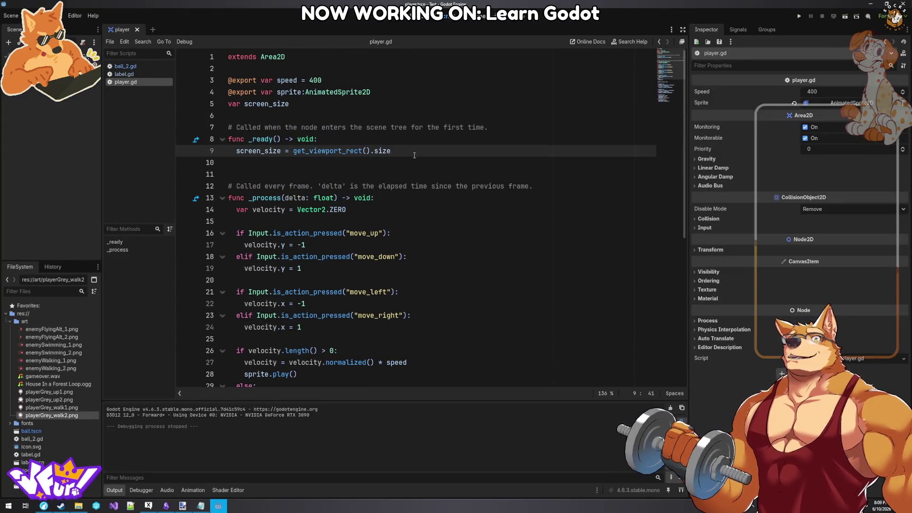
pyautogui.press('Return')
pyautogui.write('hide')
pyautogui.press('Return')
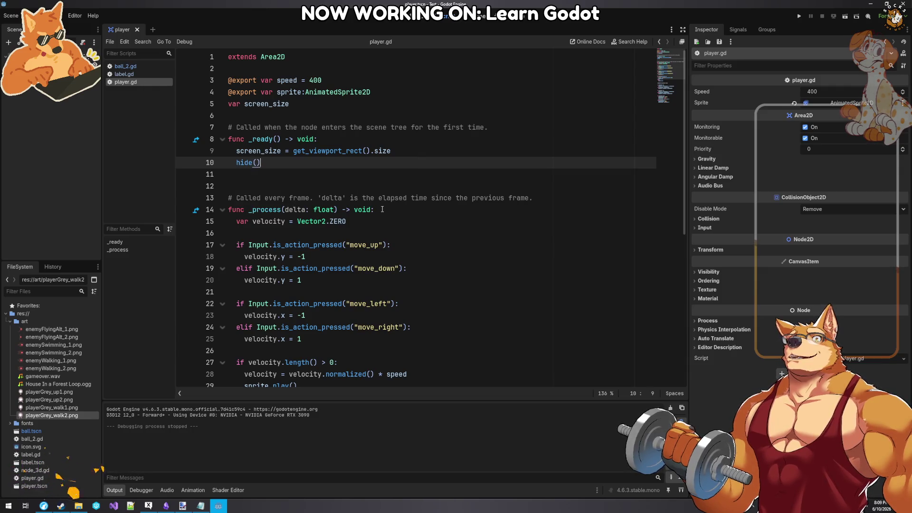
pyautogui.click(396, 211)
pyautogui.press('Return')
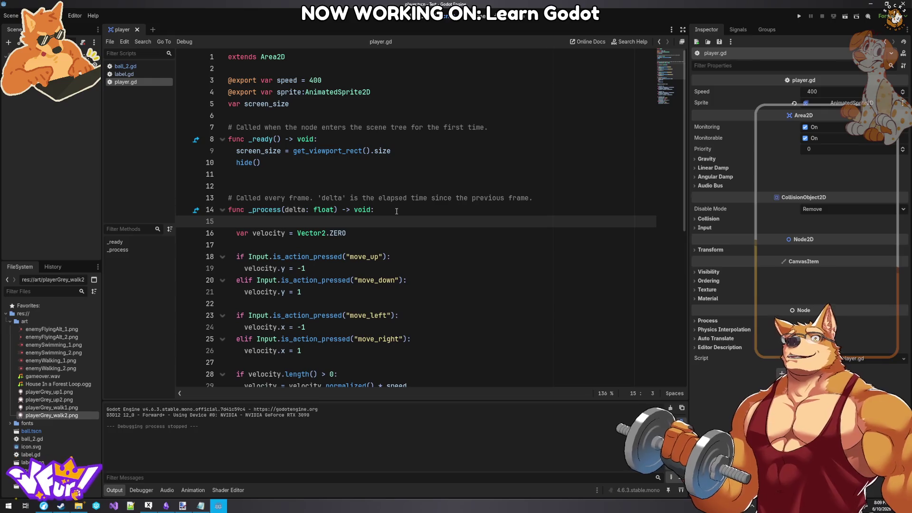
# Start _process with an 'if not visible:' guard and an indented 'return'
pyautogui.write('is_hid')
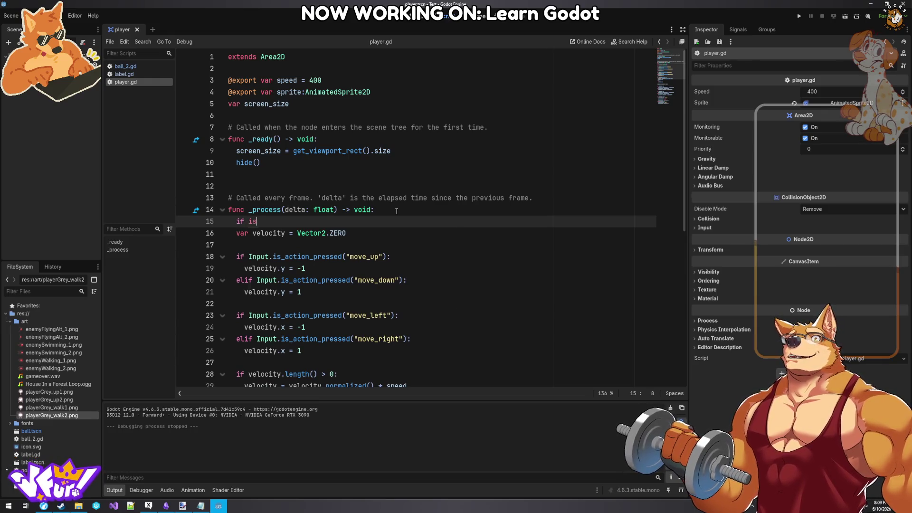
pyautogui.write('den')
pyautogui.press('BackSpace')
pyautogui.press('BackSpace')
pyautogui.press('BackSpace')
pyautogui.write('s')
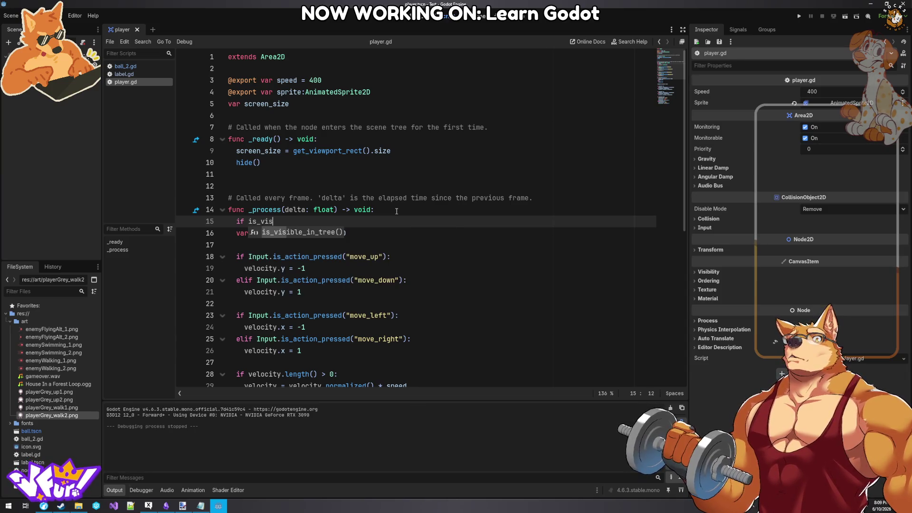
pyautogui.press('BackSpace')
pyautogui.press('BackSpace')
pyautogui.press('BackSpace')
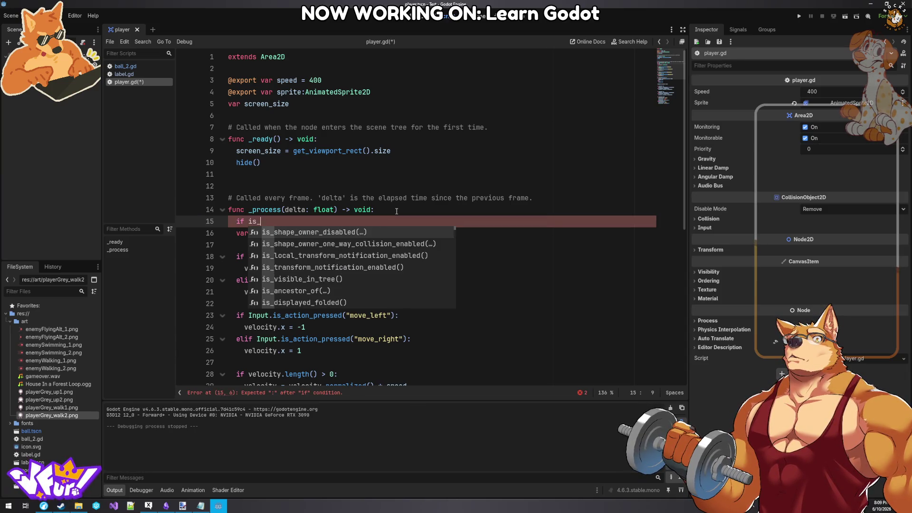
pyautogui.write('vis')
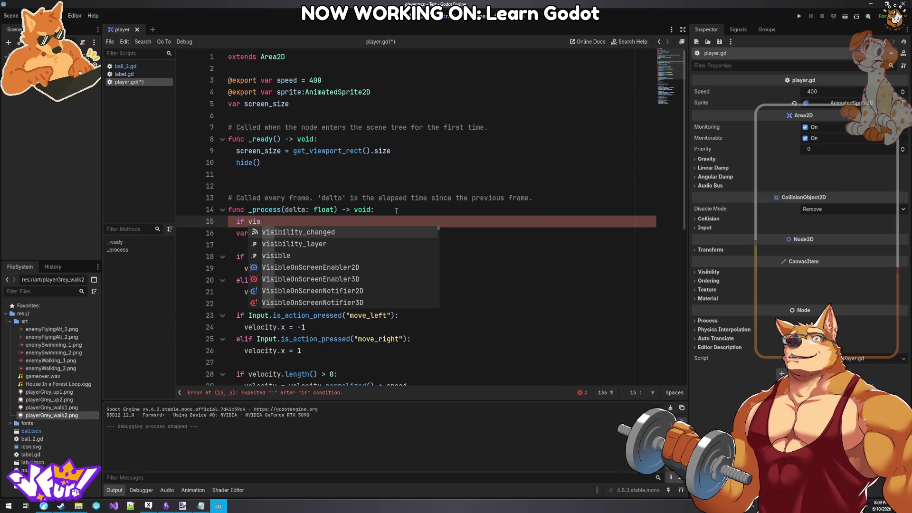
pyautogui.press('Return')
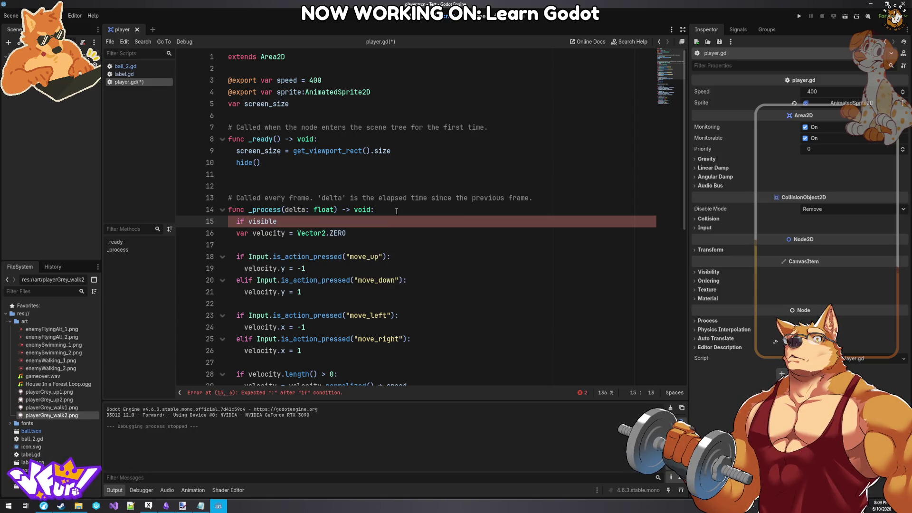
pyautogui.press('Return')
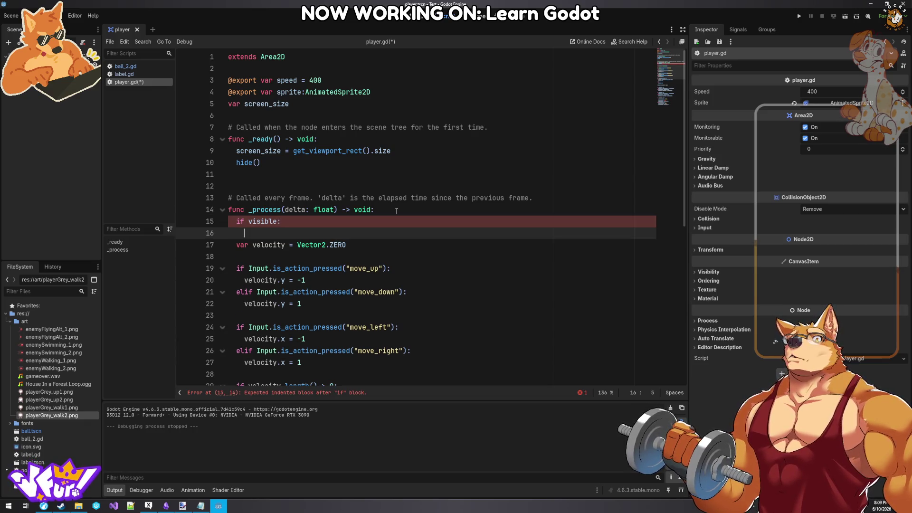
pyautogui.write('returnnot')
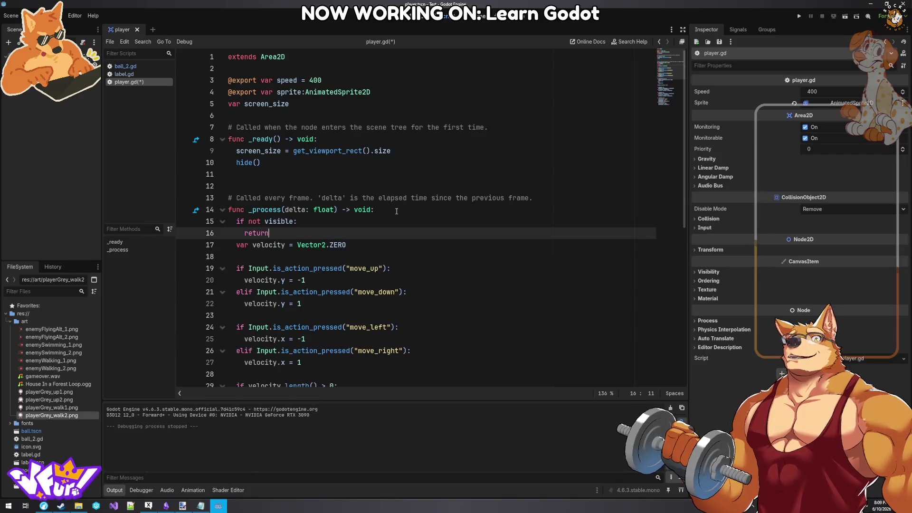
pyautogui.press('Return')
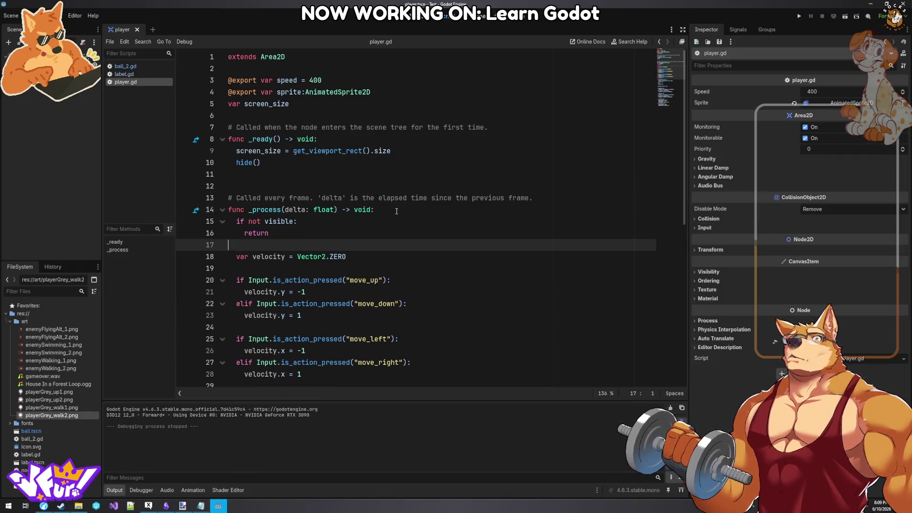
# Save player.gd and delete the extra blank line 12
pyautogui.hotkey('ctrl', 's')
pyautogui.scroll(-3, 389, 206)
pyautogui.scroll(-2, 389, 206)
pyautogui.scroll(3, 390, 206)
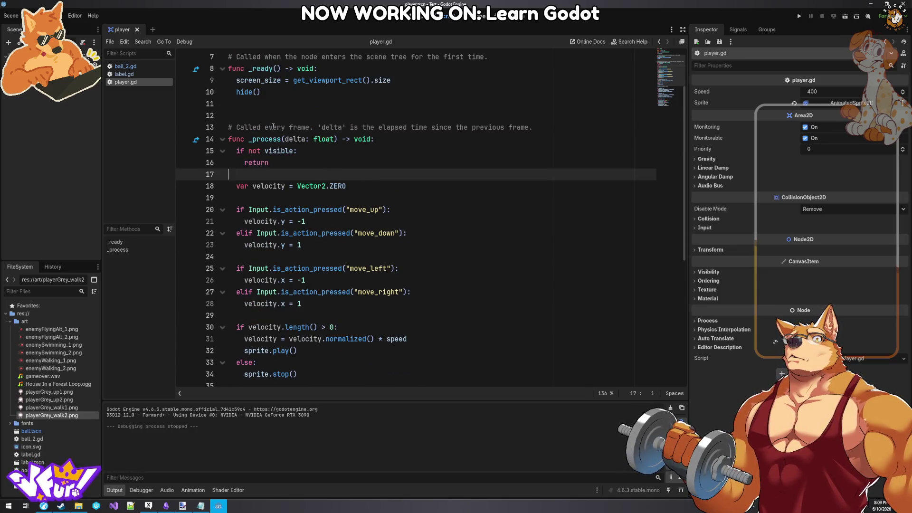
pyautogui.click(431, 118)
pyautogui.press('BackSpace')
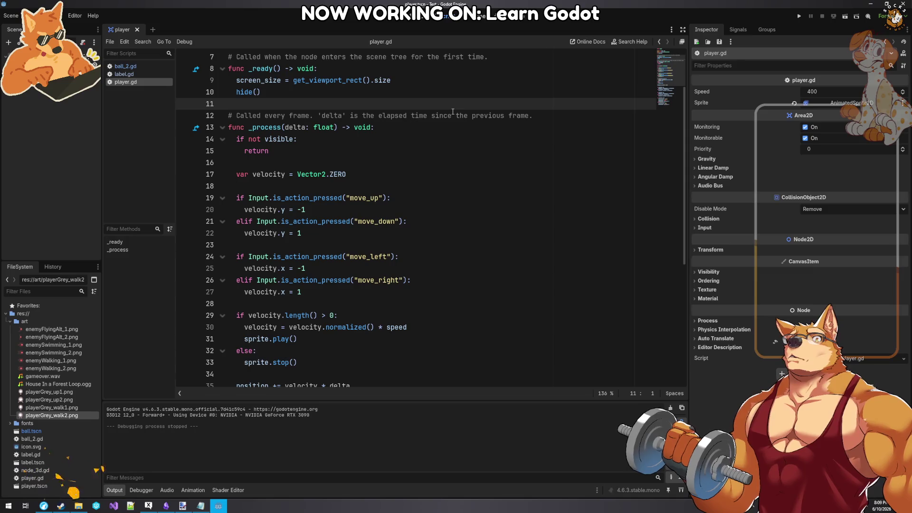
pyautogui.scroll(-6, 516, 203)
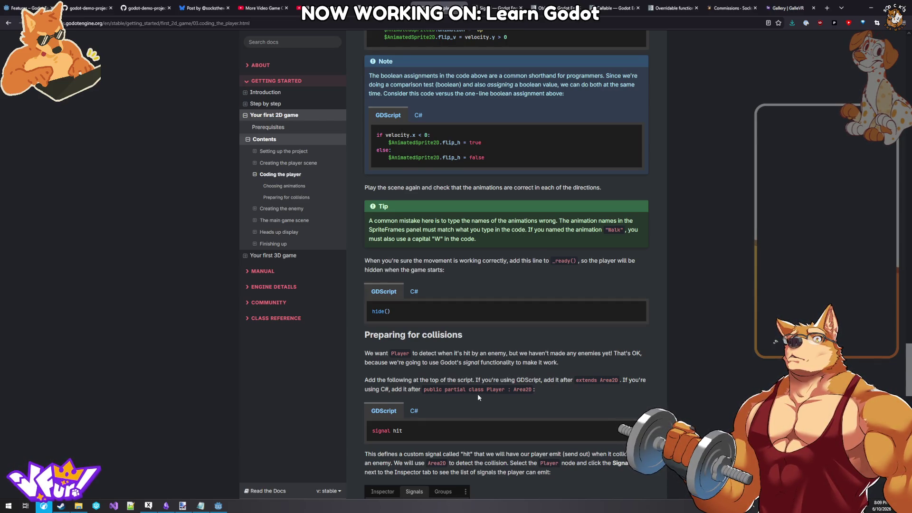
pyautogui.scroll(-2, 471, 399)
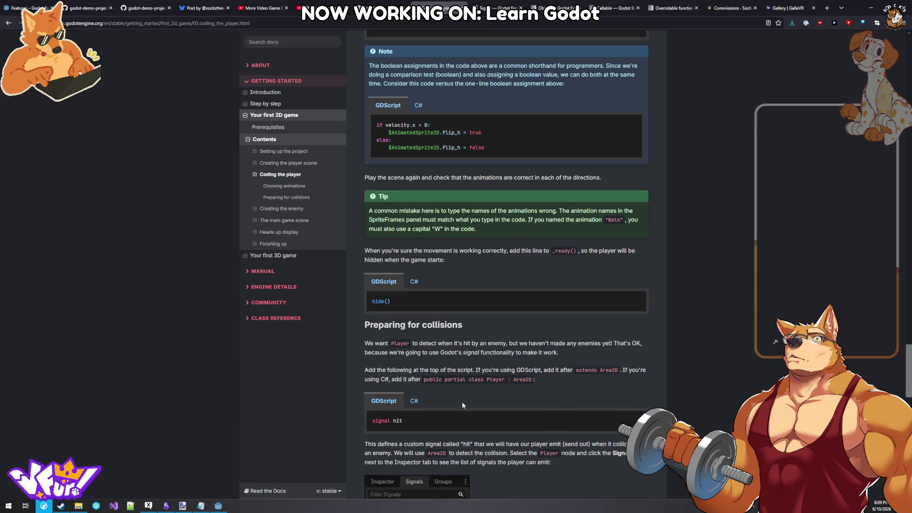
pyautogui.scroll(-4, 533, 378)
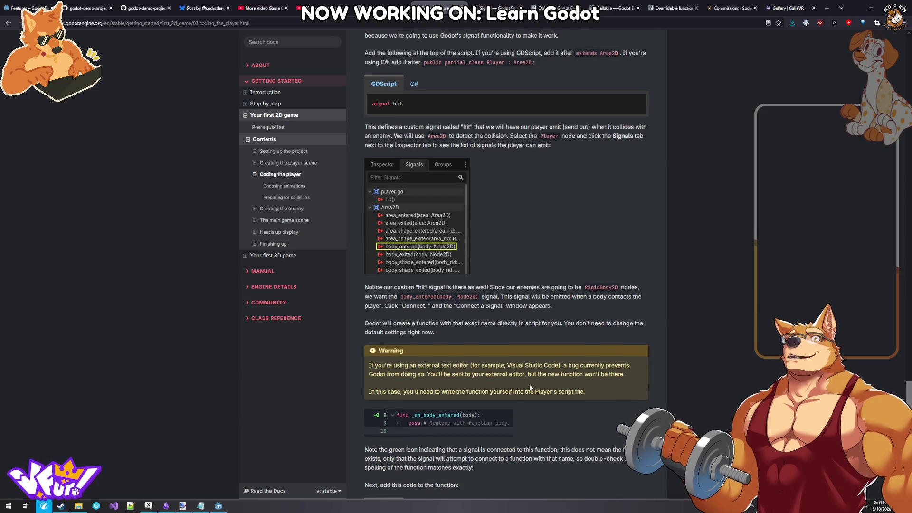
pyautogui.click(219, 507)
pyautogui.scroll(5, 418, 206)
pyautogui.scroll(3, 418, 205)
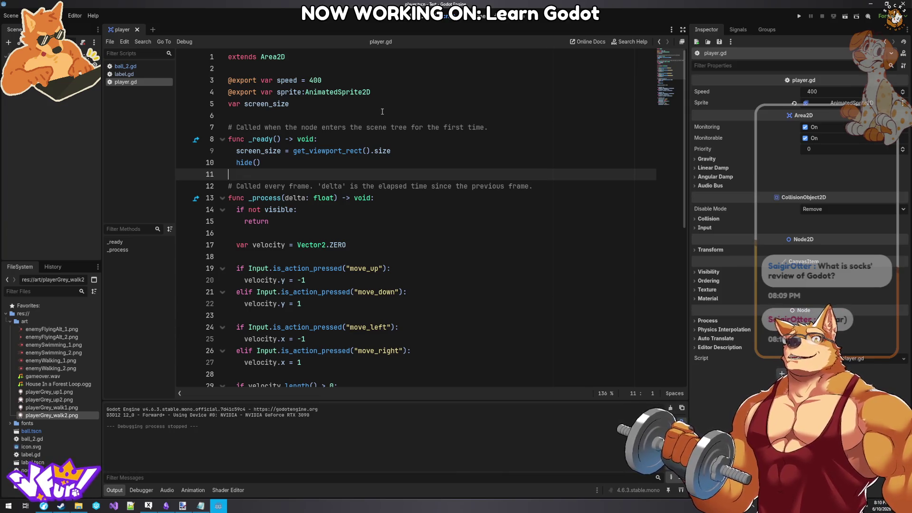
pyautogui.scroll(-8, 381, 112)
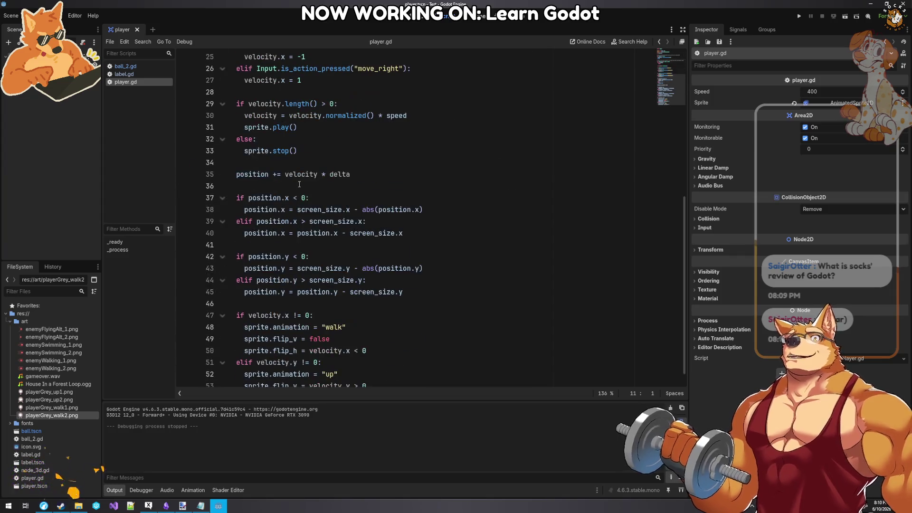
pyautogui.scroll(-1, 299, 183)
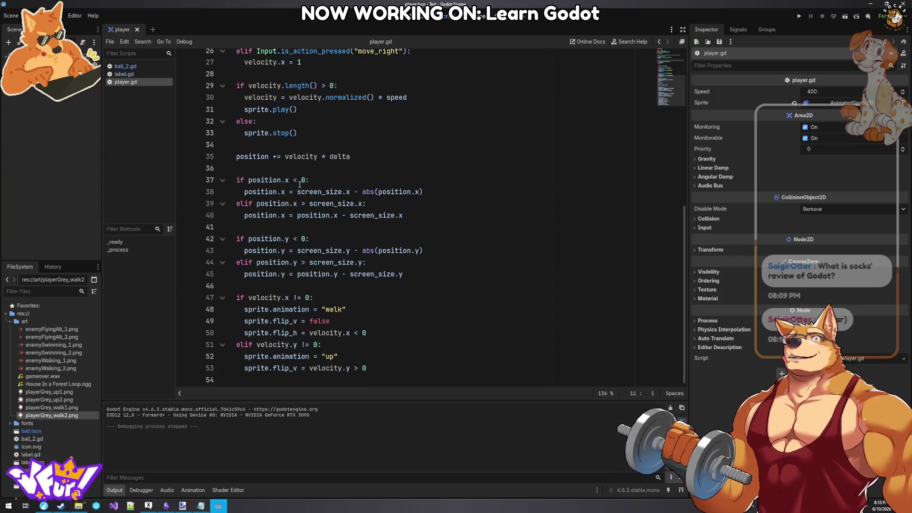
pyautogui.scroll(8, 300, 183)
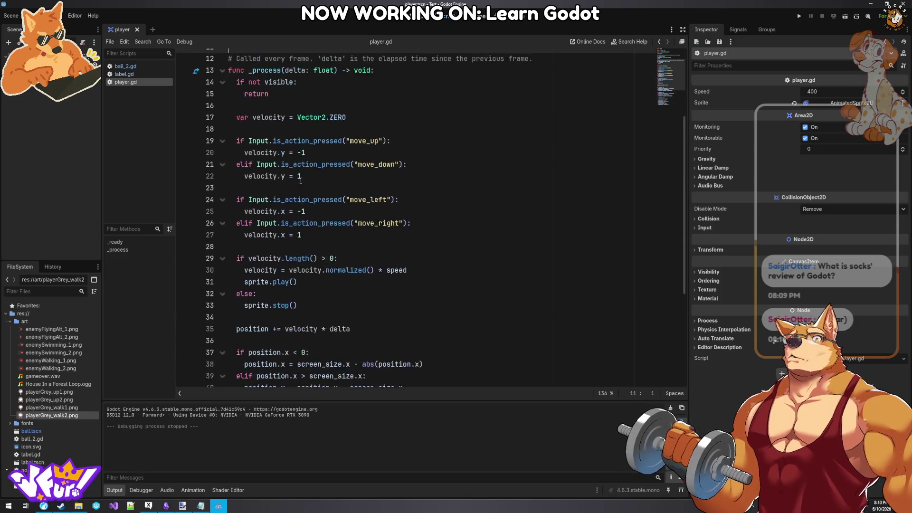
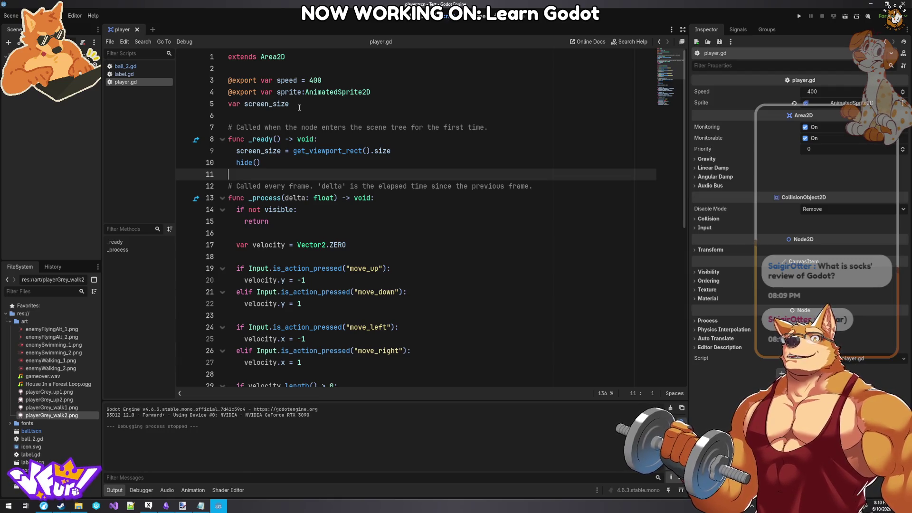
# Declare 'signal hit' below extends Area2D in player.gd and save the script
pyautogui.click(299, 70)
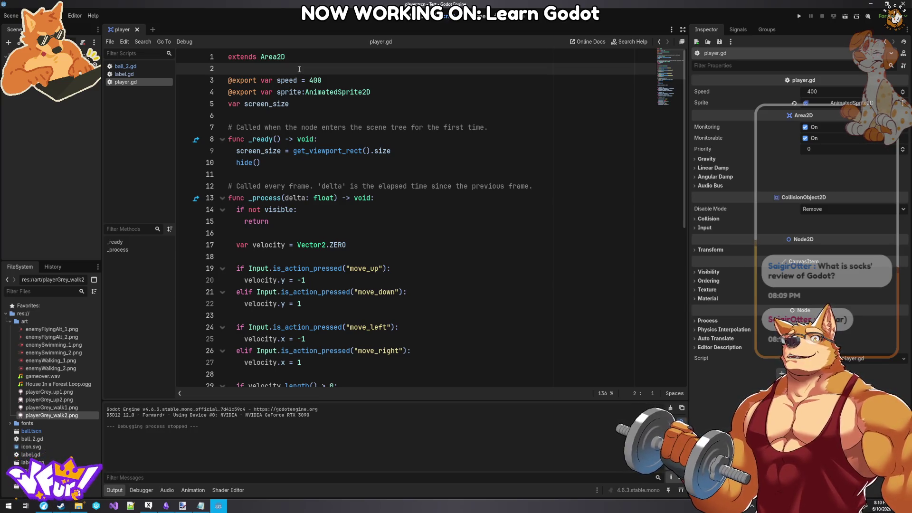
pyautogui.press('Return')
pyautogui.write('signal ')
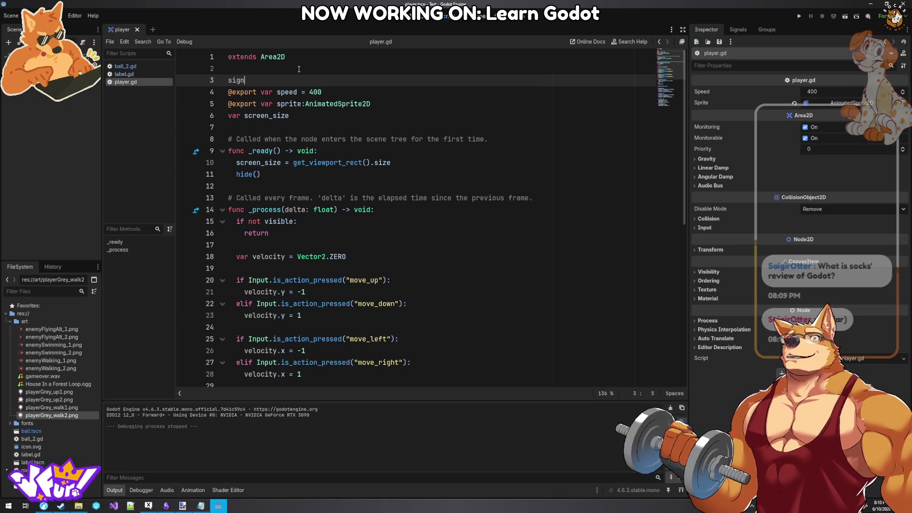
pyautogui.write('hit')
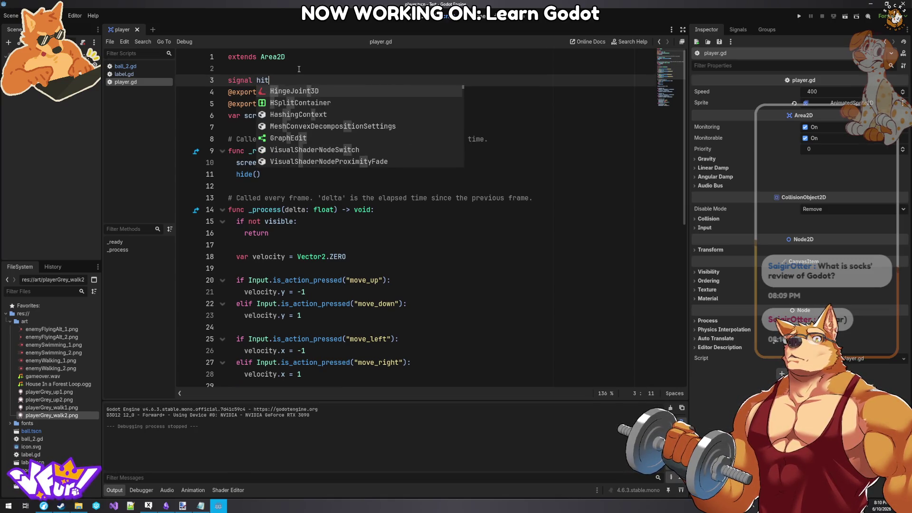
pyautogui.click(375, 307)
pyautogui.hotkey('ctrl', 's')
pyautogui.hotkey('alt', 'Tab')
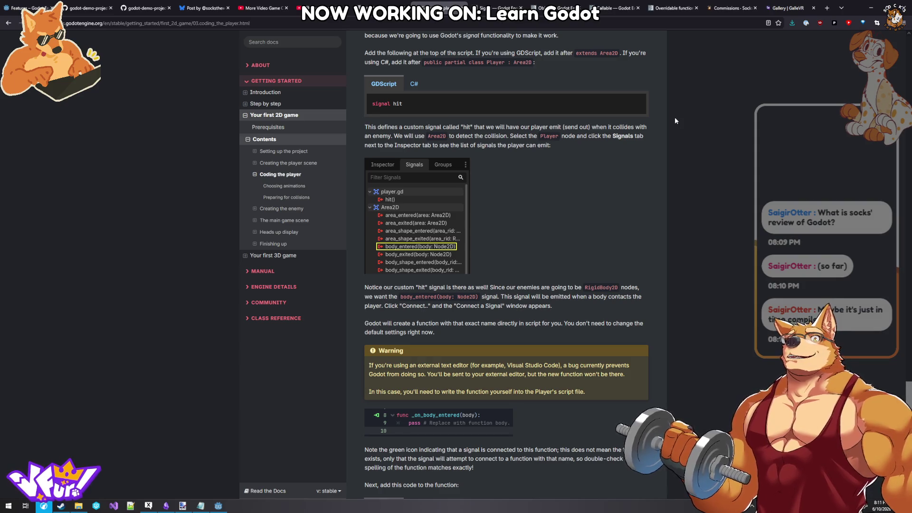
# Look through the Object, Callable and Overridable functions docs pages
pyautogui.click(554, 8)
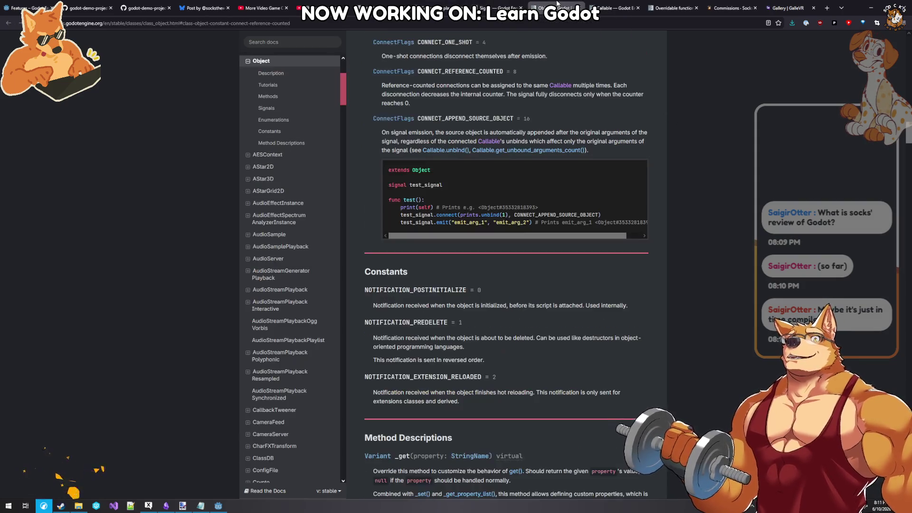
pyautogui.click(612, 5)
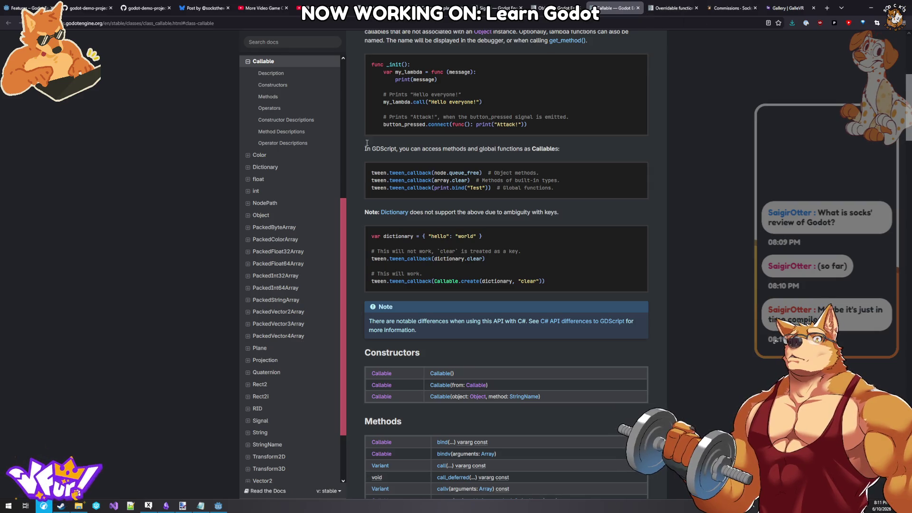
pyautogui.scroll(5, 277, 255)
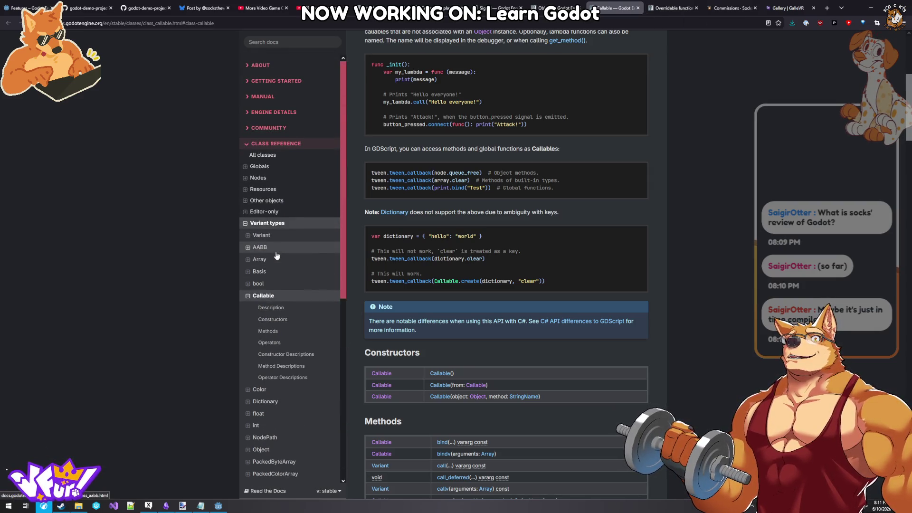
pyautogui.scroll(-6, 277, 255)
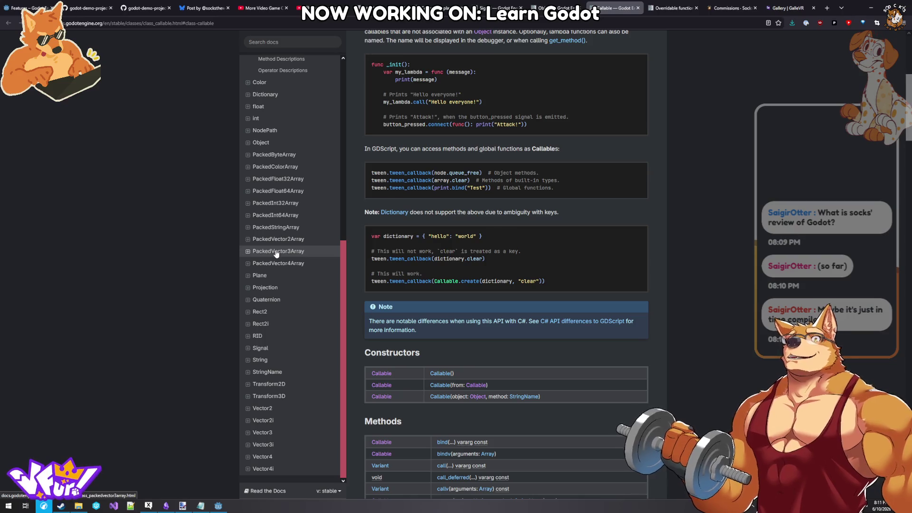
pyautogui.click(671, 7)
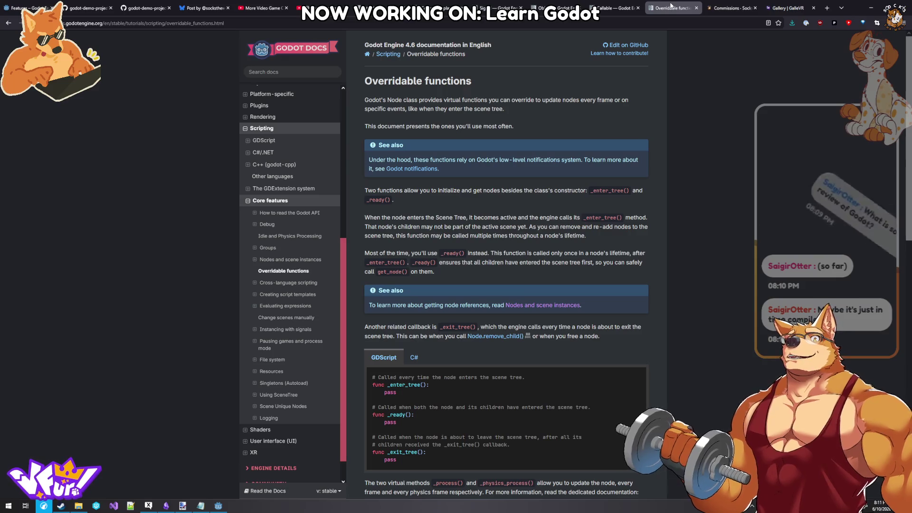
# From Change scenes manually, open 'Pausing games and process mode' in a new tab and view it
pyautogui.click(296, 318)
pyautogui.click(297, 318)
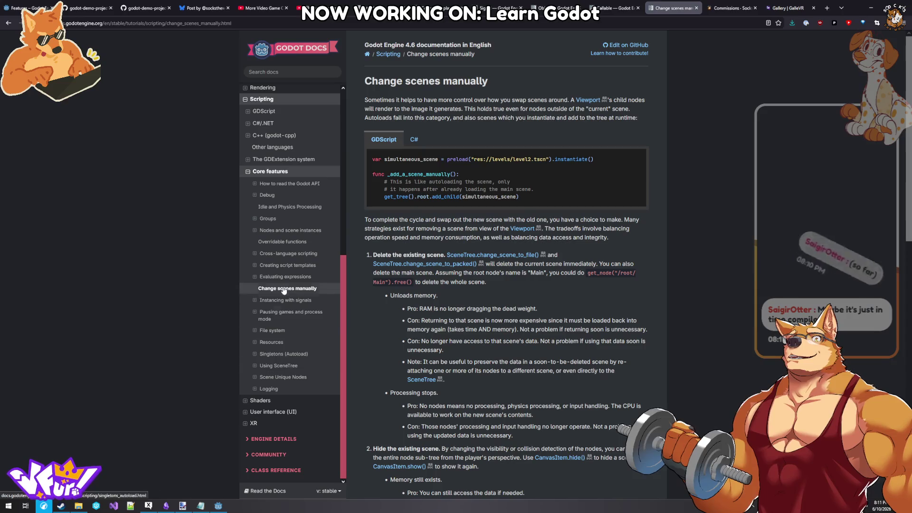
pyautogui.click(285, 314)
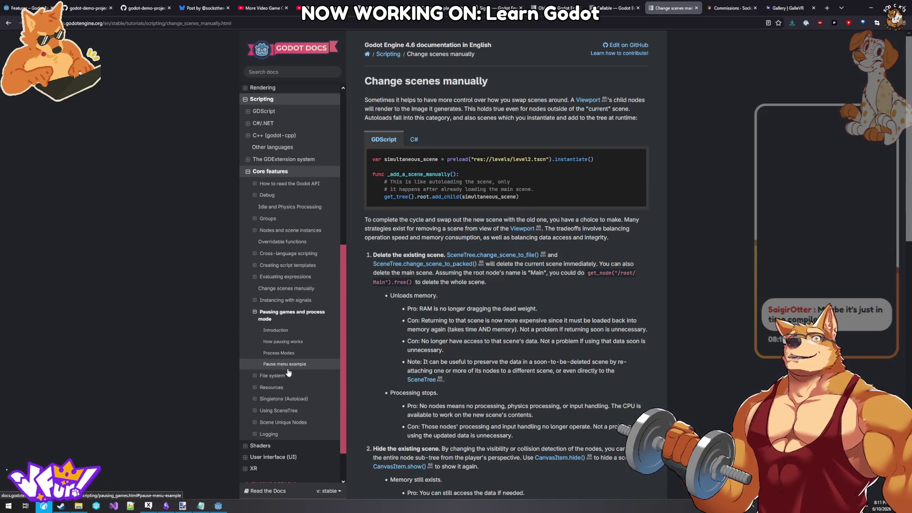
pyautogui.middleClick(293, 318)
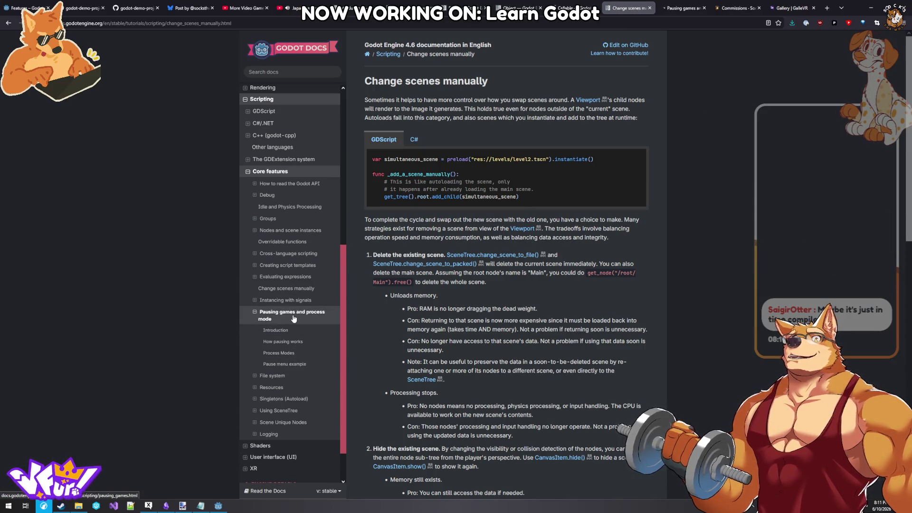
pyautogui.click(693, 4)
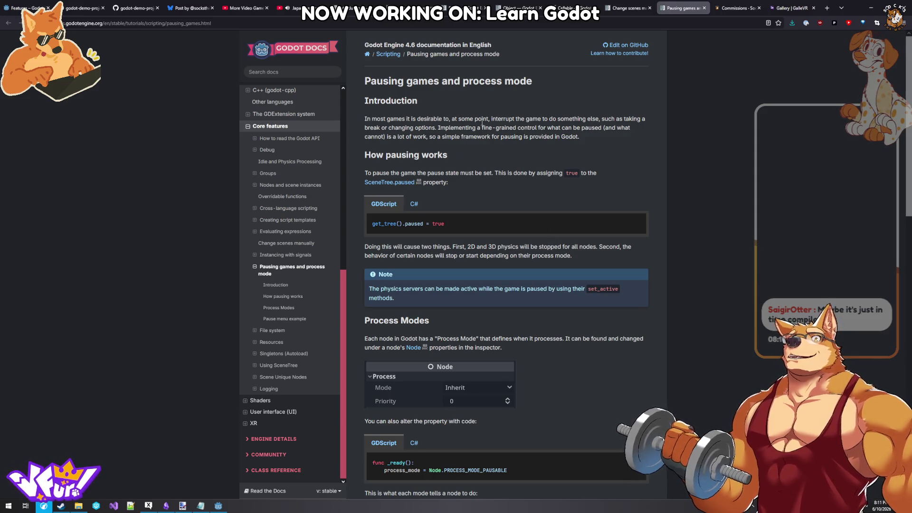
# Copy the Pausing games page URL from the address bar and return to Godot
pyautogui.click(309, 20)
pyautogui.rightClick(309, 19)
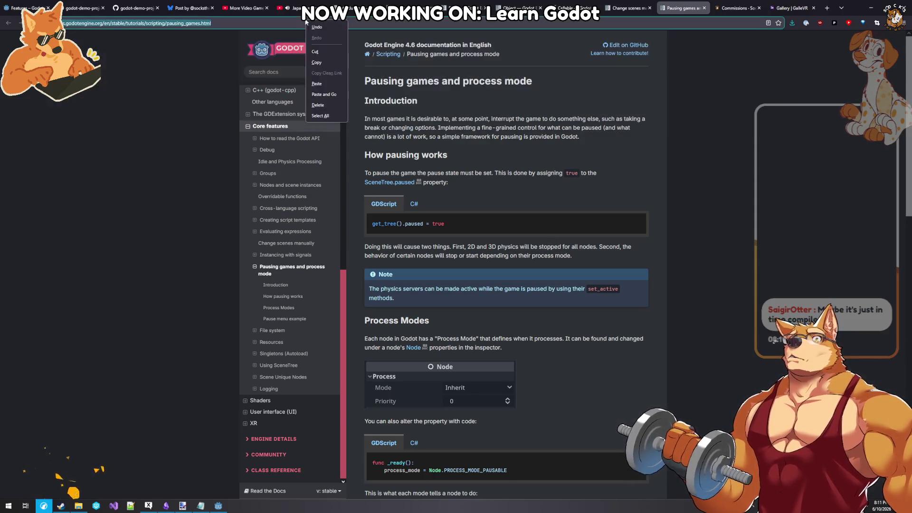
pyautogui.click(325, 60)
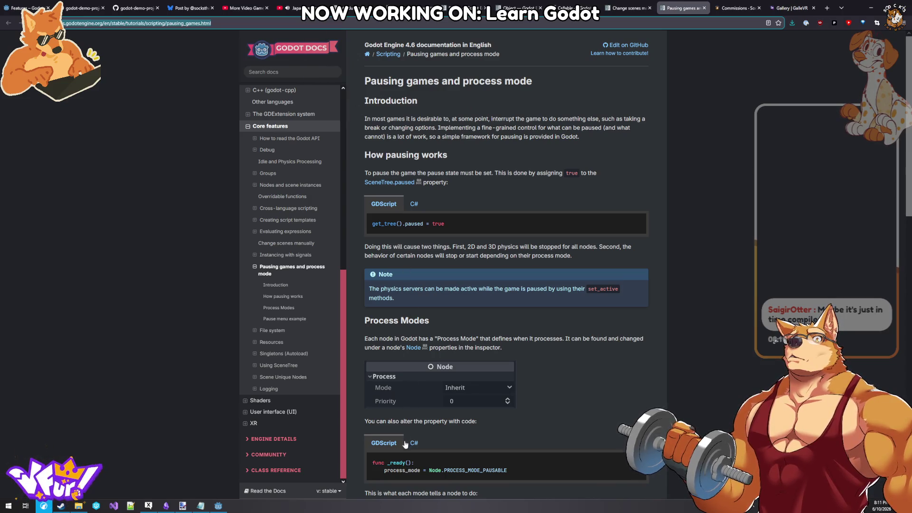
pyautogui.click(218, 506)
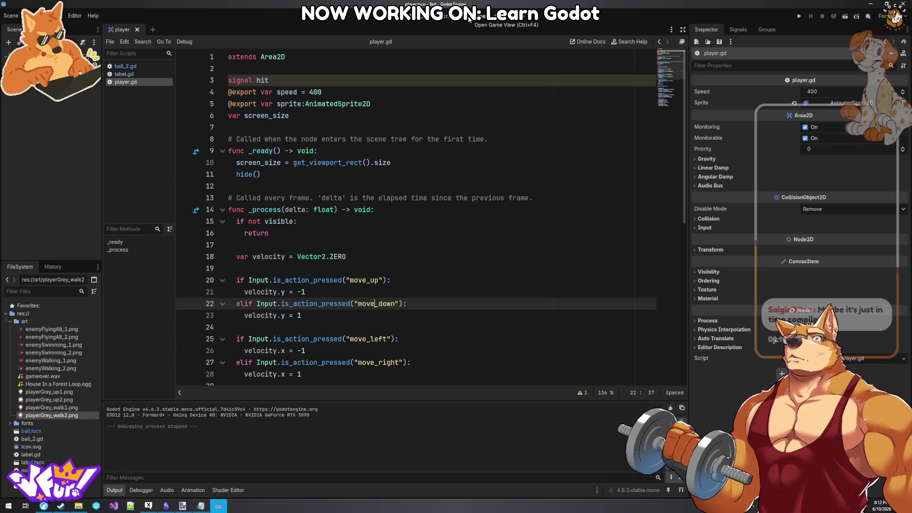
# Bring up the Obsidian Engine note and select the two bullets under 'Look at'
pyautogui.click(443, 182)
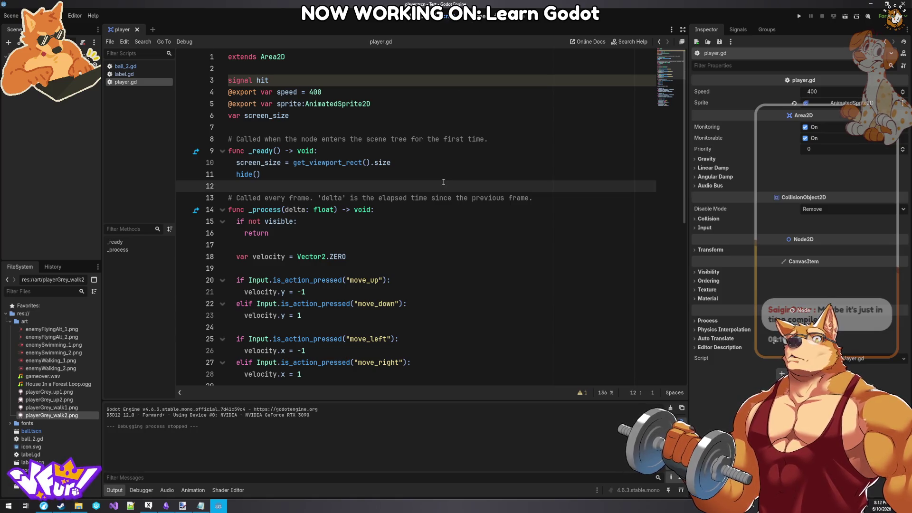
pyautogui.click(43, 506)
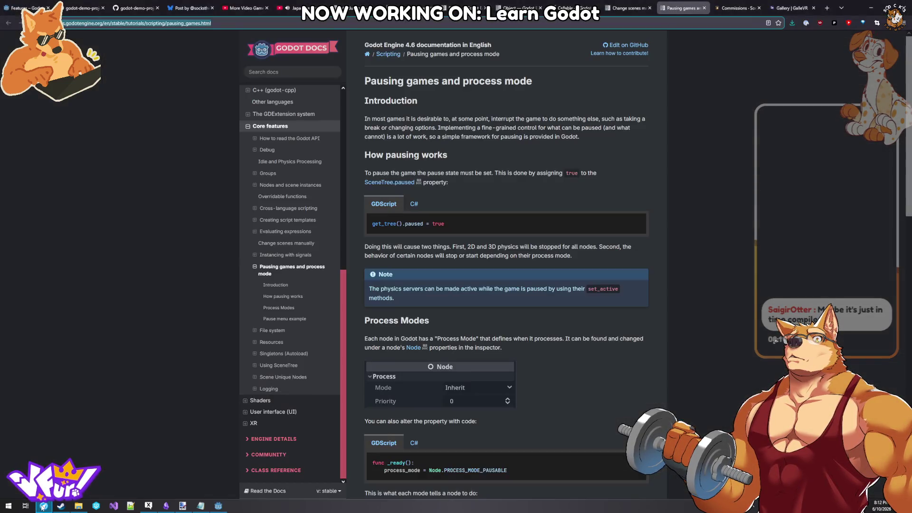
pyautogui.click(43, 505)
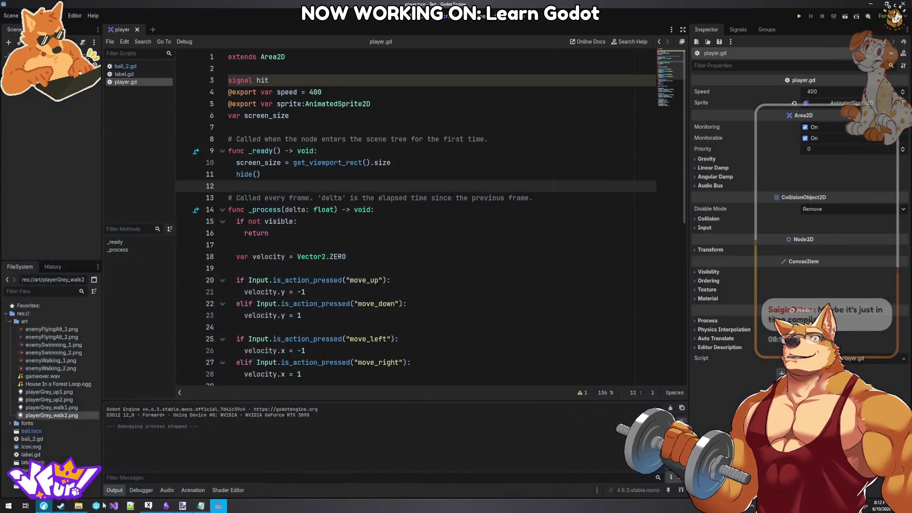
pyautogui.click(165, 506)
pyautogui.moveTo(636, 312)
pyautogui.mouseDown()
pyautogui.moveTo(326, 307)
pyautogui.moveTo(315, 288)
pyautogui.moveTo(322, 320)
pyautogui.mouseUp()
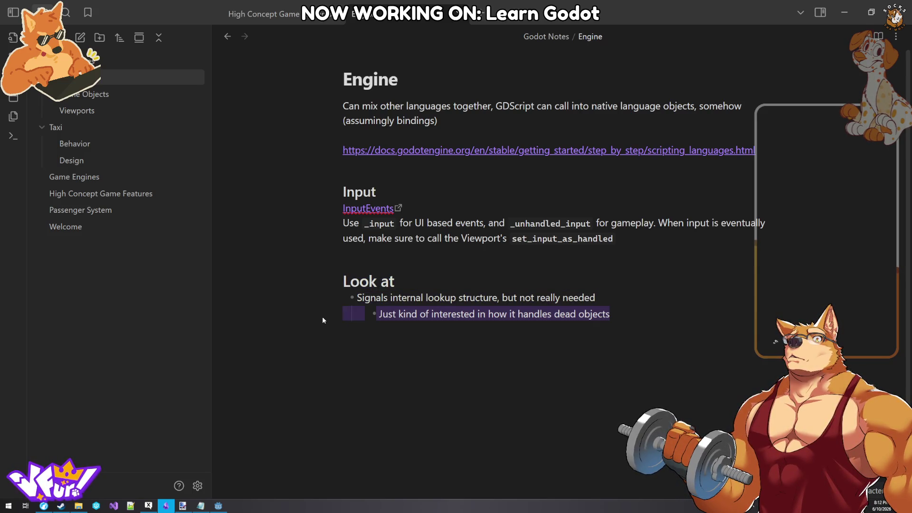
# Append '(just in the destructor)' to the dead-objects bullet and paste the Pausing games link below the first URL
pyautogui.click(650, 318)
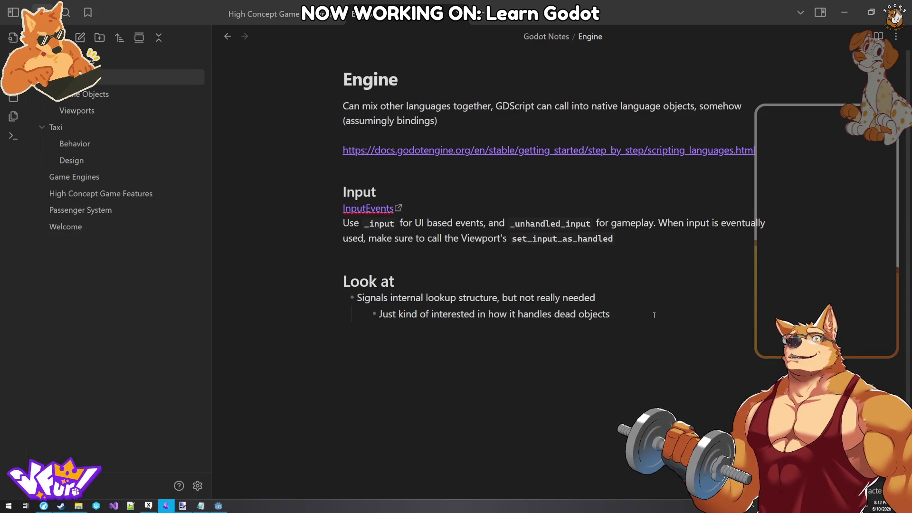
pyautogui.write('(just in the des')
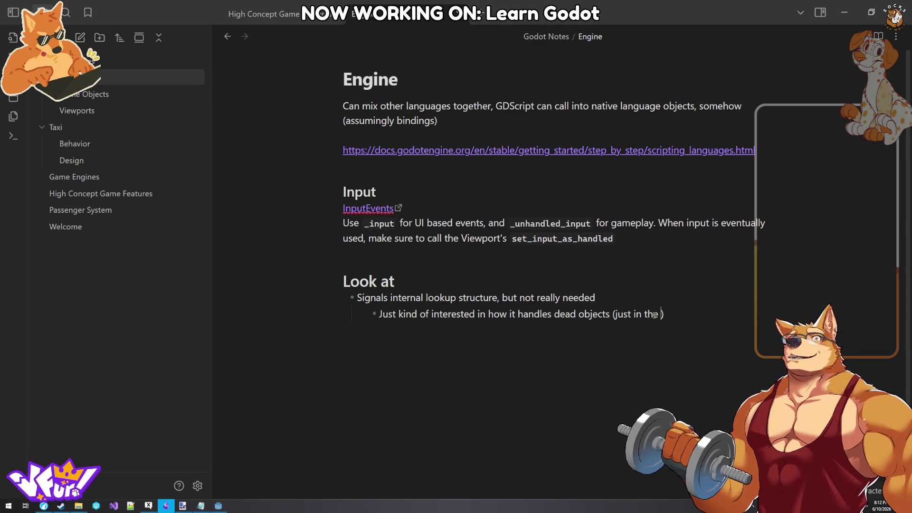
pyautogui.write('tructor')
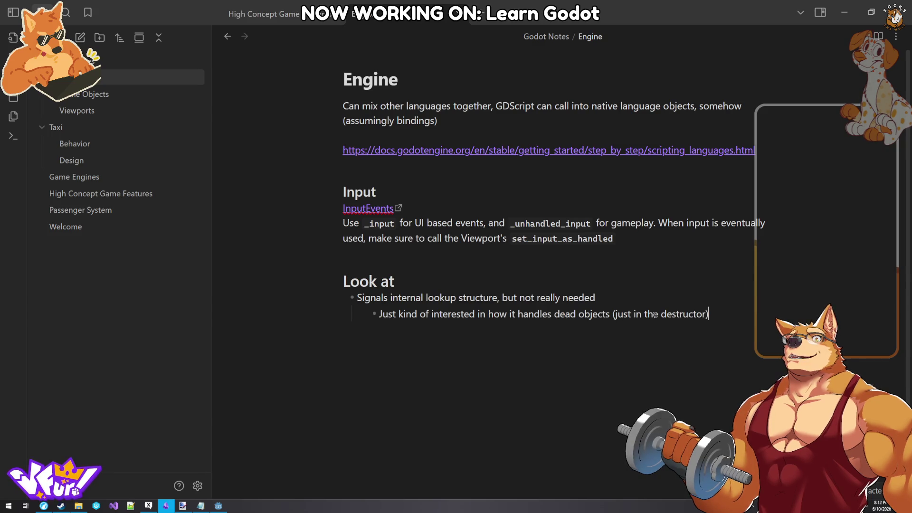
pyautogui.press('BackSpace')
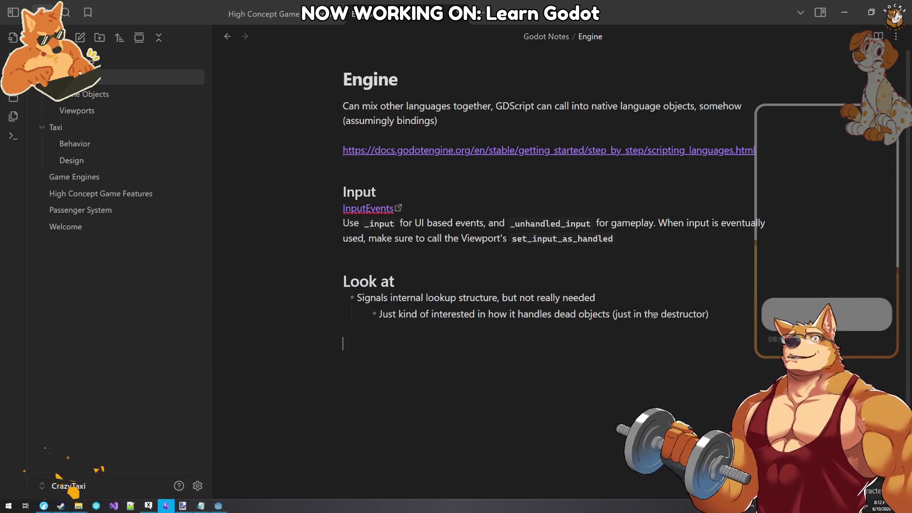
pyautogui.press('Up')
pyautogui.press('Up')
pyautogui.press('Up')
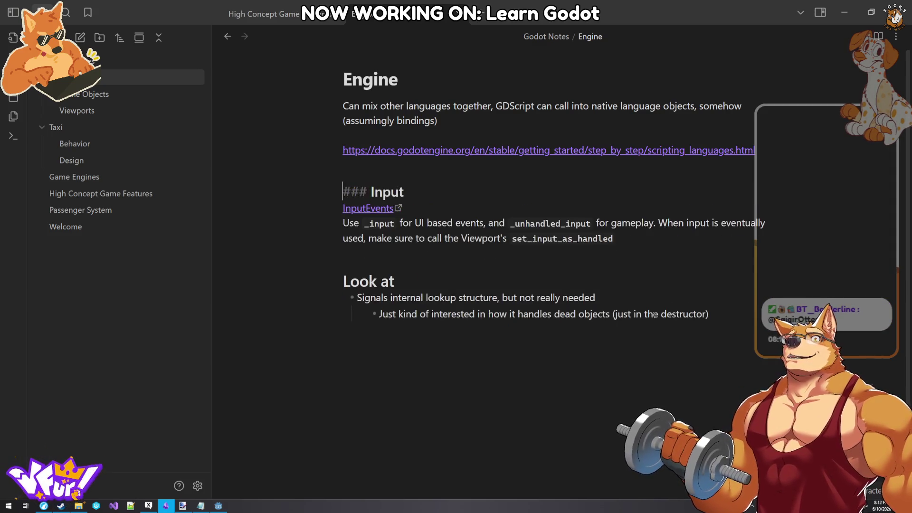
pyautogui.write('https://docs.godotengine.org/en/stable/tutorials/scripting/pausing_games.html')
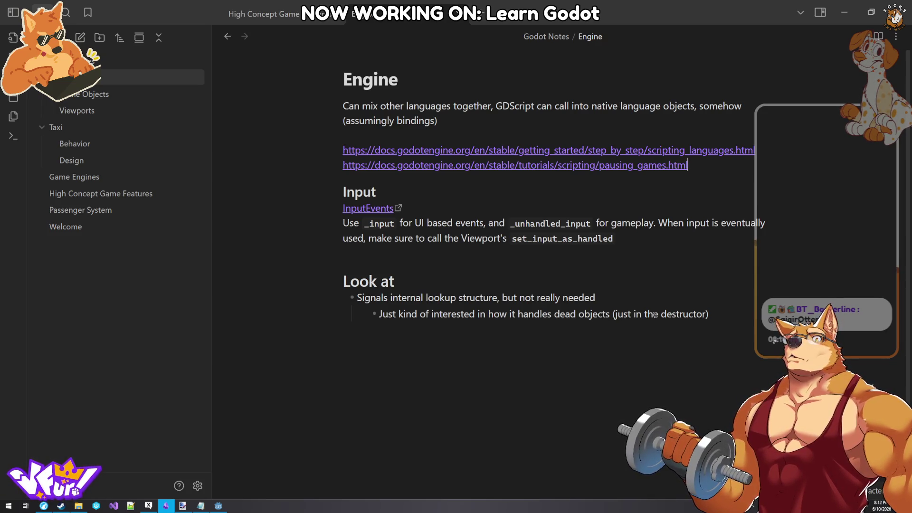
# Look over the editor, then the Pausing games, Commissions and GalleVR gallery browser tabs
pyautogui.click(218, 505)
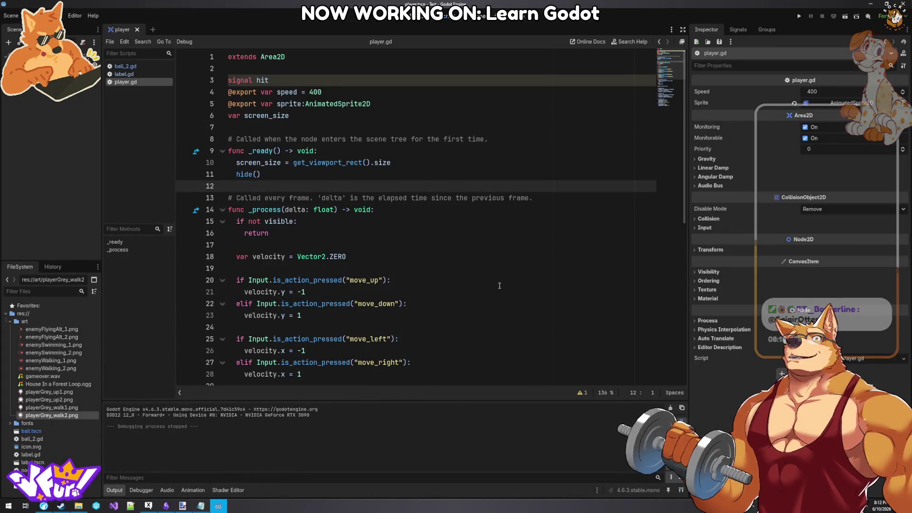
pyautogui.scroll(-8, 488, 291)
pyautogui.scroll(-1, 487, 290)
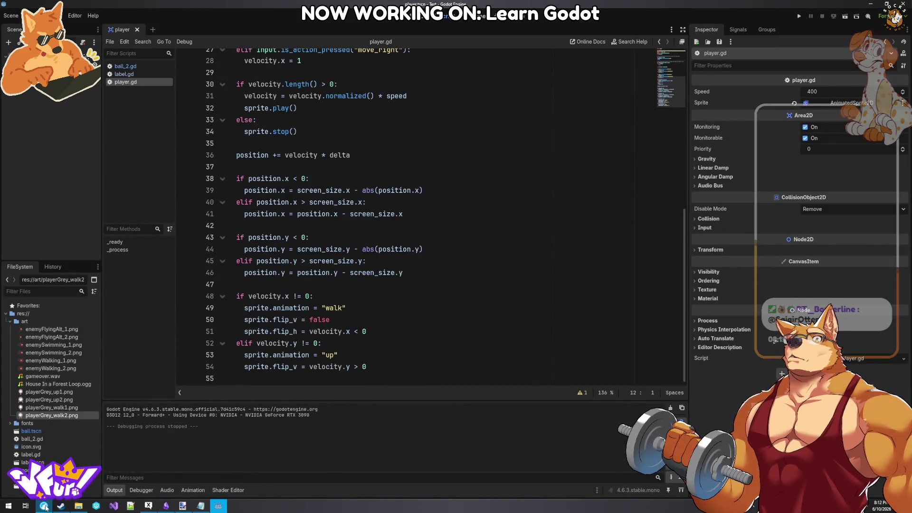
pyautogui.click(44, 506)
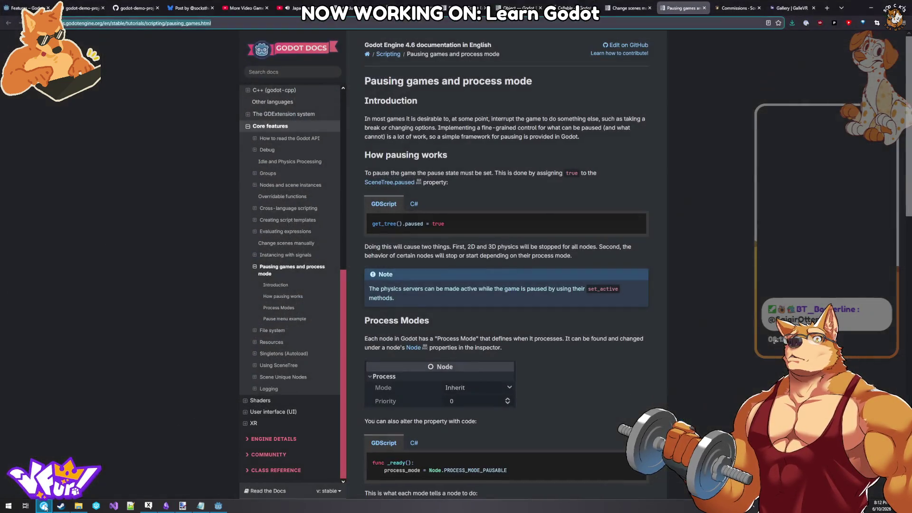
pyautogui.click(730, 3)
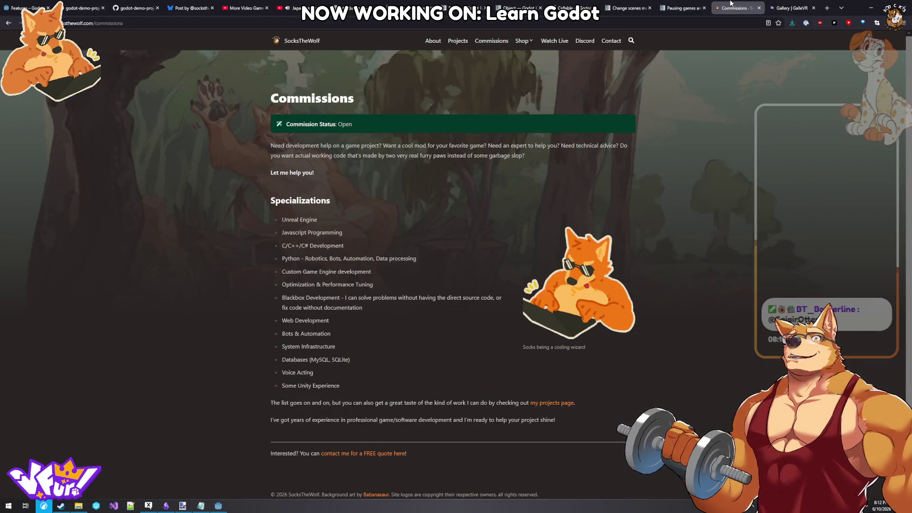
pyautogui.click(781, 3)
# Close the Callable reference tab and return to the Coding the player tutorial
pyautogui.click(627, 7)
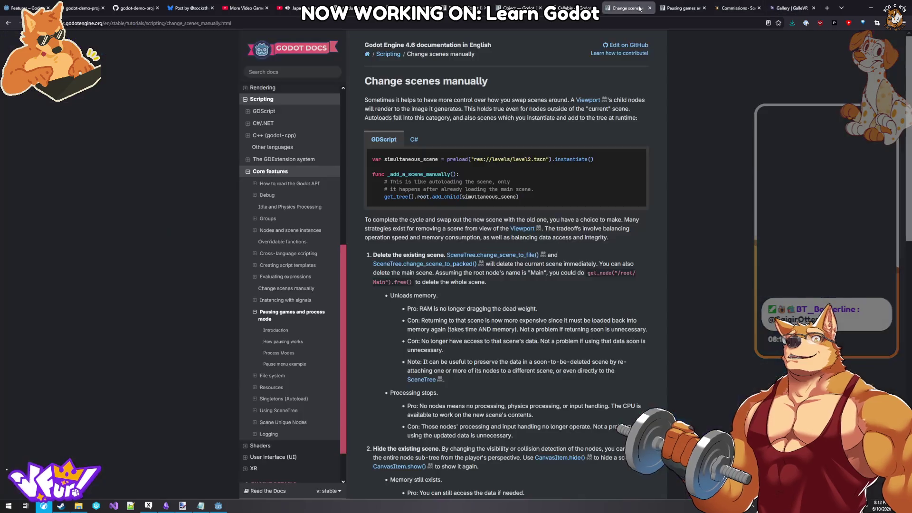
pyautogui.click(561, 6)
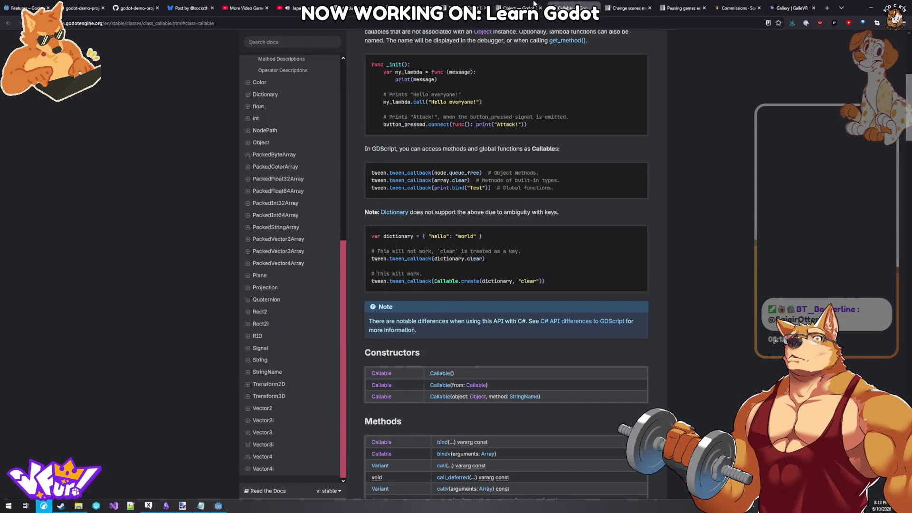
pyautogui.hotkey('ctrl', 'w')
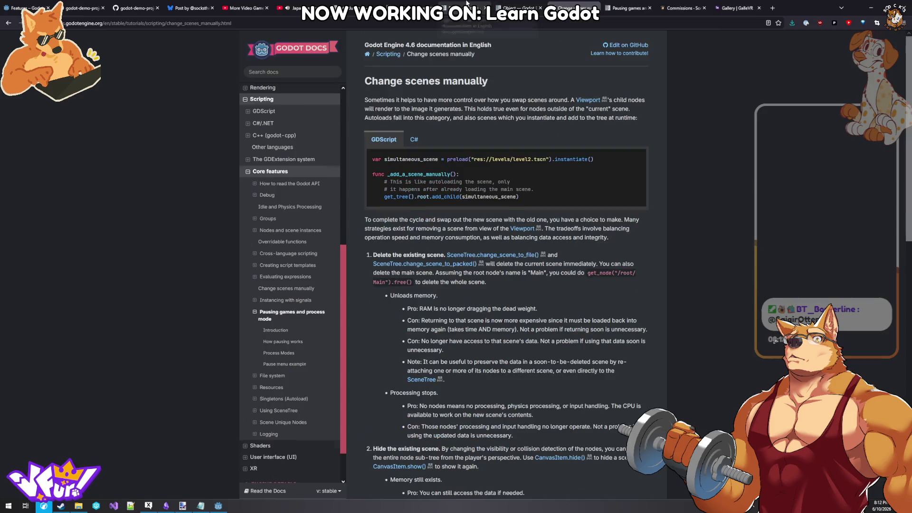
pyautogui.click(466, 4)
pyautogui.click(425, 3)
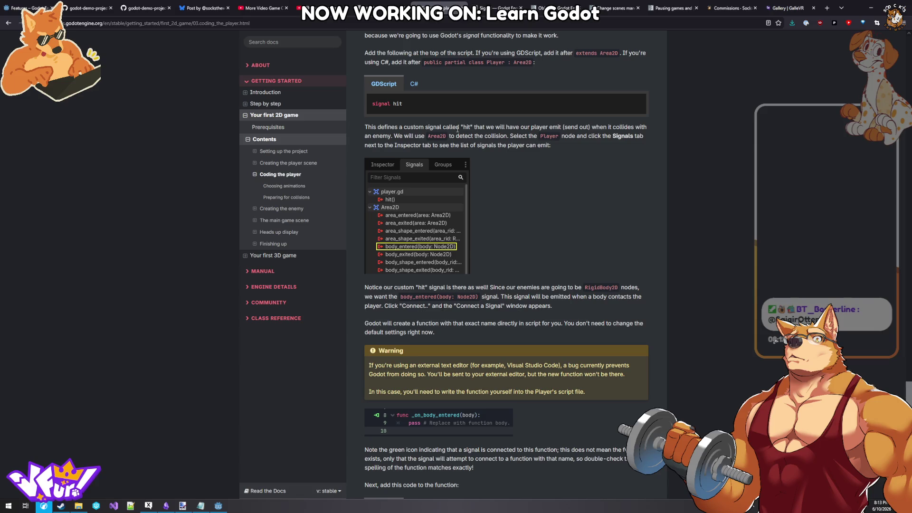
pyautogui.click(218, 507)
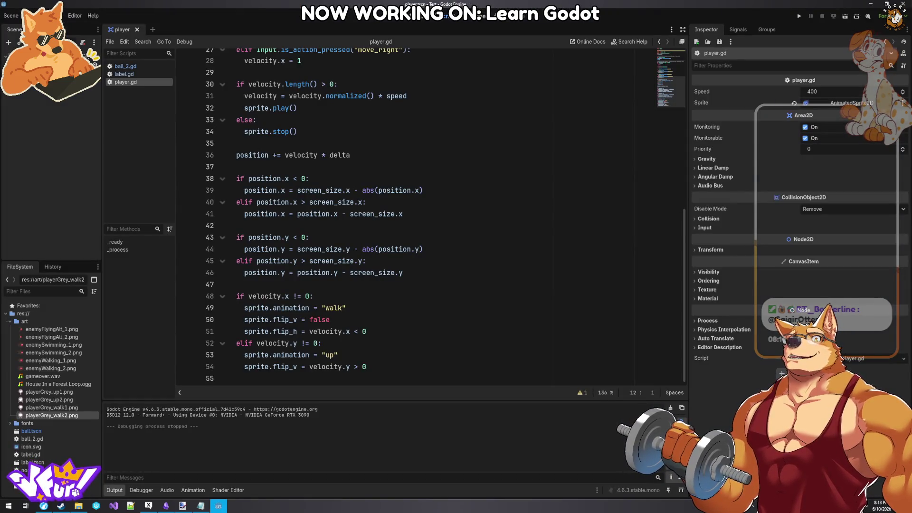
# Show the player's Signals list, open body_entered's Connect dialog, try Pick and Advanced, then cancel
pyautogui.click(736, 31)
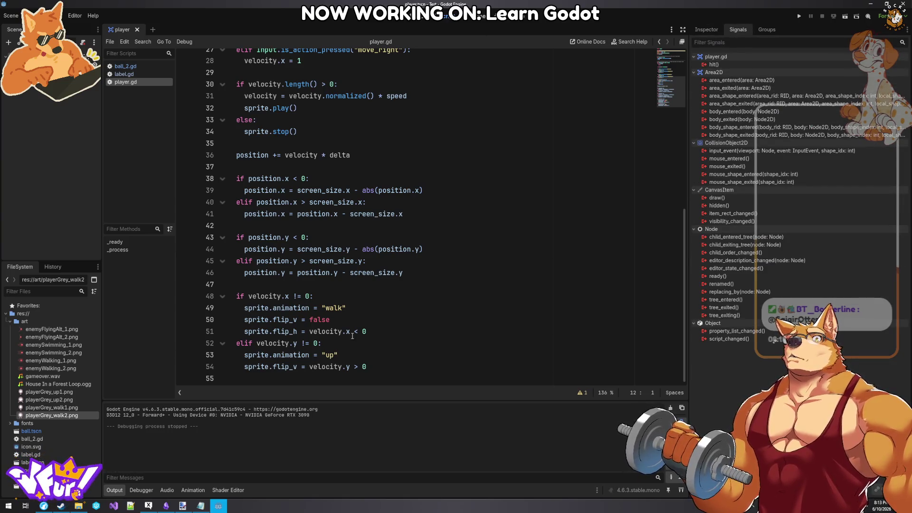
pyautogui.click(43, 506)
pyautogui.click(43, 506)
pyautogui.doubleClick(755, 111)
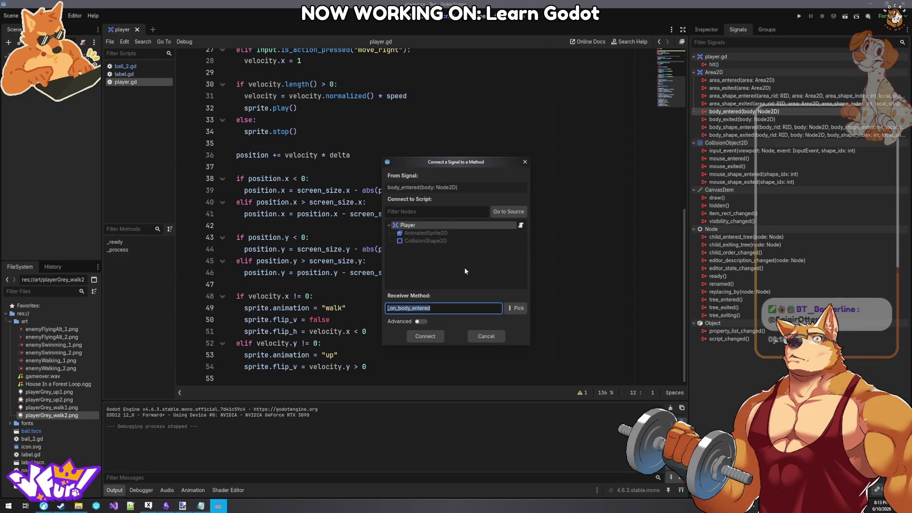
pyautogui.click(520, 311)
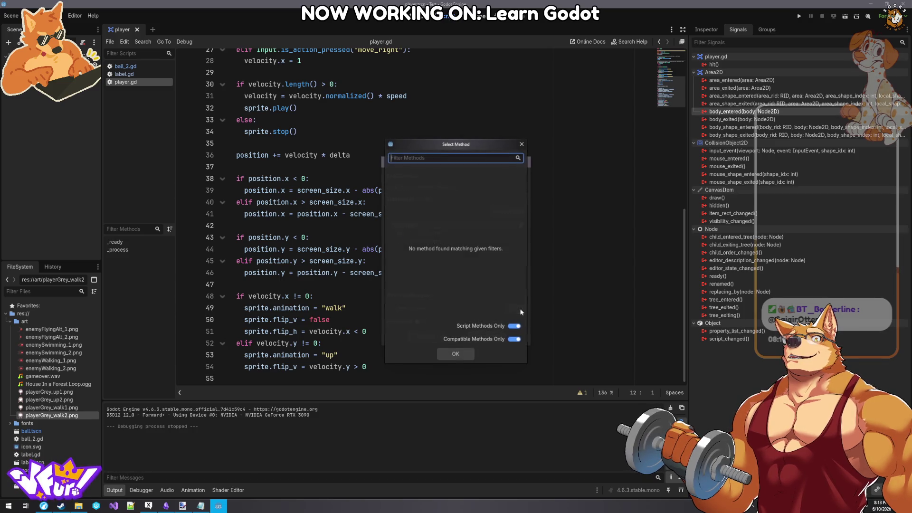
pyautogui.click(521, 143)
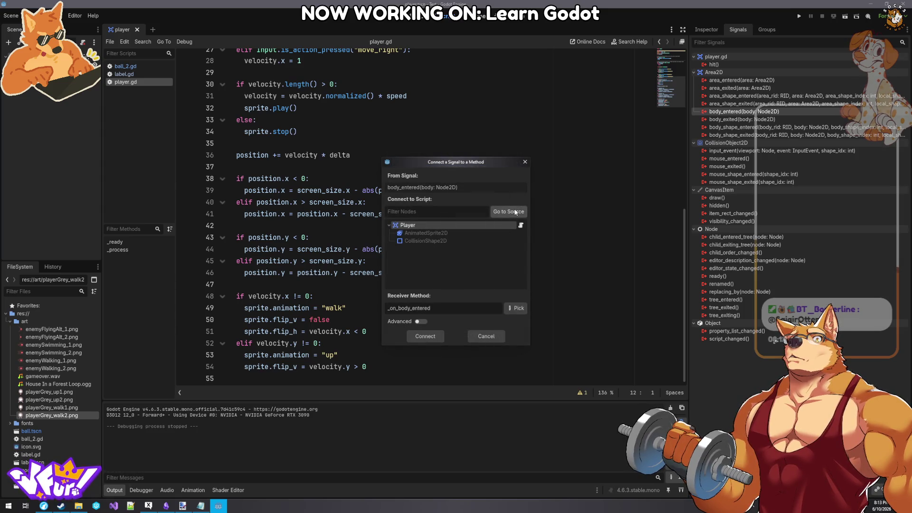
pyautogui.click(420, 322)
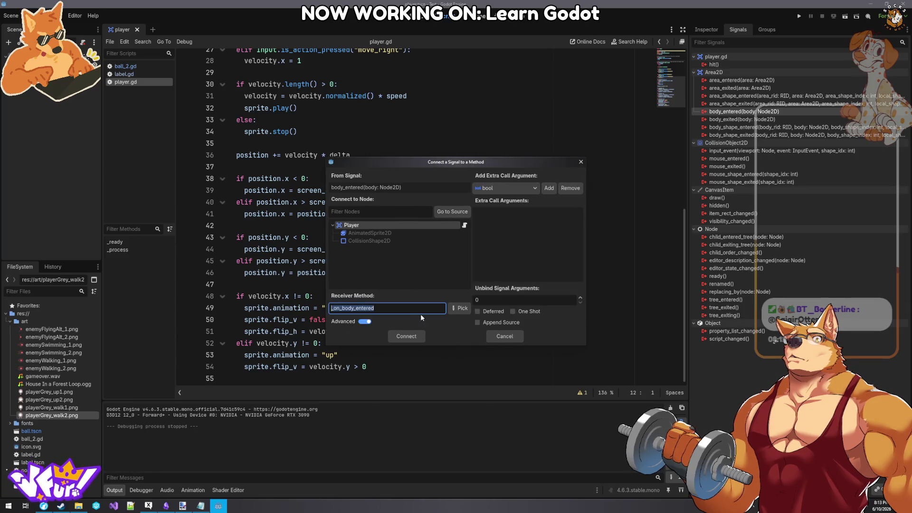
pyautogui.click(507, 336)
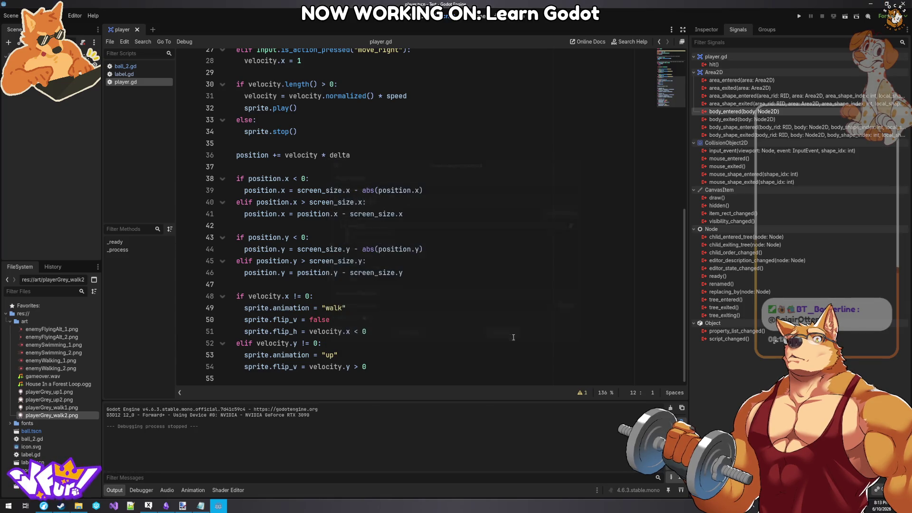
# Bring the Coding the player docs forward and scroll to the _on_body_entered code
pyautogui.click(219, 506)
pyautogui.click(220, 506)
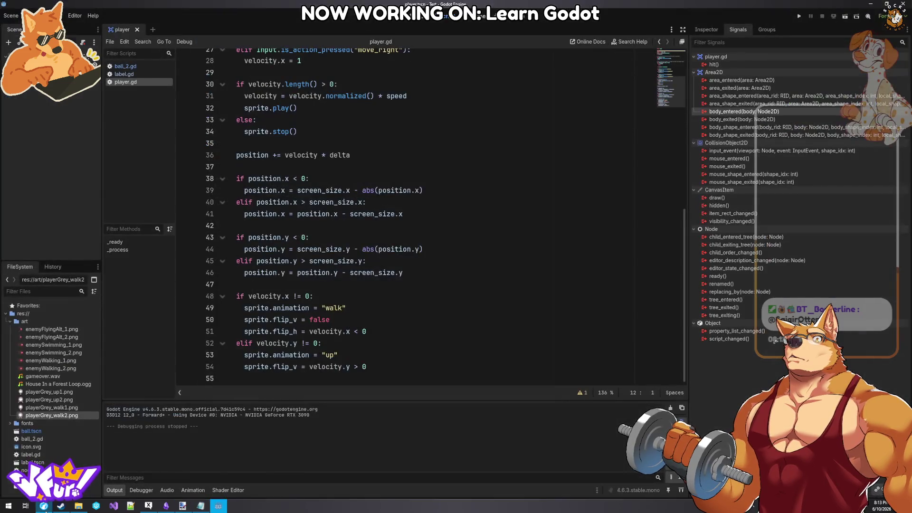
pyautogui.click(43, 506)
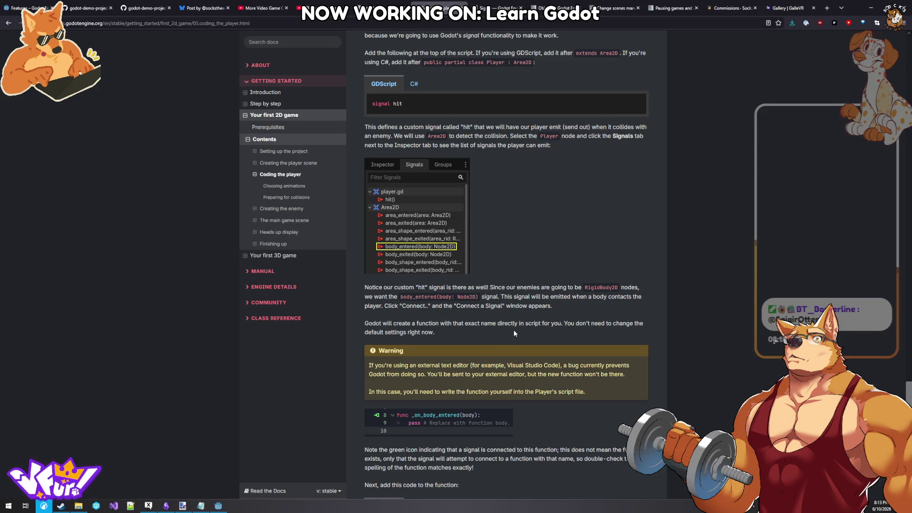
pyautogui.scroll(-3, 513, 332)
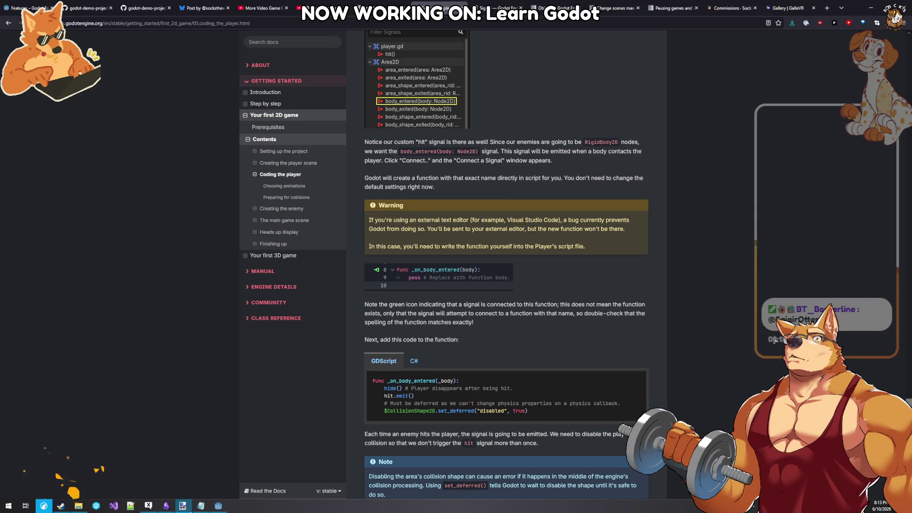
# Connect the body_entered signal to a new _on_body_entered function
pyautogui.click(221, 504)
pyautogui.doubleClick(748, 112)
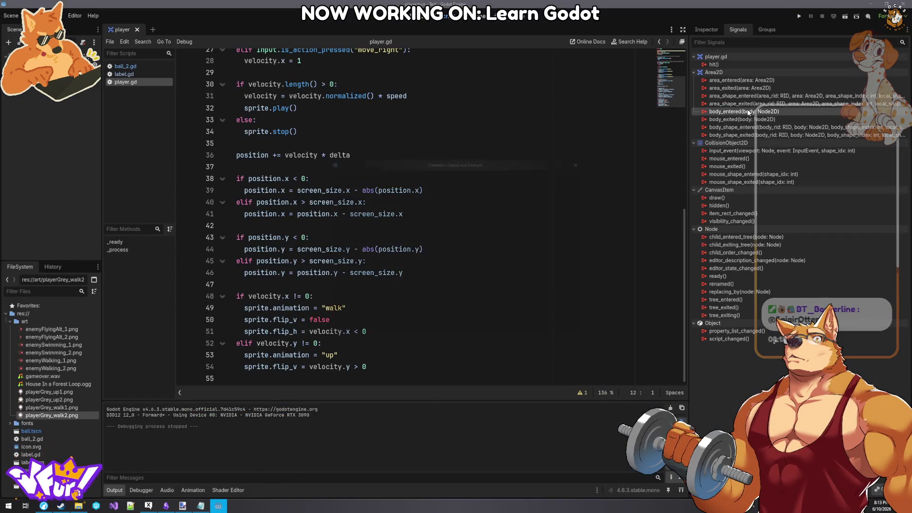
pyautogui.click(408, 336)
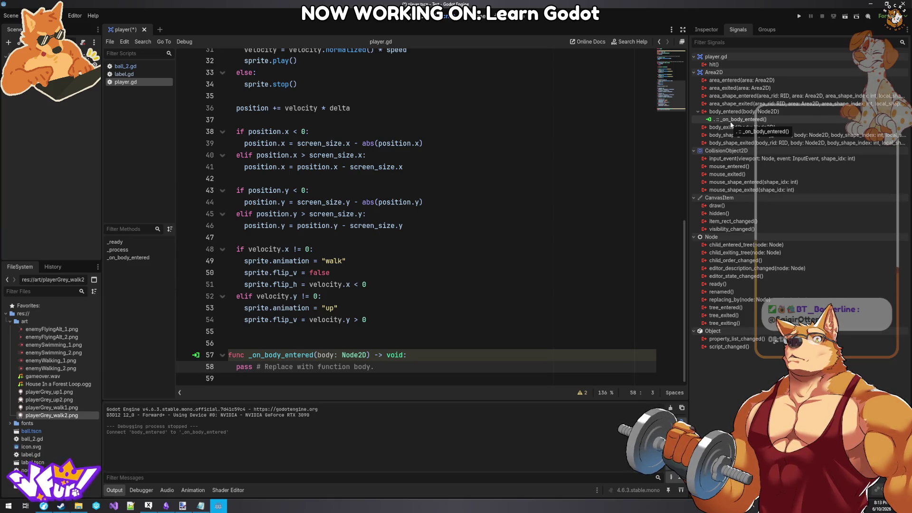
# Replace the pass line in _on_body_entered with hide() and hit.emit()
pyautogui.click(290, 330)
pyautogui.click(365, 343)
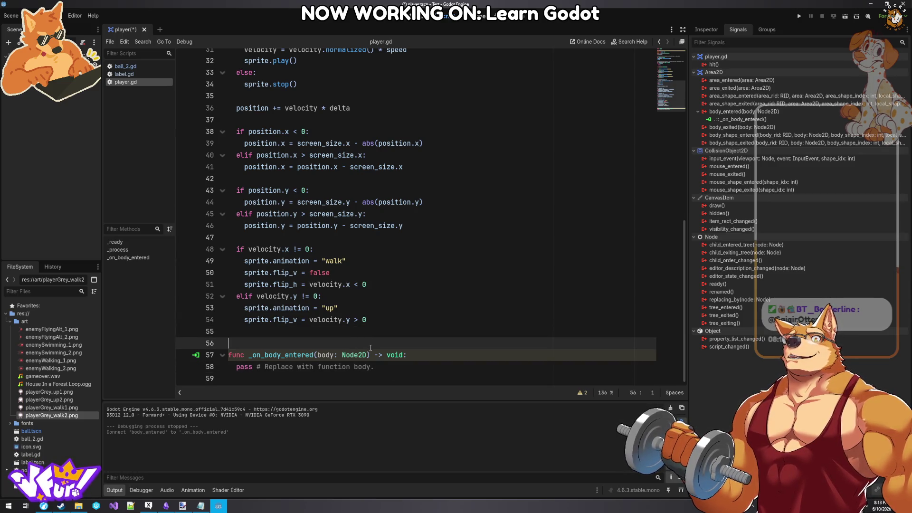
pyautogui.moveTo(375, 367); pyautogui.dragTo(233, 369)
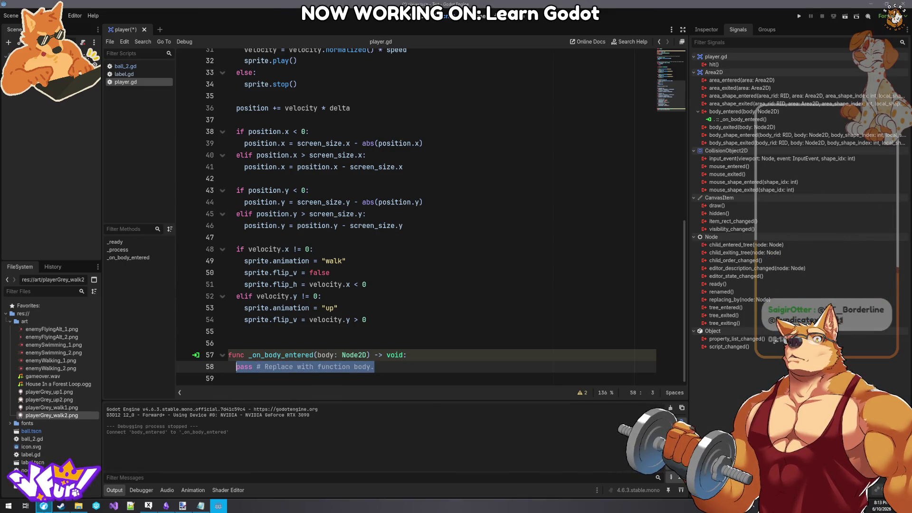
pyautogui.hotkey('alt', 'Tab')
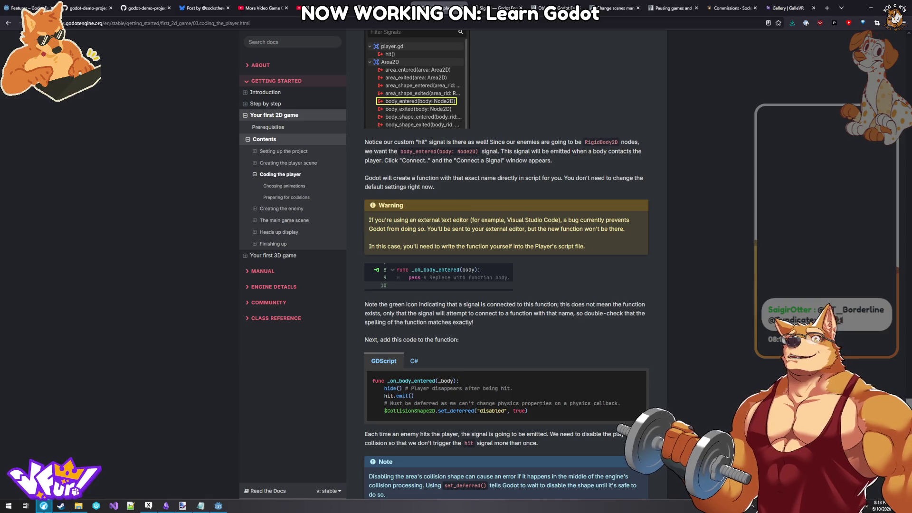
pyautogui.hotkey('alt', 'Tab')
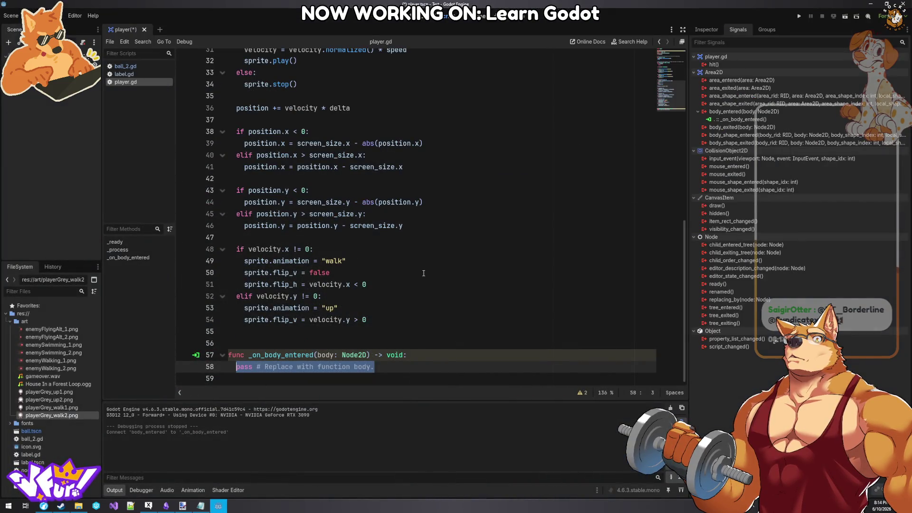
pyautogui.press('BackSpace')
pyautogui.write('hide(')
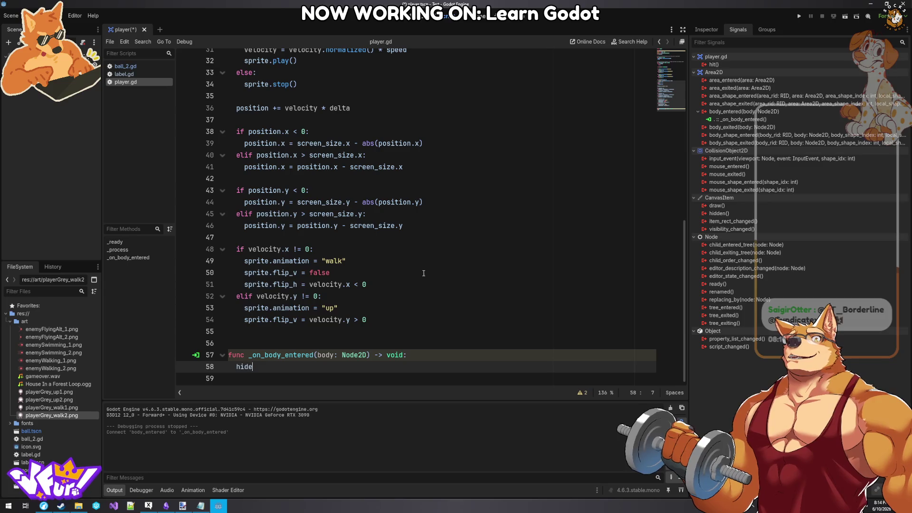
pyautogui.press('Return')
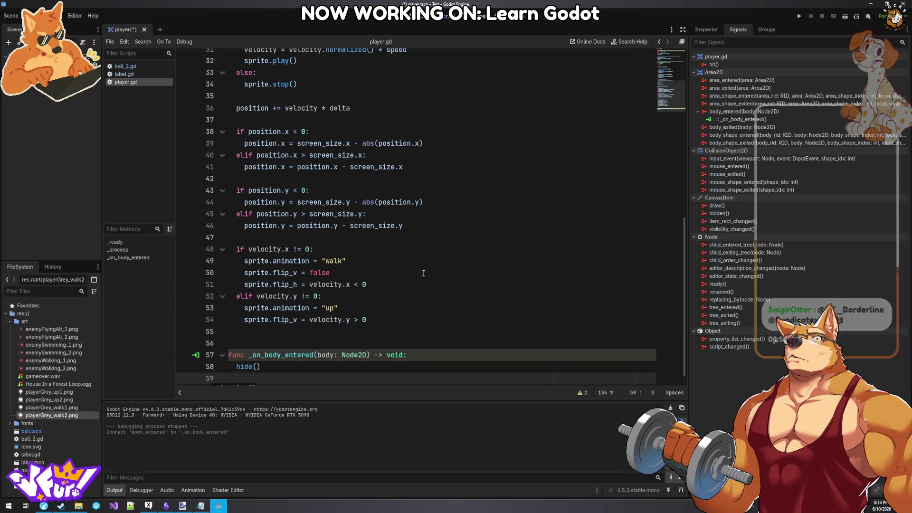
pyautogui.write('hit.emit()')
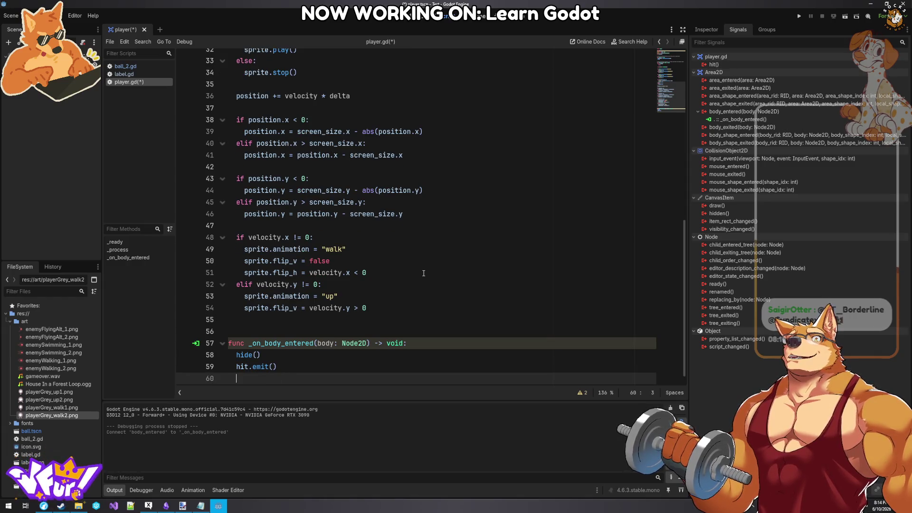
# Compare the new function against the docs code, then return to the script
pyautogui.click(218, 506)
pyautogui.click(218, 505)
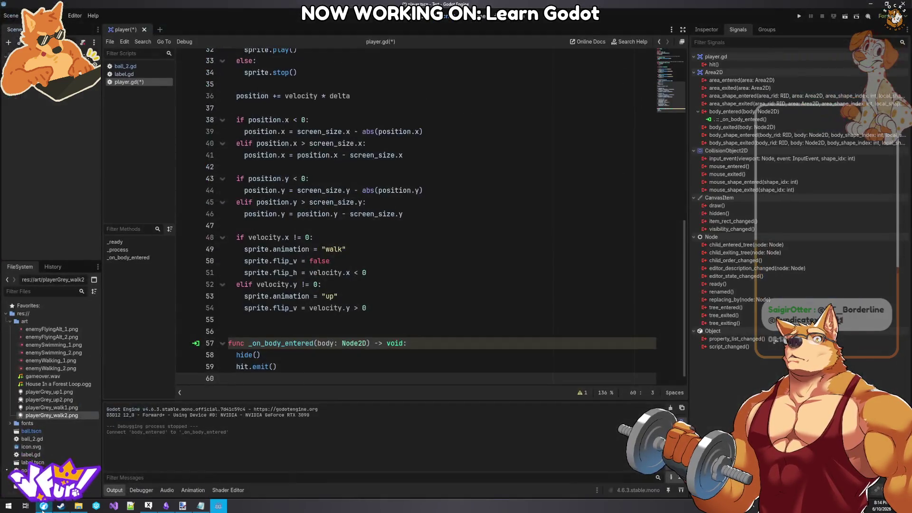
pyautogui.click(43, 506)
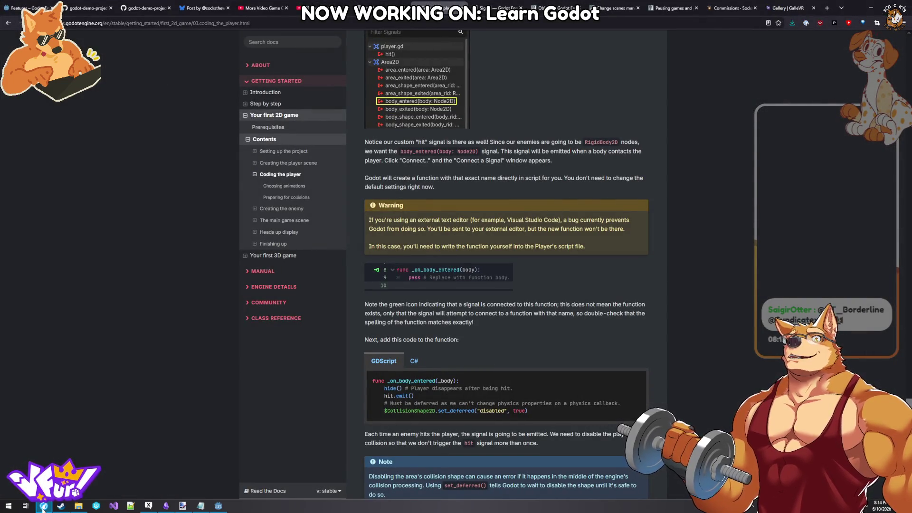
pyautogui.click(44, 506)
pyautogui.scroll(10, 294, 95)
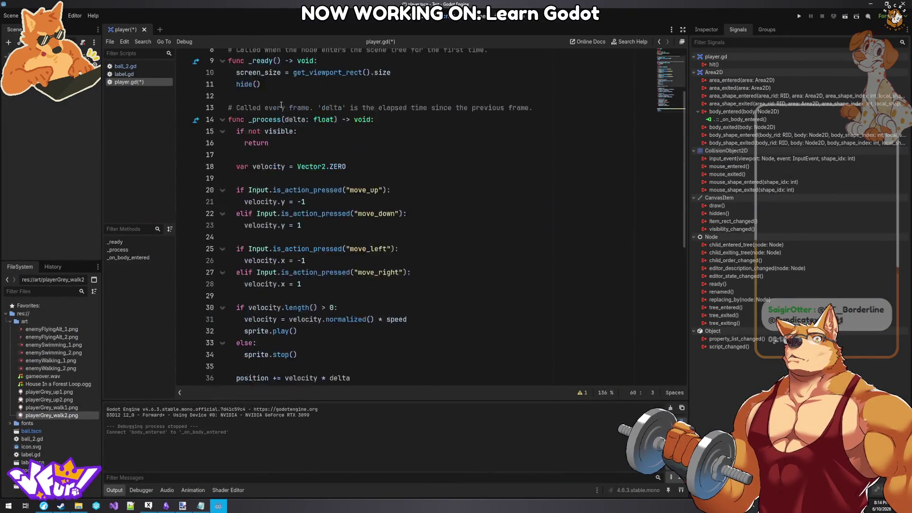
pyautogui.click(405, 102)
pyautogui.press('Return')
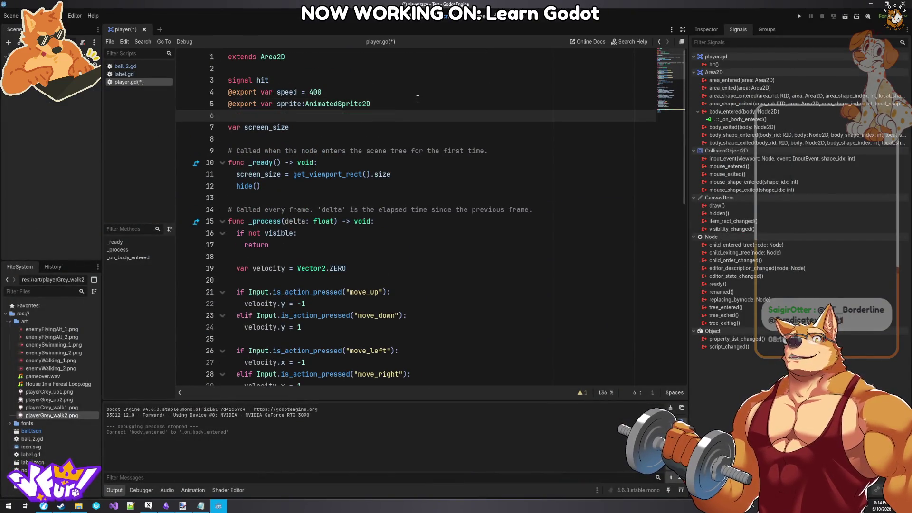
pyautogui.write('@export var collider:')
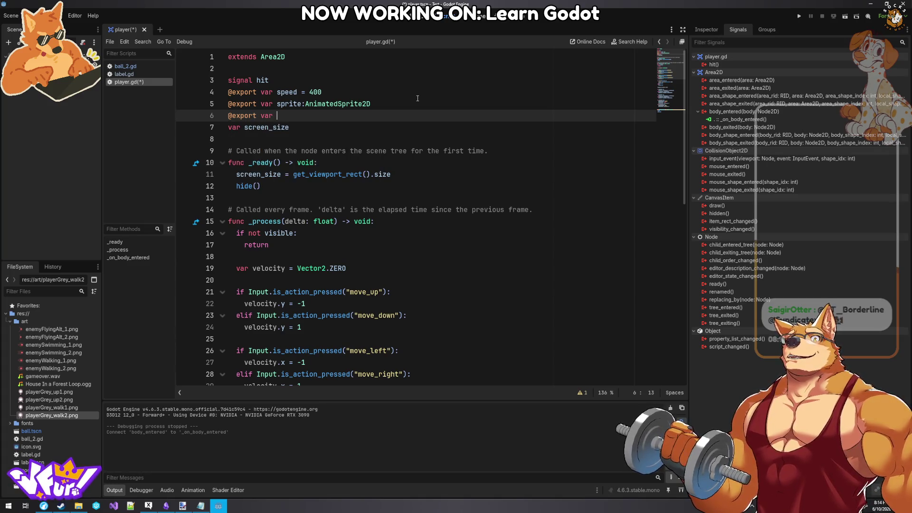
pyautogui.write('CollisionShape')
pyautogui.press('Return')
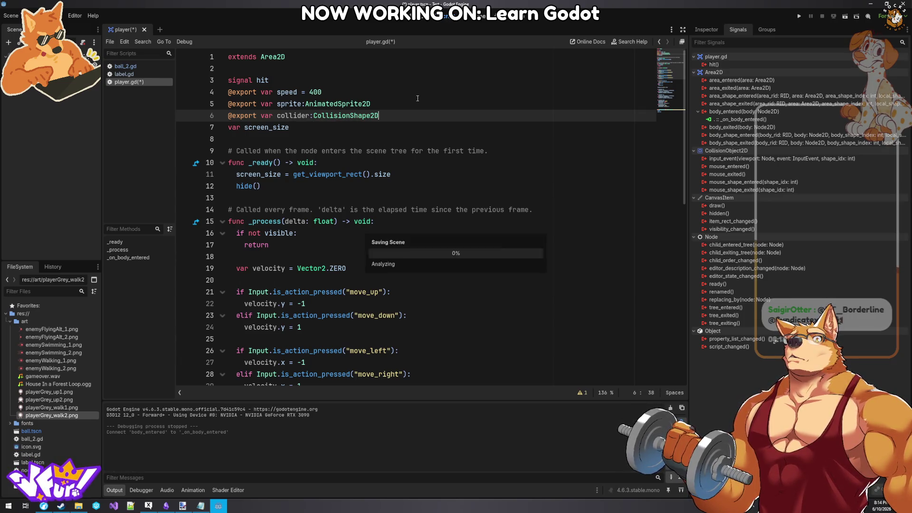
pyautogui.hotkey('ctrl', 's')
# In the Inspector, assign the CollisionShape2D node to the Player's Collider property
pyautogui.click(706, 30)
pyautogui.click(856, 117)
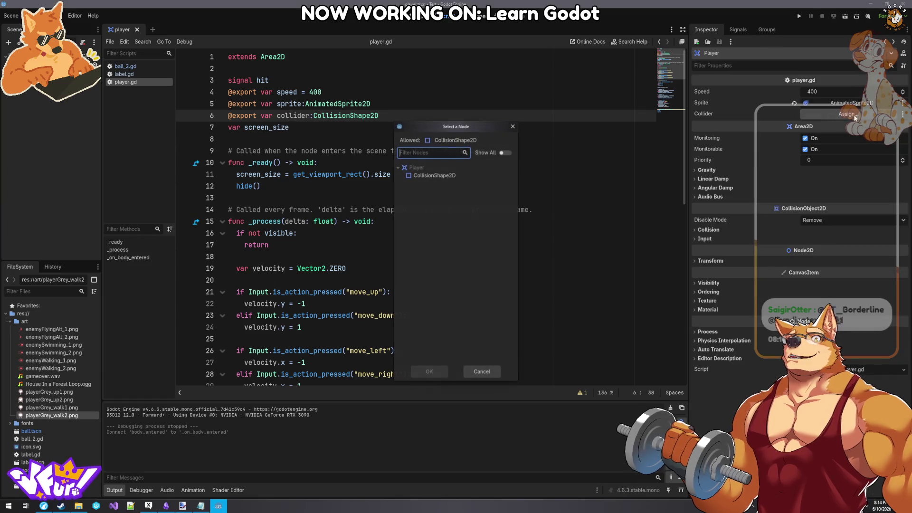
pyautogui.click(418, 176)
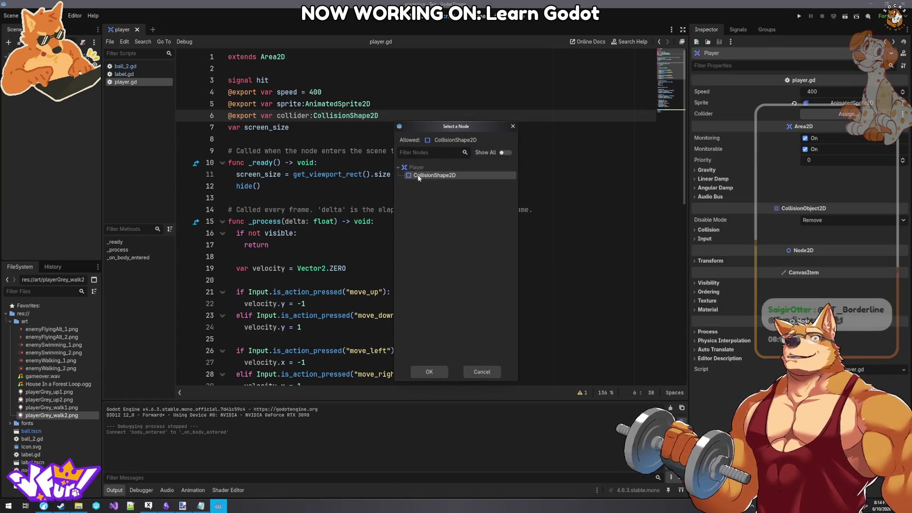
pyautogui.click(428, 372)
pyautogui.scroll(-10, 348, 272)
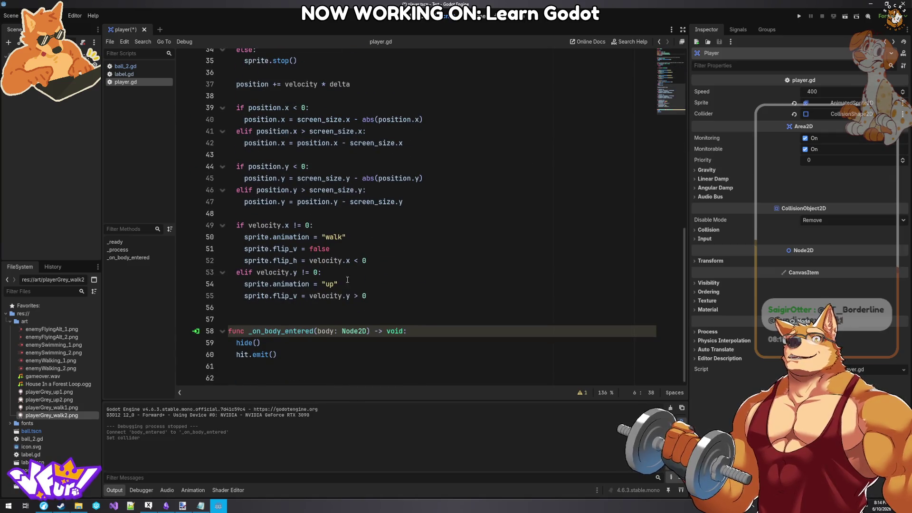
pyautogui.click(265, 362)
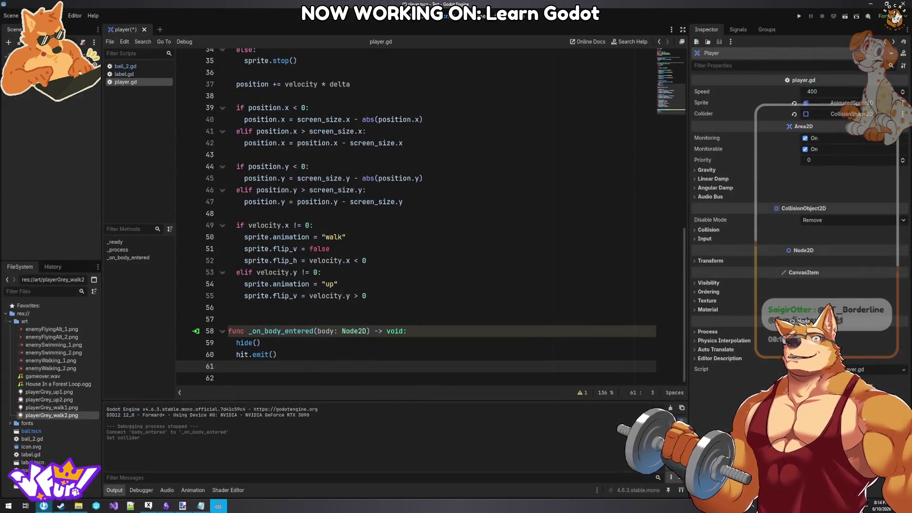
# Bring the Coding the player docs page forward from File Explorer
pyautogui.click(43, 504)
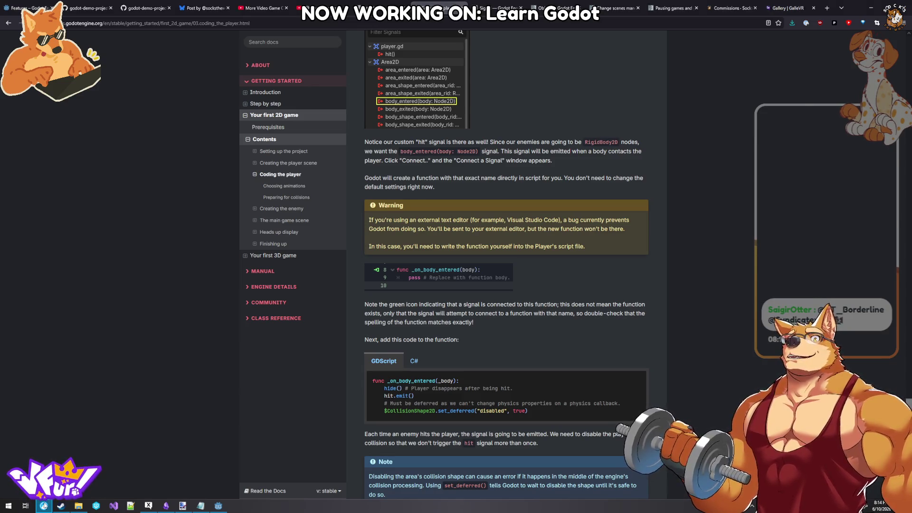
# Add collider.set_deferred("disabled", true) after hit.emit() in _on_body_entered
pyautogui.click(44, 505)
pyautogui.write('collider.')
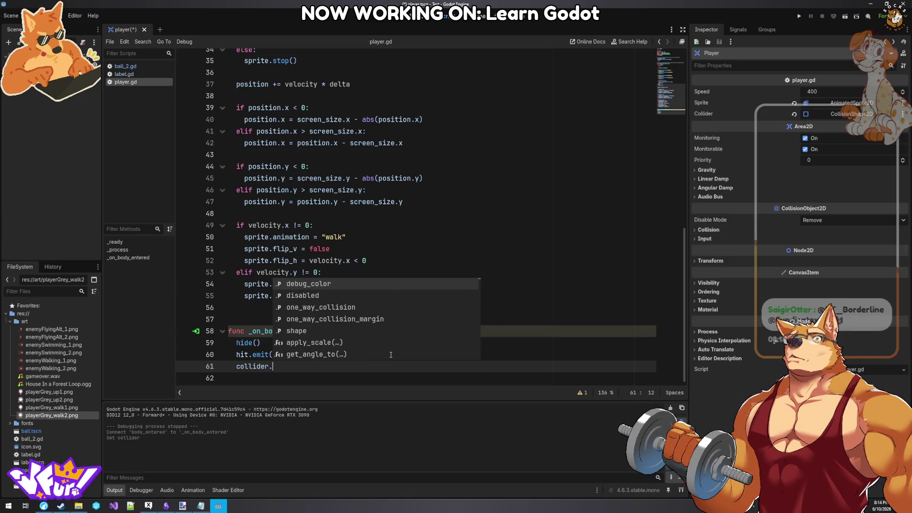
pyautogui.write('set_def')
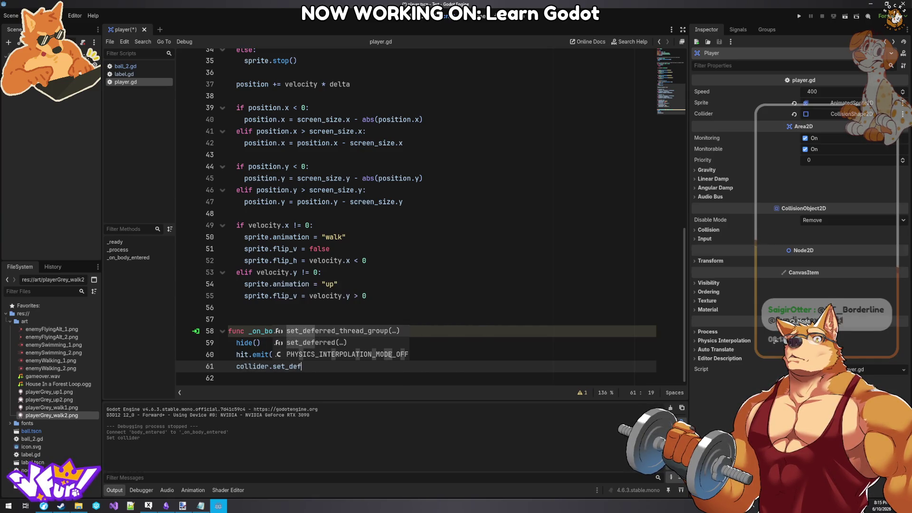
pyautogui.press('Down')
pyautogui.press('Return')
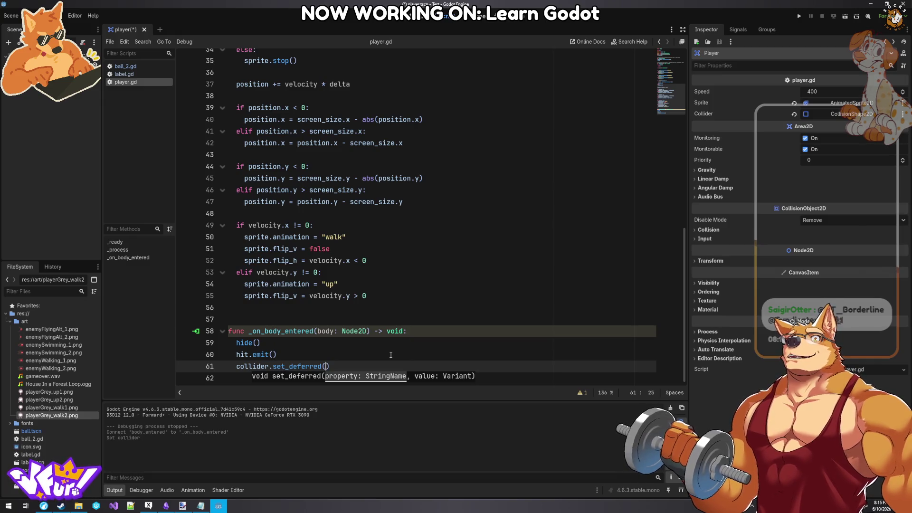
pyautogui.write('"')
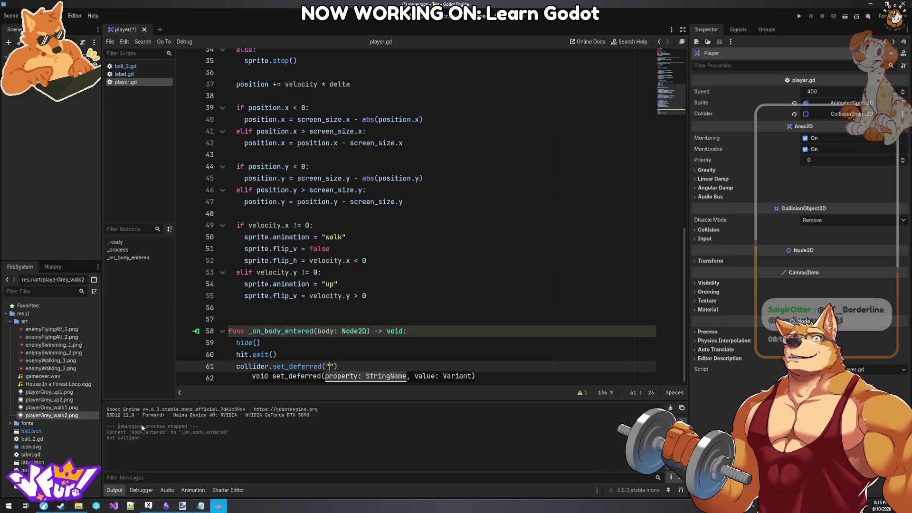
pyautogui.click(44, 507)
pyautogui.hotkey('alt', 'Tab')
pyautogui.write('disabled')
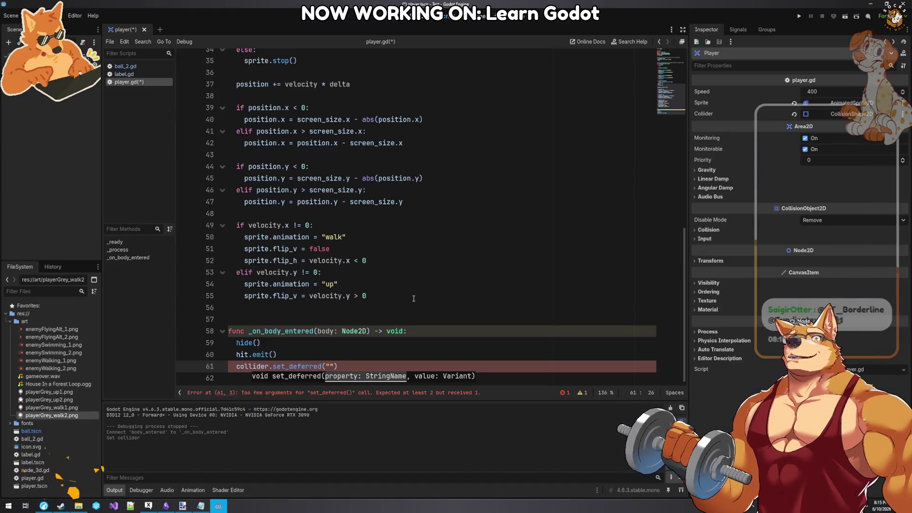
pyautogui.press('Down')
pyautogui.press('Up')
pyautogui.write(', true)')
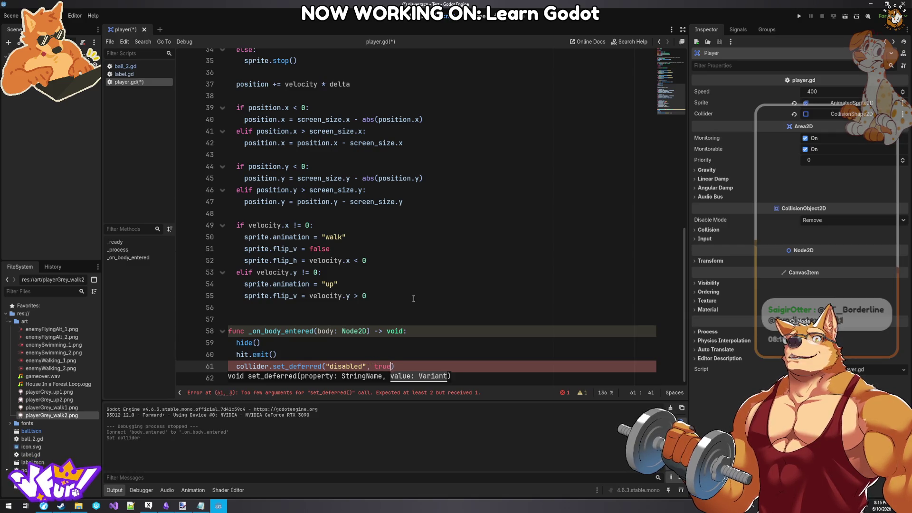
# Save the script and go back to the docs page showing start(pos)
pyautogui.hotkey('ctrl', 's')
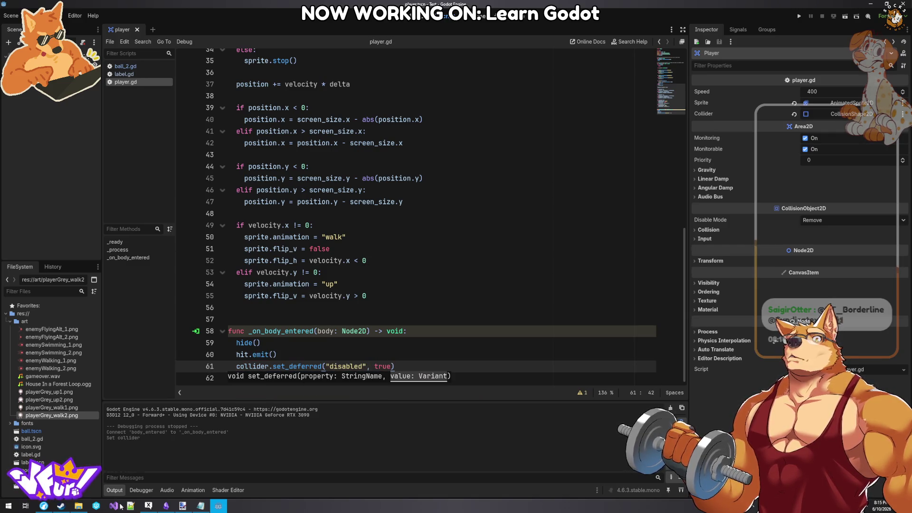
pyautogui.hotkey('alt', 'Tab')
pyautogui.scroll(-3, 349, 330)
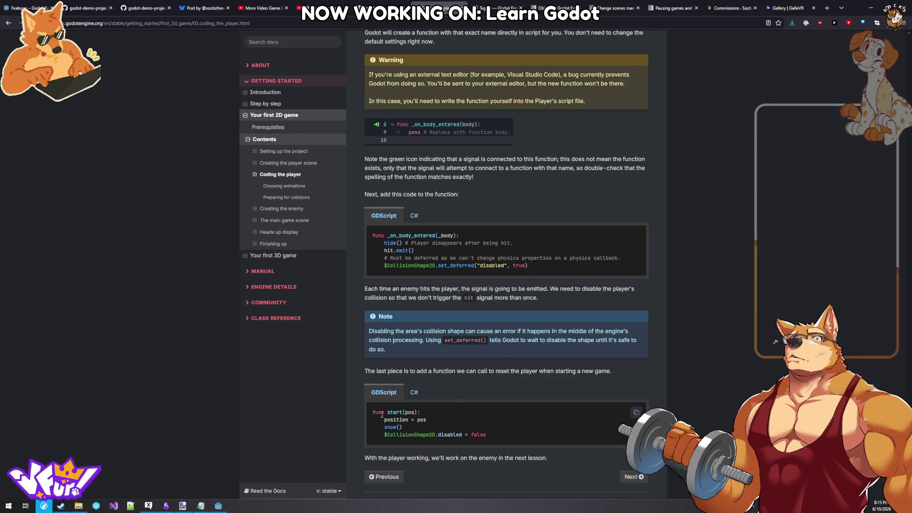
# Add a start(pos) function after _ready that sets position = pos and calls show()
pyautogui.scroll(-2, 382, 413)
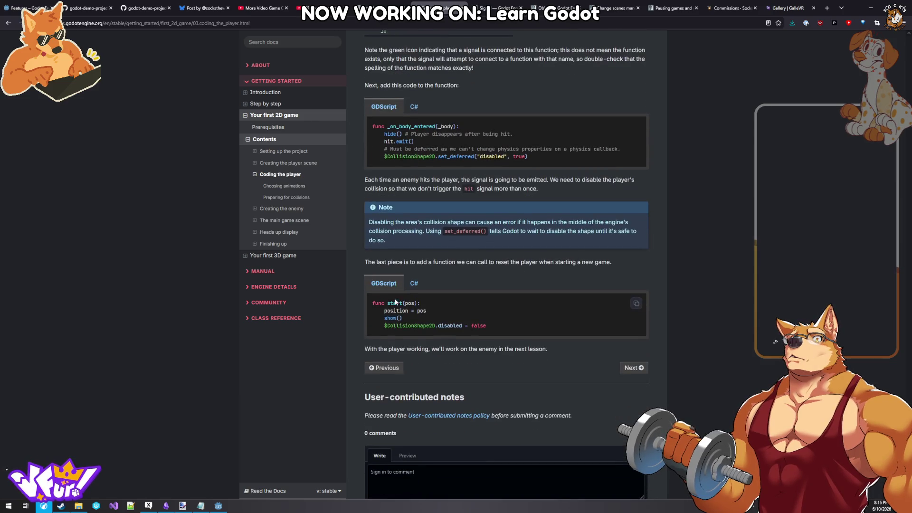
pyautogui.click(220, 506)
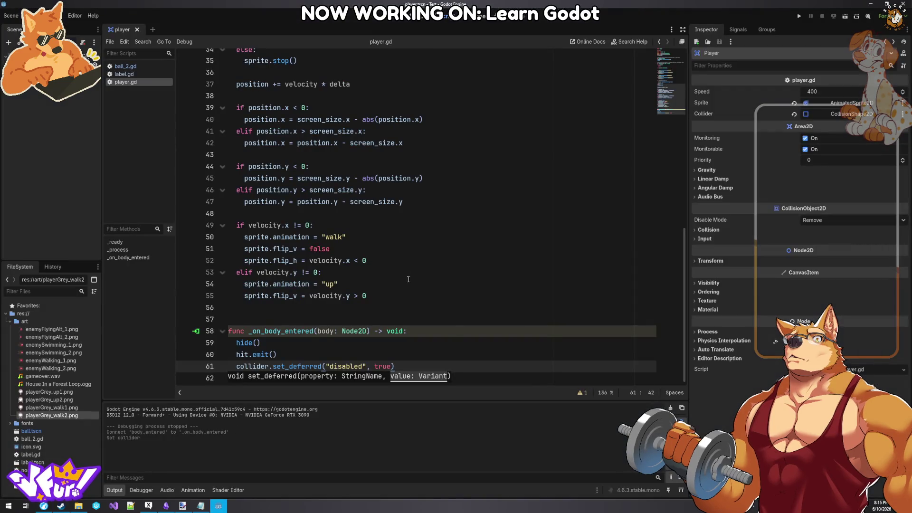
pyautogui.write(')')
pyautogui.scroll(10, 324, 244)
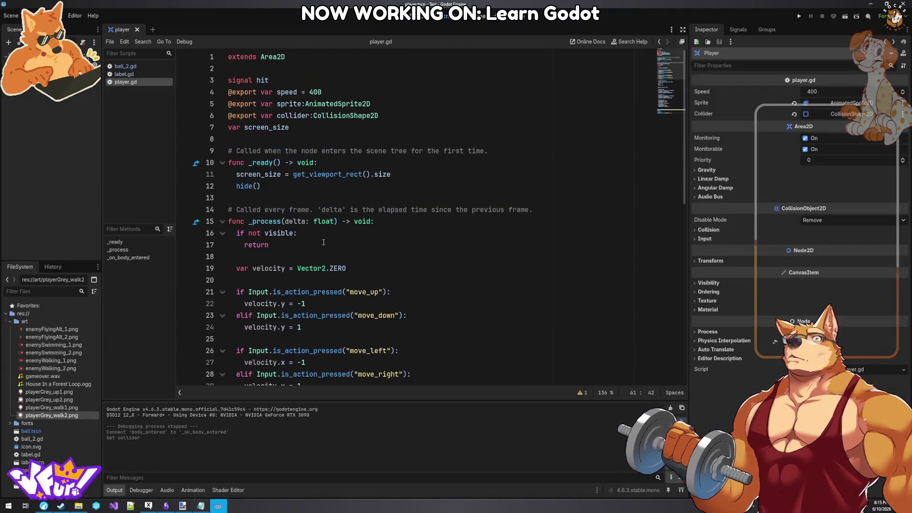
pyautogui.click(284, 186)
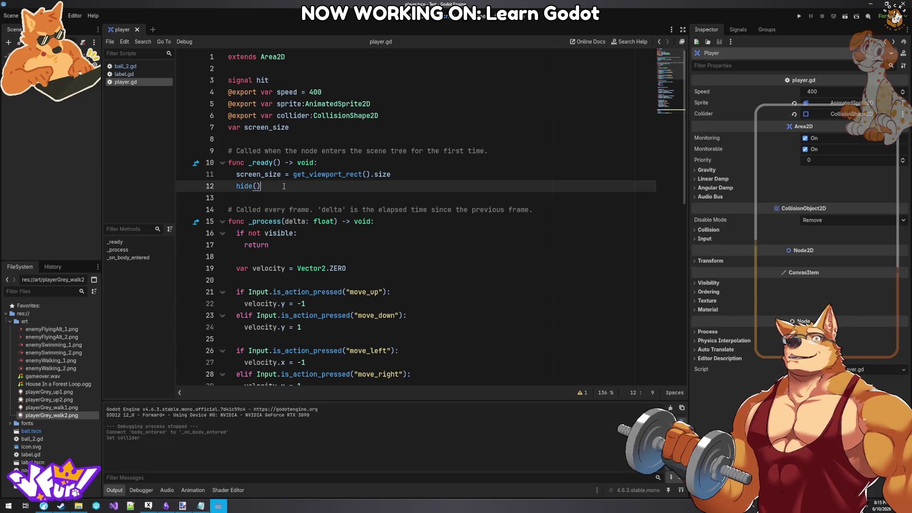
pyautogui.press('Return')
pyautogui.press('Return')
pyautogui.write('func s')
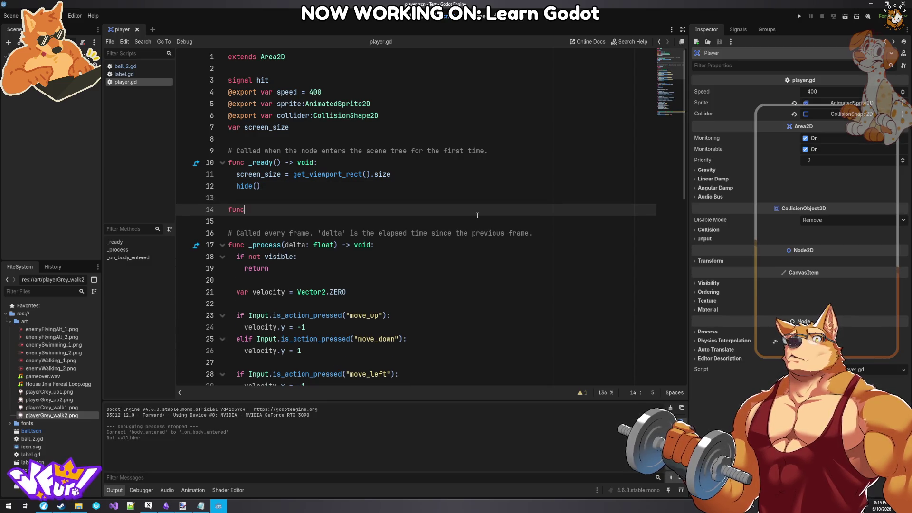
pyautogui.write('tart(pos) ')
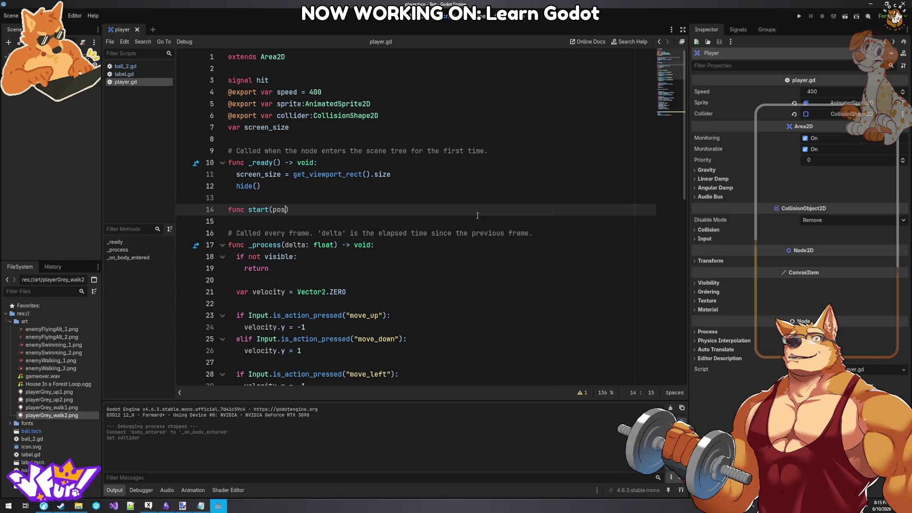
pyautogui.write('-> void:')
pyautogui.press('Return')
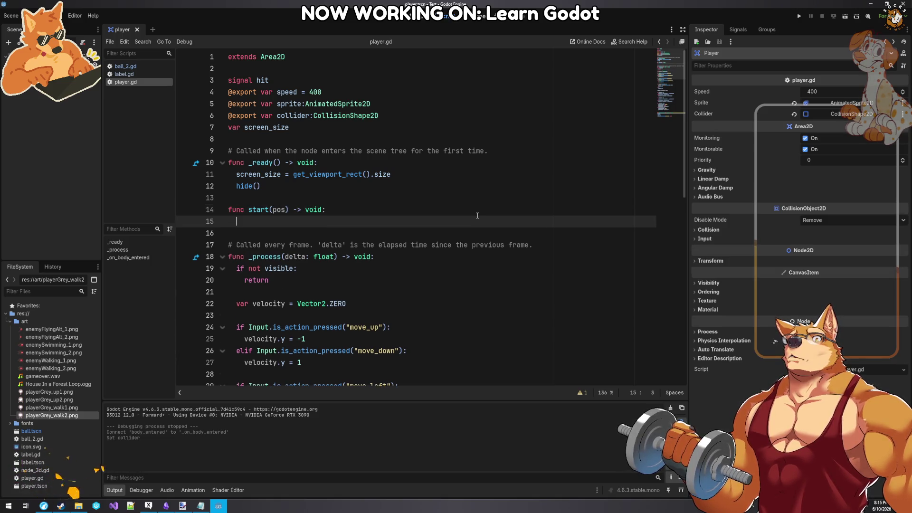
pyautogui.write('position = pos')
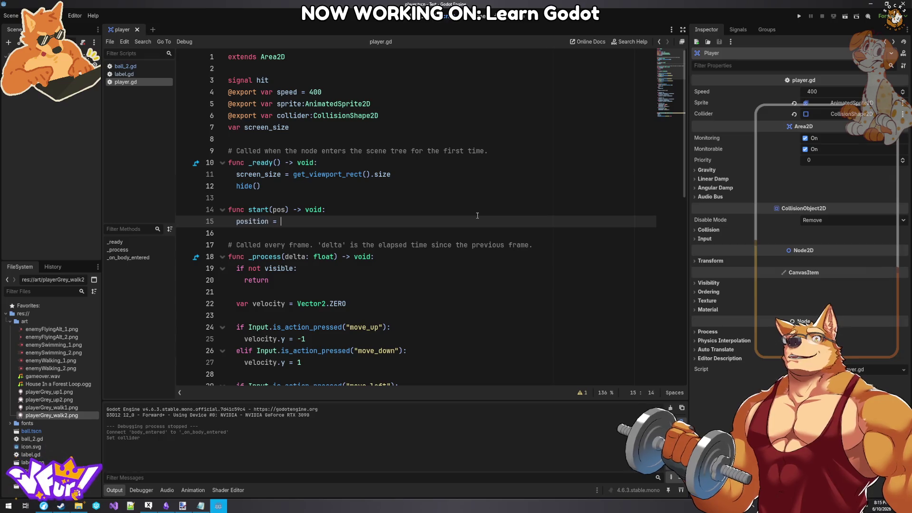
pyautogui.press('Return')
pyautogui.write('show()')
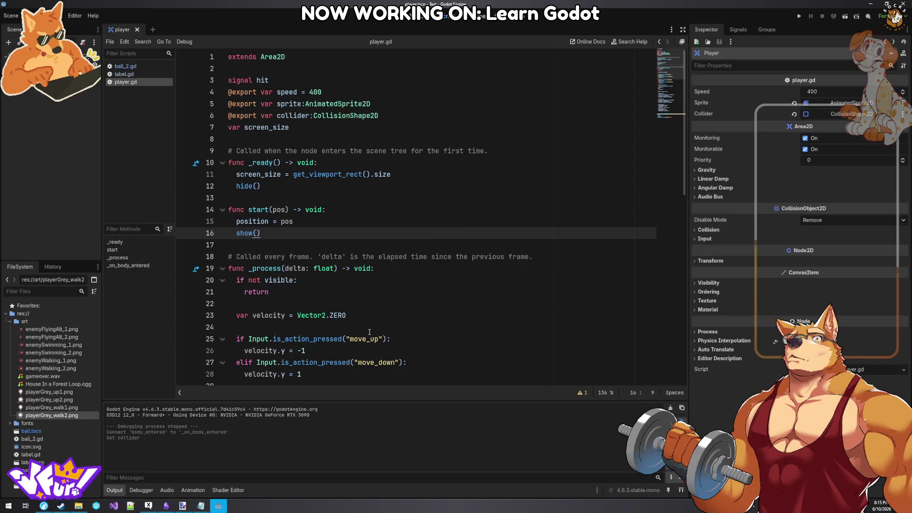
# After comparing with the docs, add collision.disabled = false to the start function
pyautogui.click(43, 506)
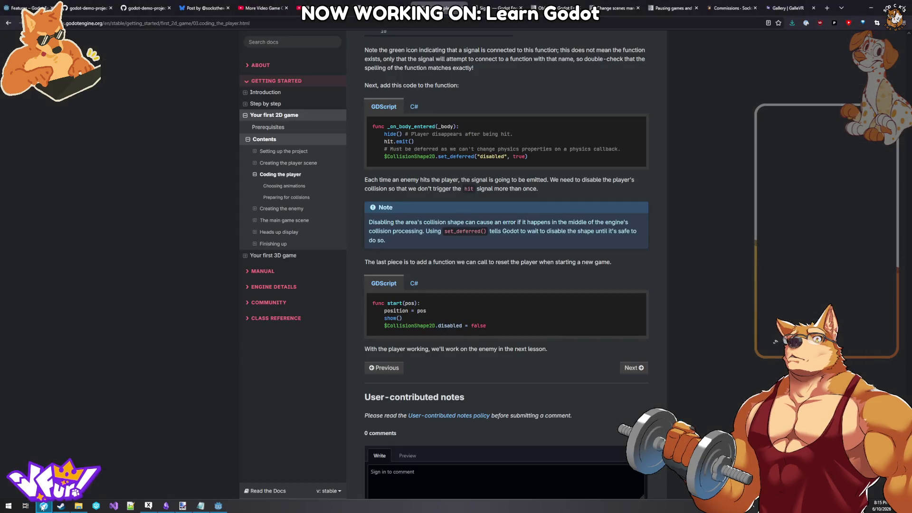
pyautogui.click(43, 506)
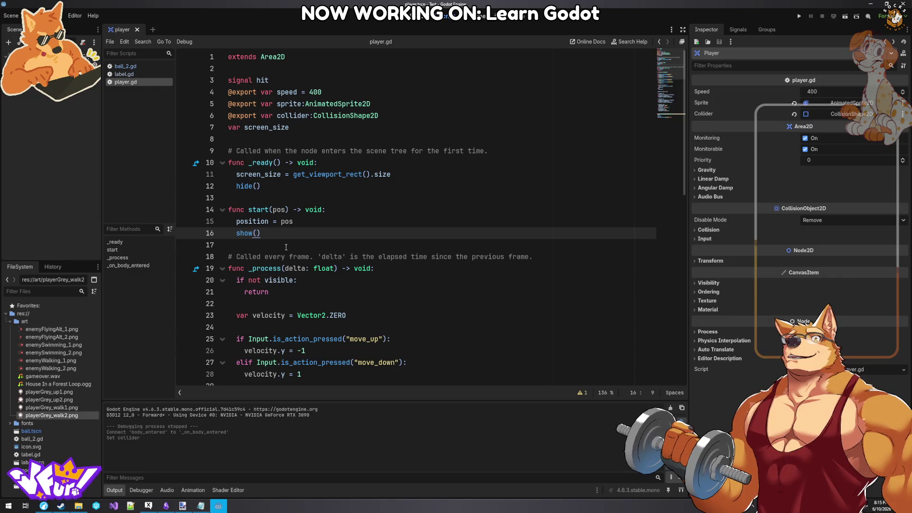
pyautogui.click(43, 507)
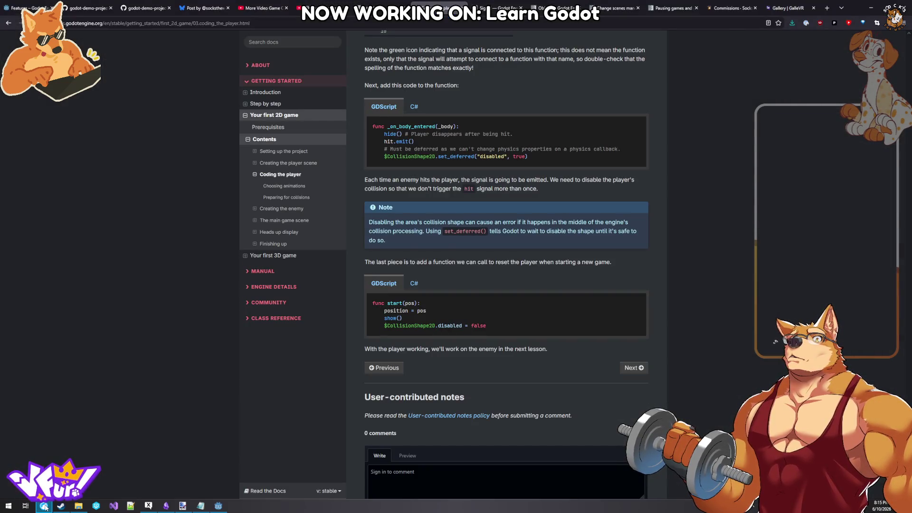
pyautogui.click(43, 506)
pyautogui.press('Return')
pyautogui.write('collision.')
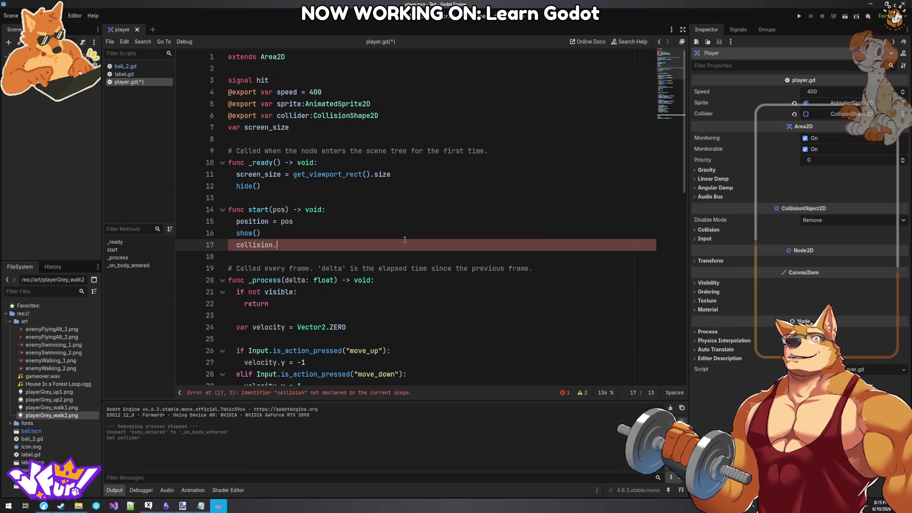
pyautogui.write('disabled = false')
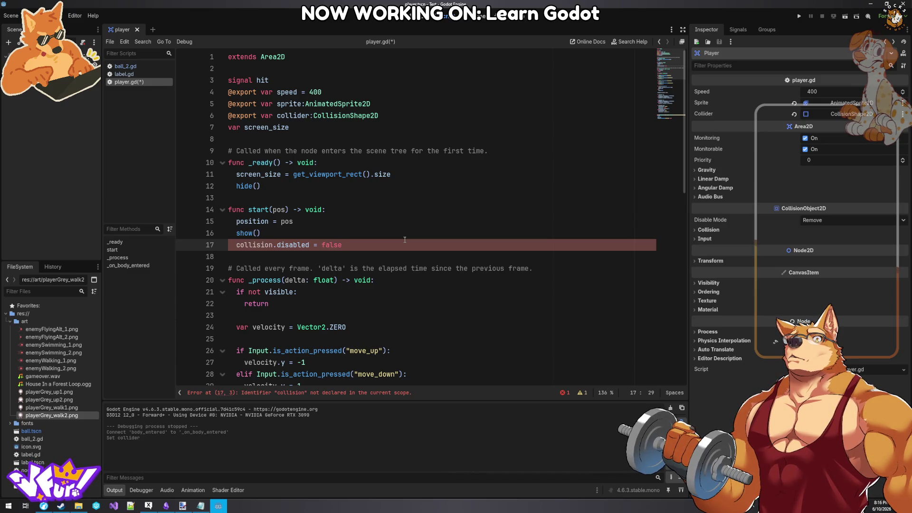
# Replace 'collision' with 'collider' on line 17 and save player.gd
pyautogui.doubleClick(244, 245)
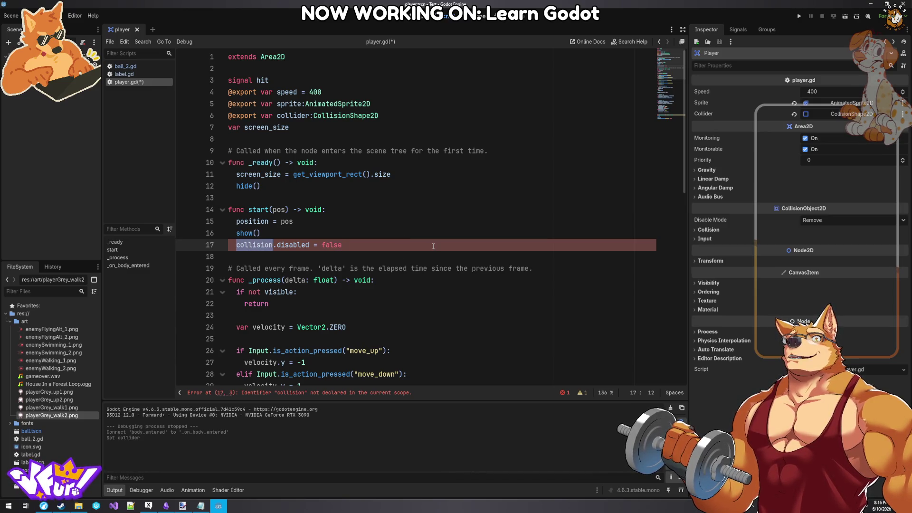
pyautogui.write('collider')
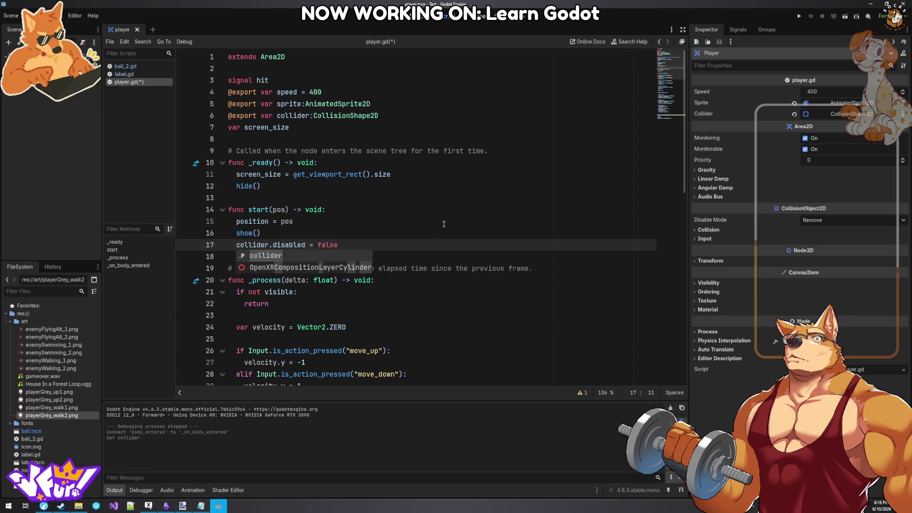
pyautogui.click(440, 210)
pyautogui.hotkey('ctrl', 's')
pyautogui.click(223, 508)
pyautogui.click(53, 509)
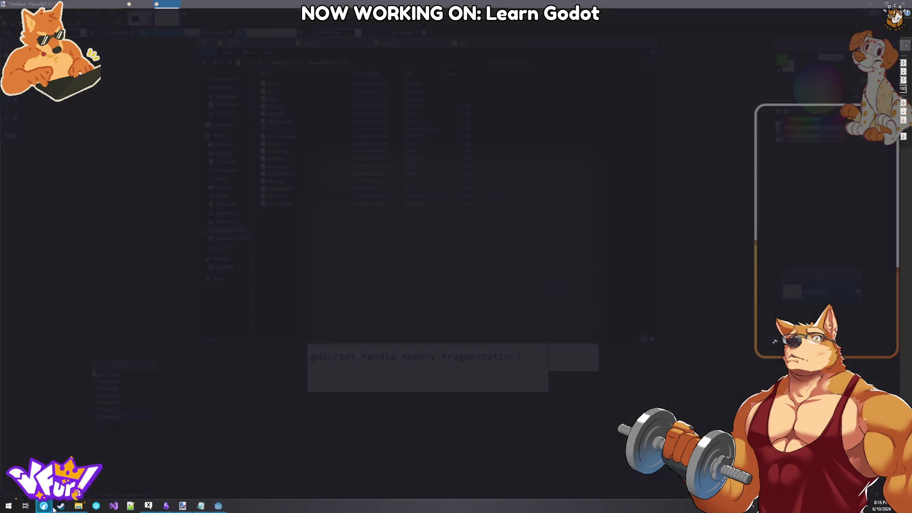
# Close the Notepad memory notes without saving and bring the Godot editor back
pyautogui.click(183, 506)
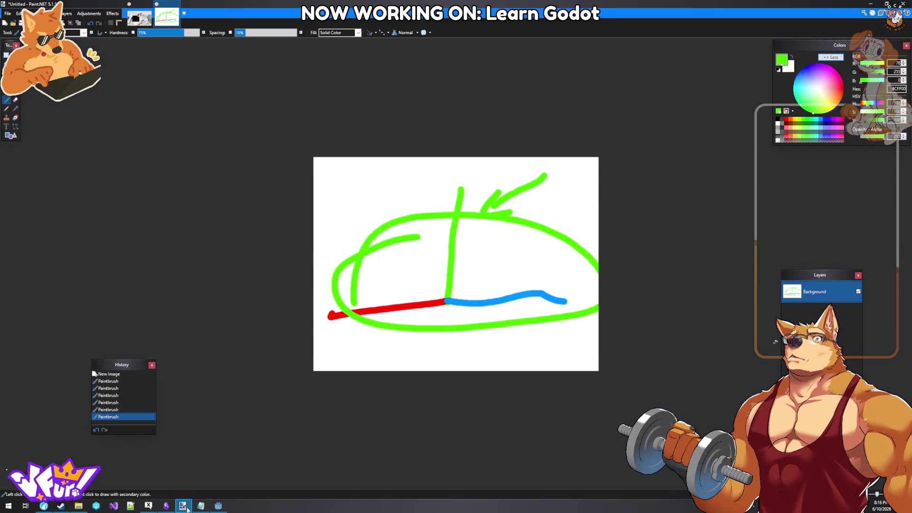
pyautogui.hotkey('ctrl', 'v')
pyautogui.press('Return')
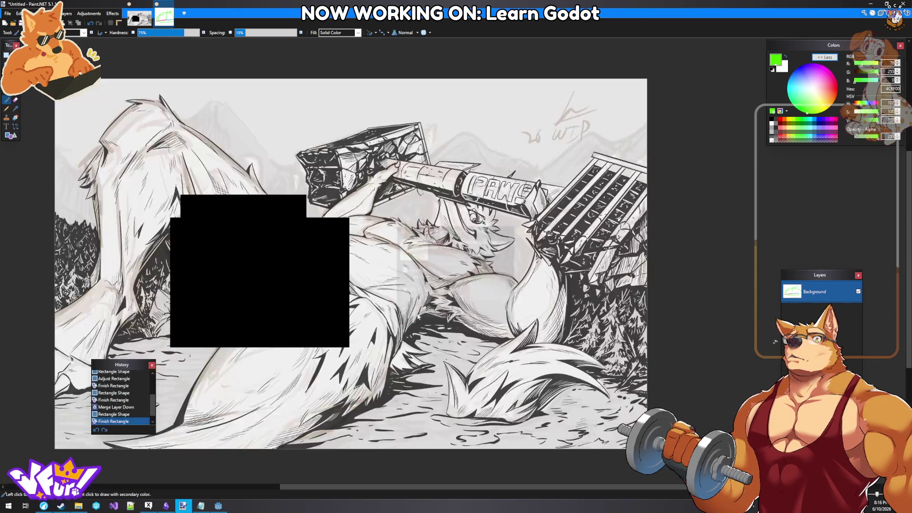
pyautogui.hotkey('alt', 'Tab')
pyautogui.click(541, 192)
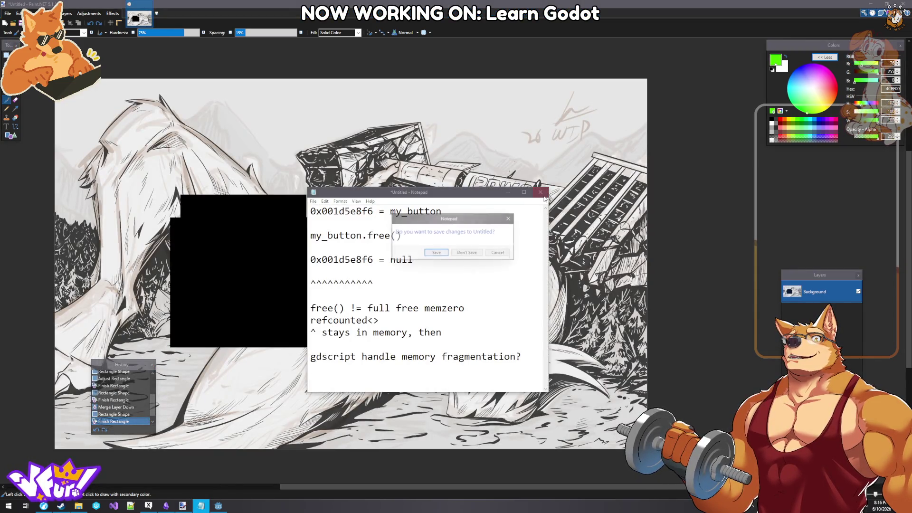
pyautogui.click(470, 253)
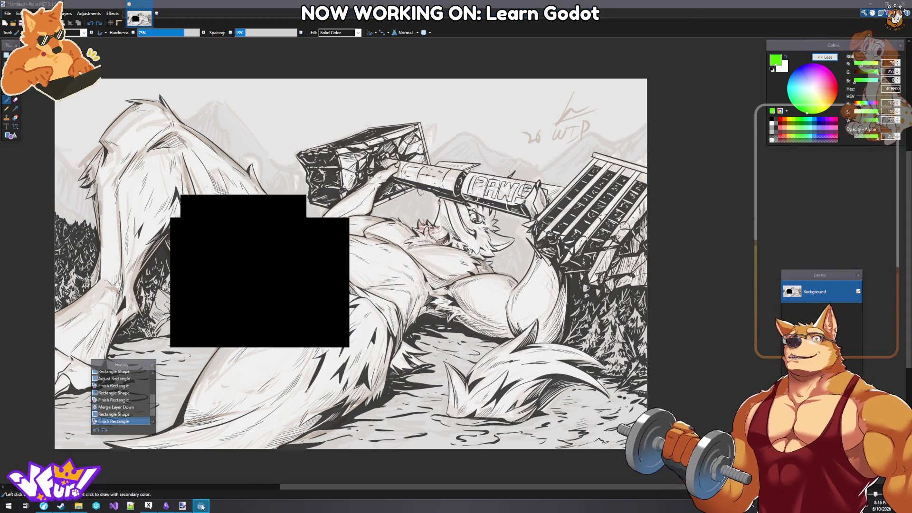
pyautogui.click(201, 506)
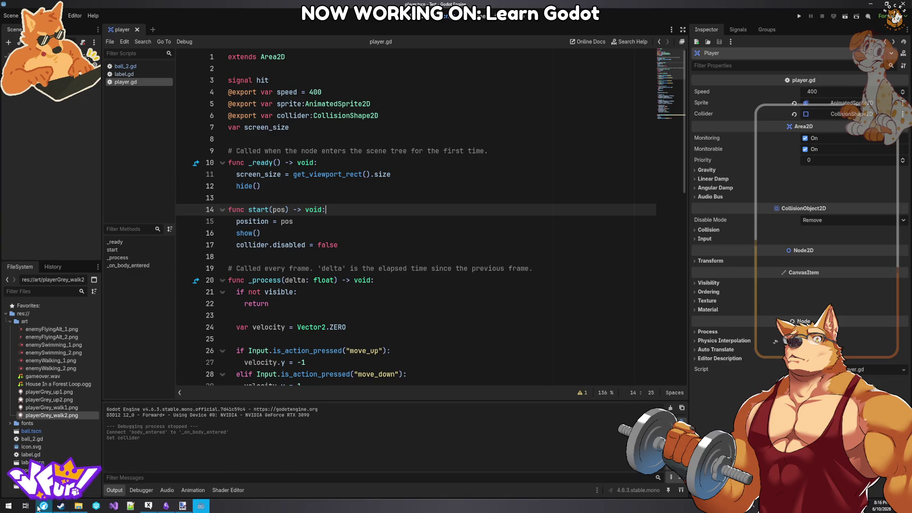
# Move on to the docs' 'Creating the enemy' lesson, skim its Node setup, then return to player.gd
pyautogui.click(39, 508)
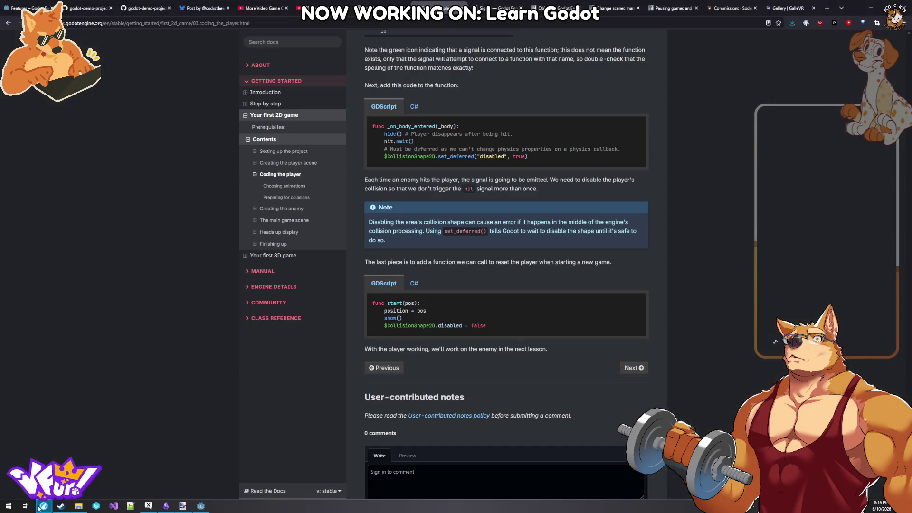
pyautogui.click(631, 367)
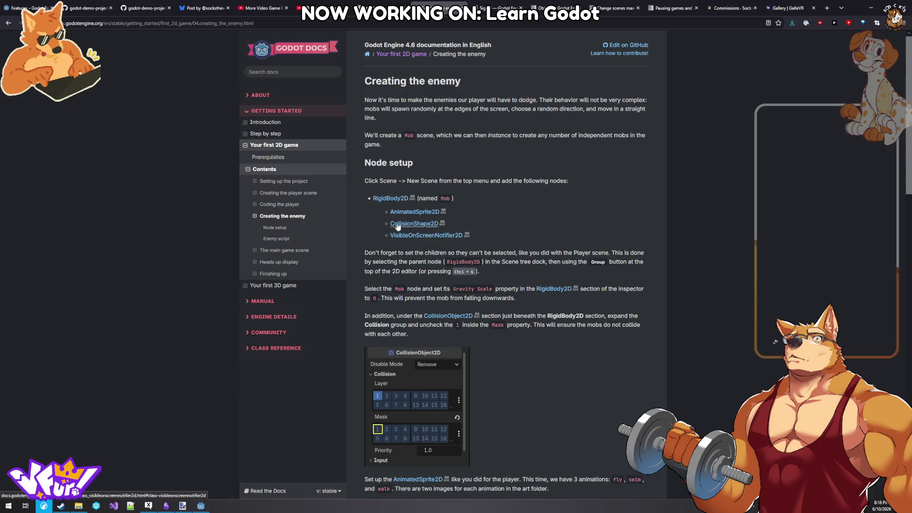
pyautogui.scroll(-10, 579, 221)
pyautogui.scroll(5, 570, 226)
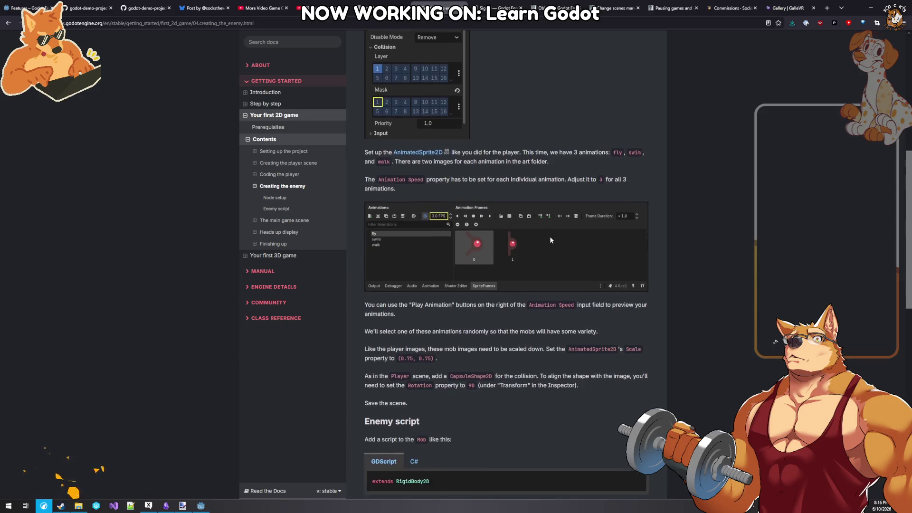
pyautogui.scroll(7, 546, 233)
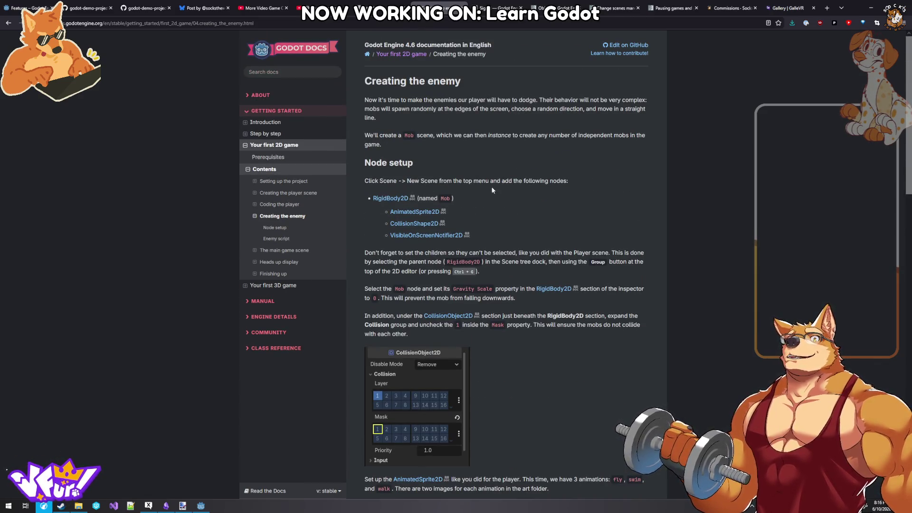
pyautogui.click(200, 506)
pyautogui.click(338, 244)
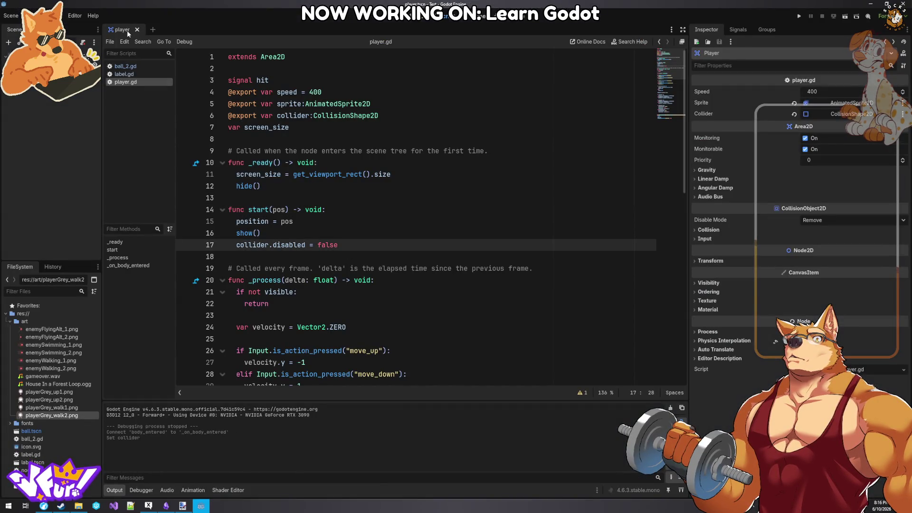
# Start a new scene and replace its Node2D root with a RigidBody2D named Mob
pyautogui.click(11, 16)
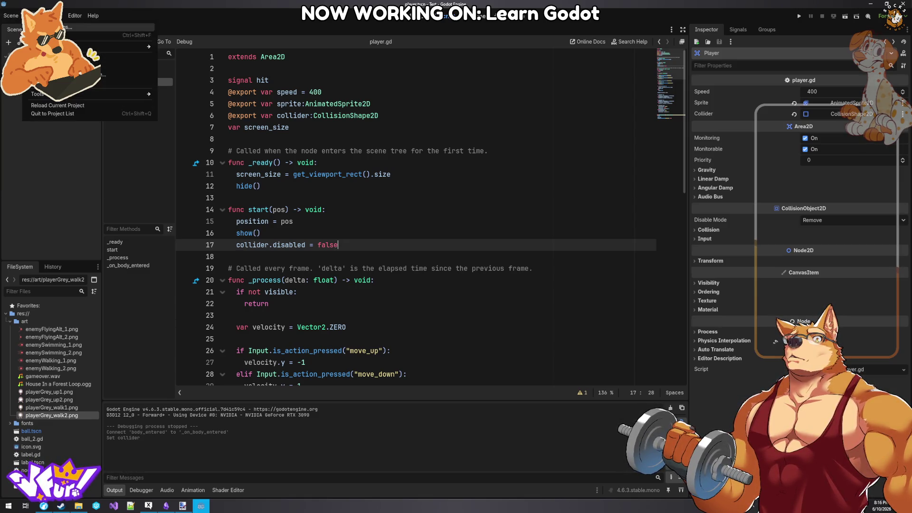
pyautogui.click(14, 27)
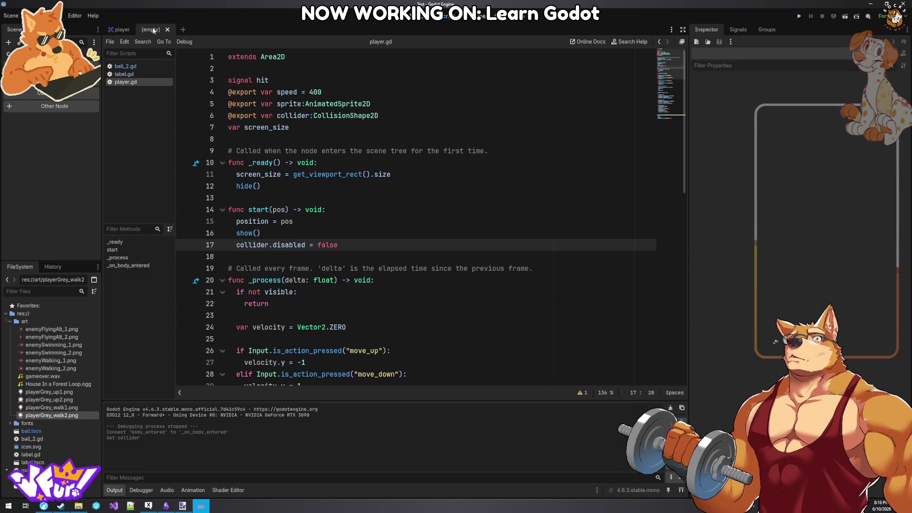
pyautogui.click(53, 66)
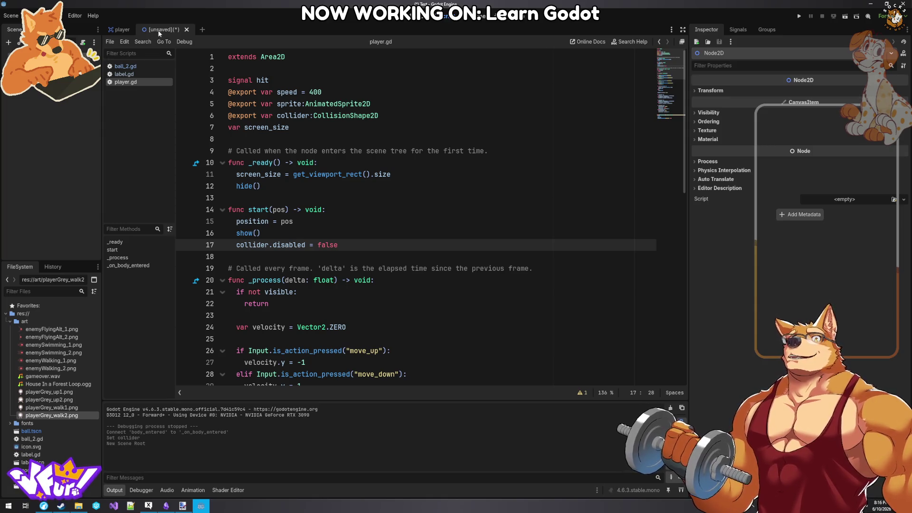
pyautogui.rightClick(52, 56)
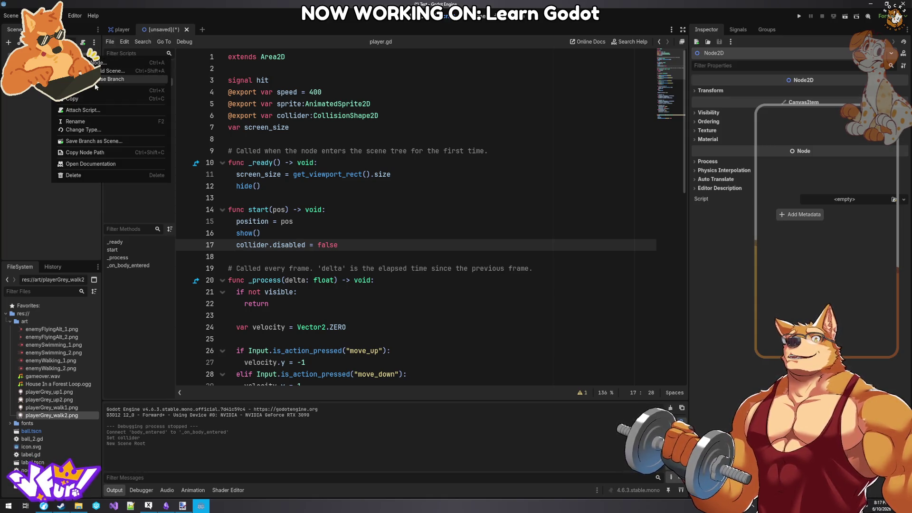
pyautogui.click(74, 175)
pyautogui.click(437, 261)
pyautogui.click(51, 106)
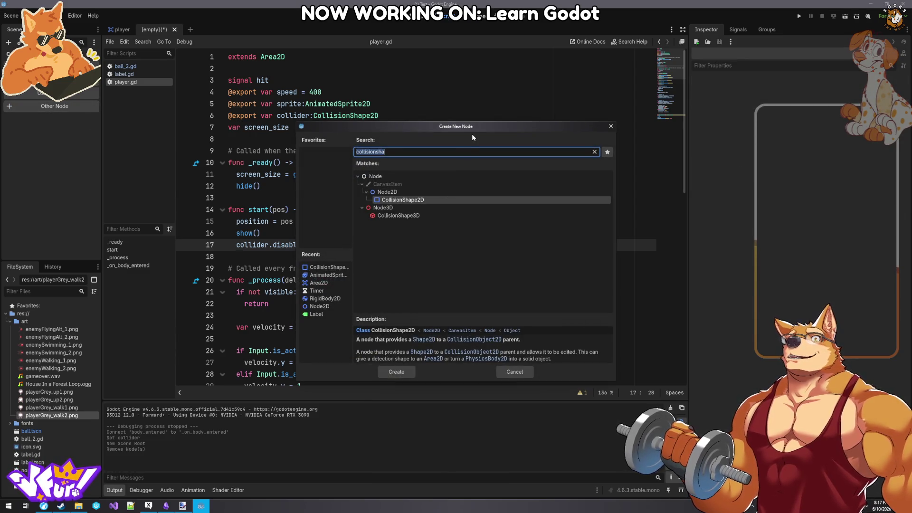
pyautogui.write('rigid')
pyautogui.press('Return')
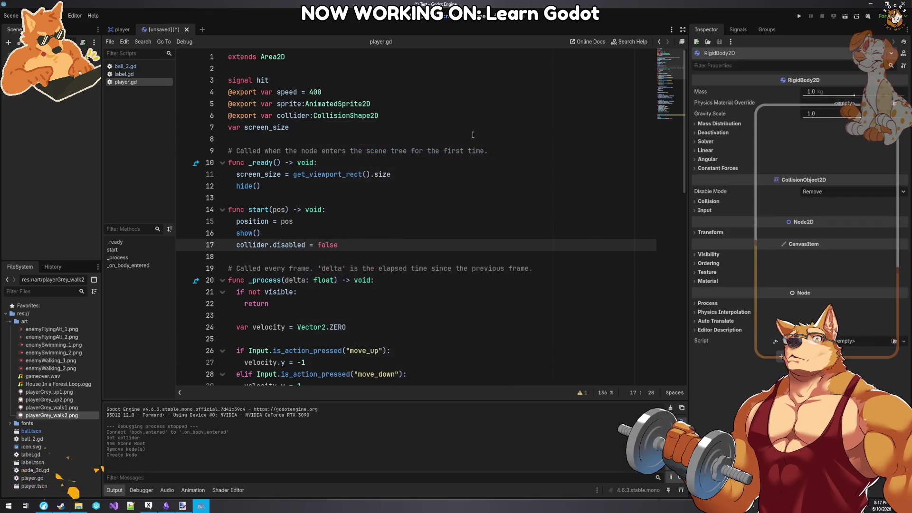
pyautogui.click(203, 506)
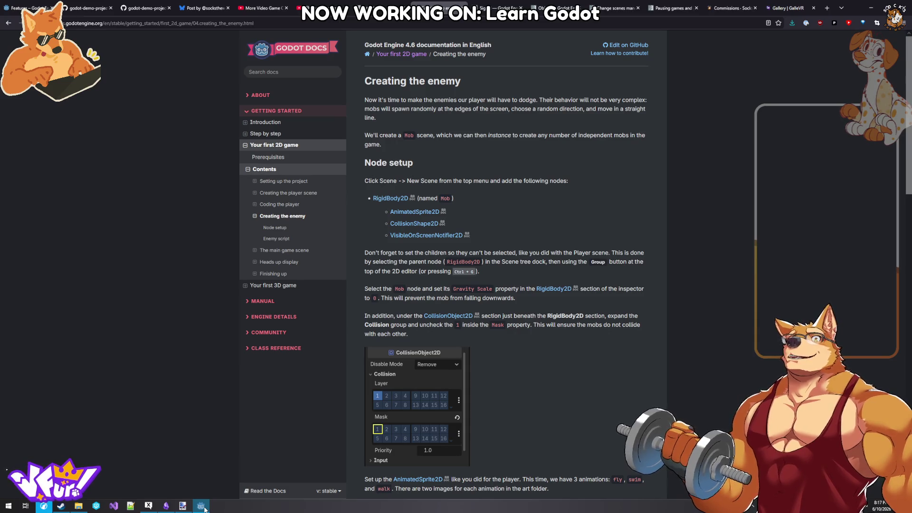
pyautogui.click(203, 506)
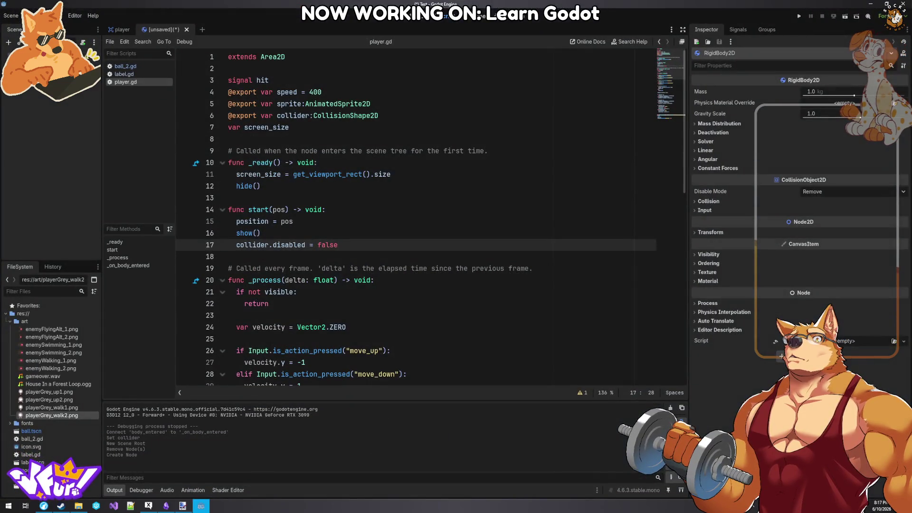
pyautogui.press('Return')
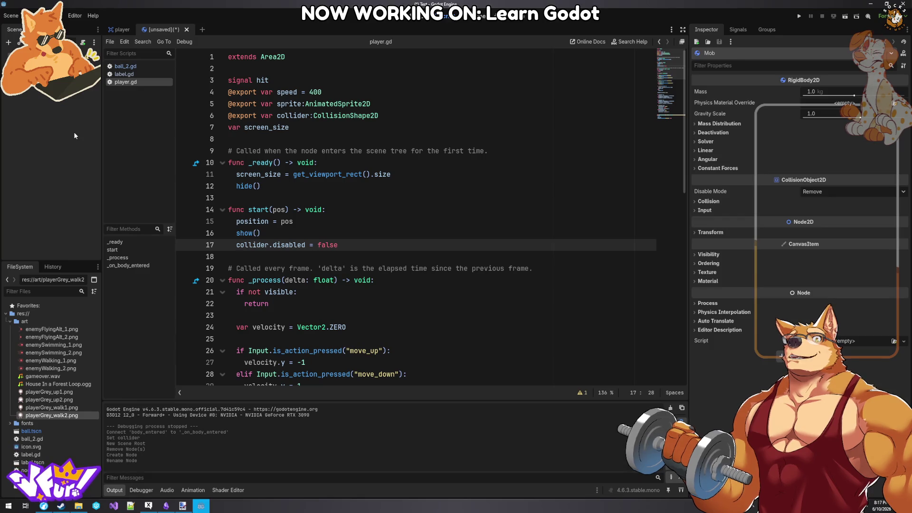
# Add AnimatedSprite2D and CollisionShape2D children under Mob
pyautogui.rightClick(24, 56)
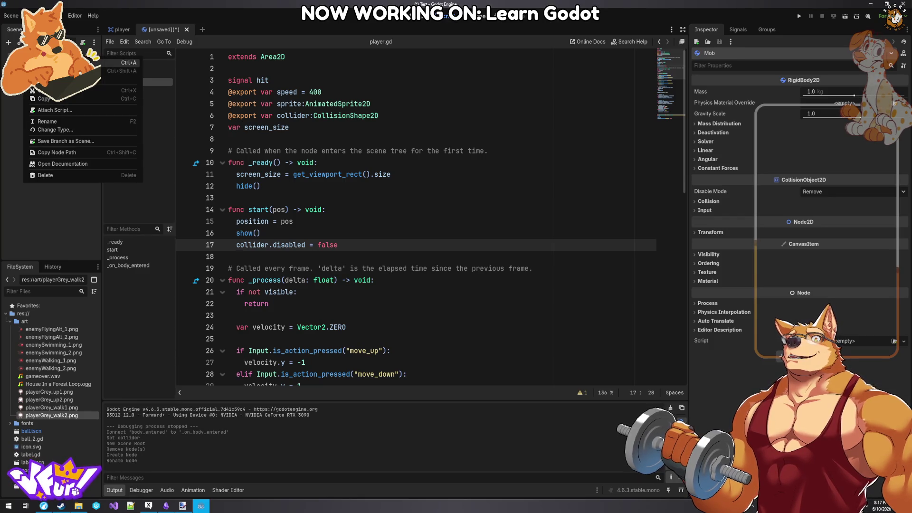
pyautogui.click(57, 63)
pyautogui.write('animated')
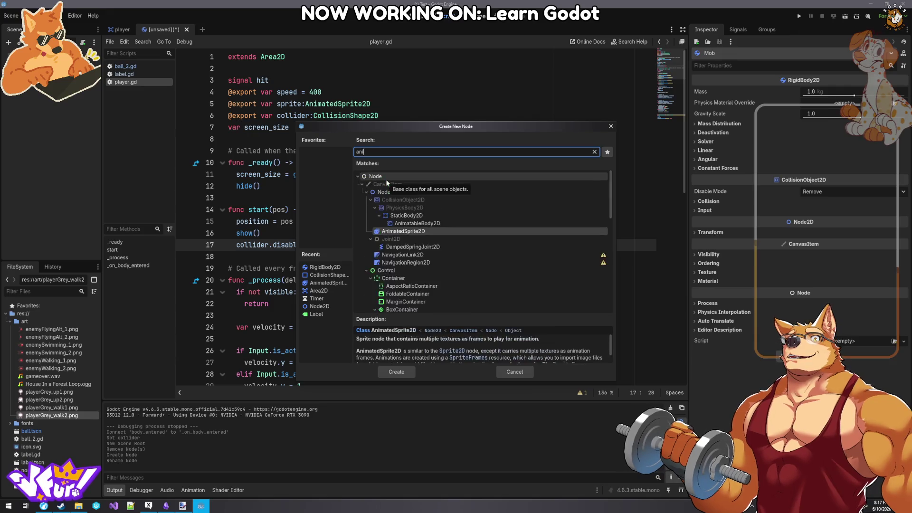
pyautogui.press('Return')
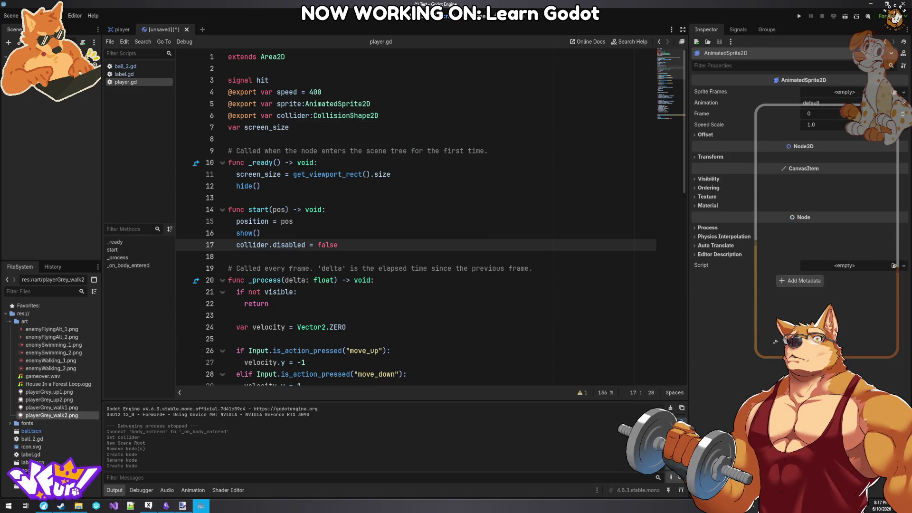
pyautogui.rightClick(27, 58)
pyautogui.click(57, 64)
pyautogui.write('collision')
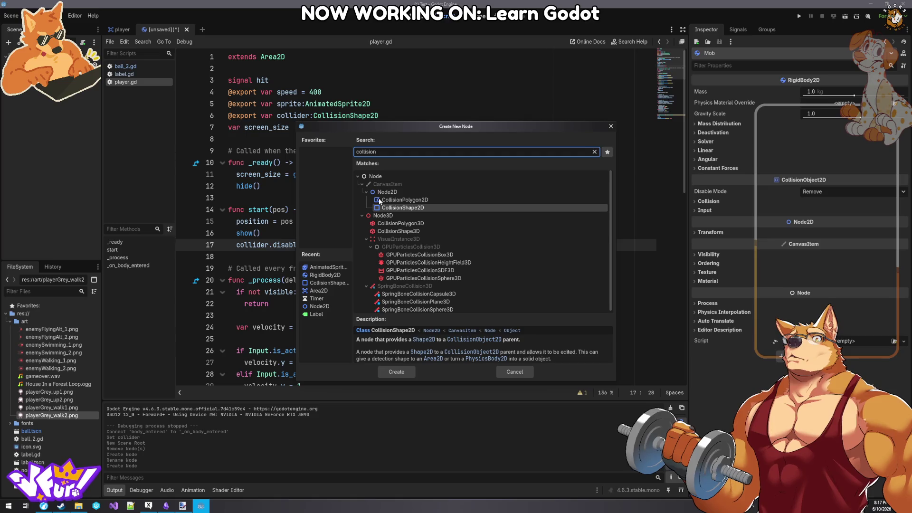
pyautogui.press('Return')
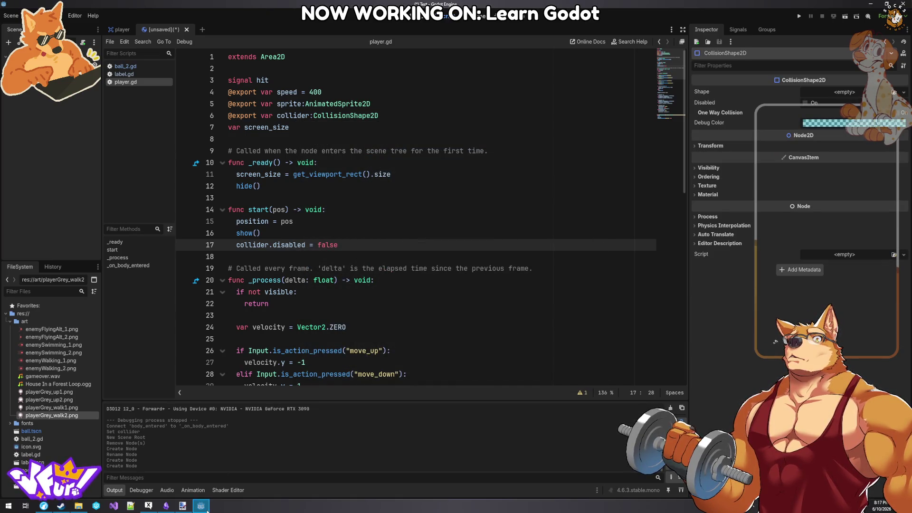
# Add a VisibleOnScreenNotifier2D child, then open the AnimatedSprite2D's Sprite Frames options
pyautogui.click(205, 508)
pyautogui.click(206, 507)
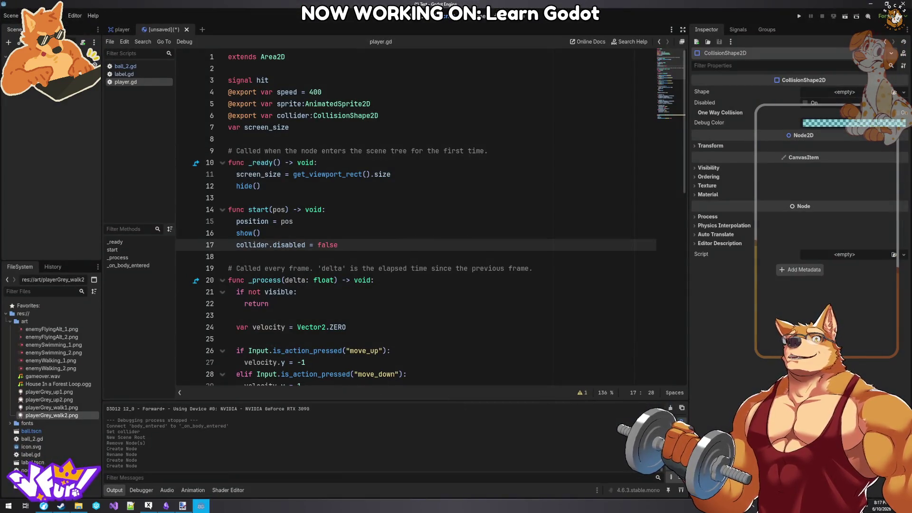
pyautogui.rightClick(27, 56)
pyautogui.click(114, 65)
pyautogui.write('visib')
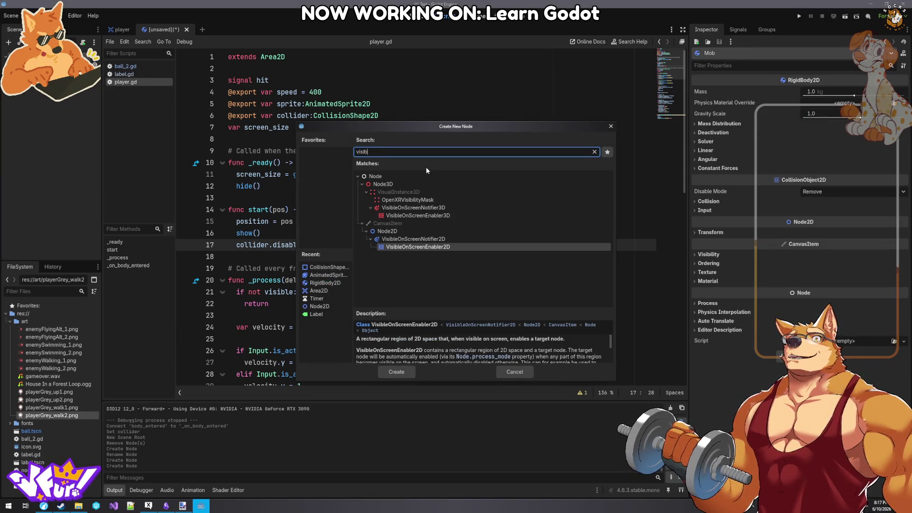
pyautogui.doubleClick(401, 239)
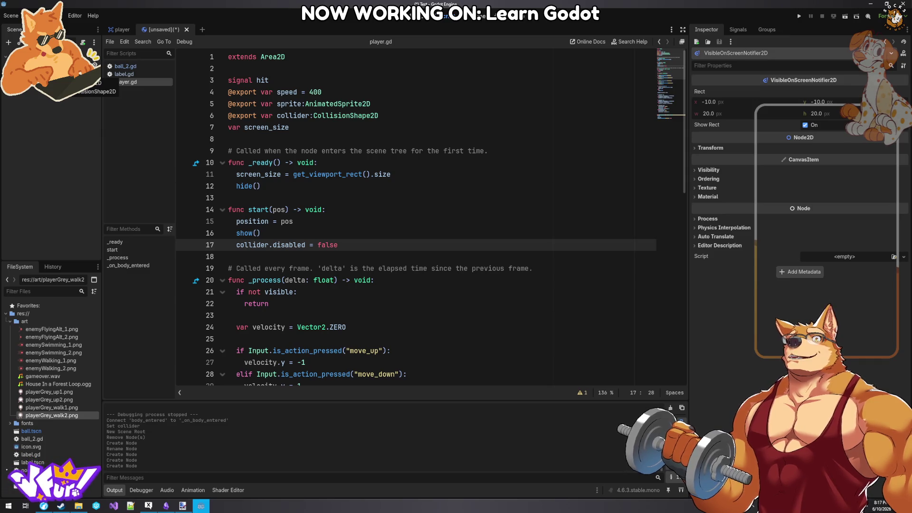
pyautogui.click(71, 74)
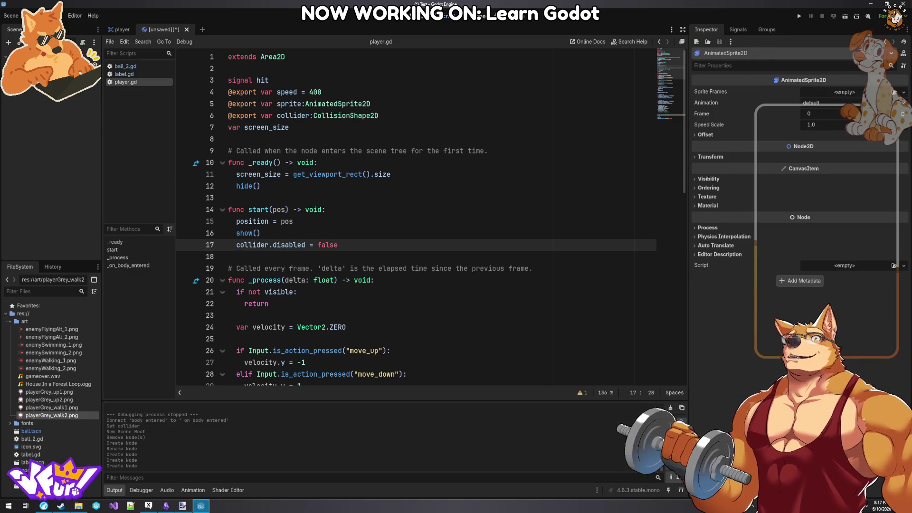
pyautogui.click(903, 92)
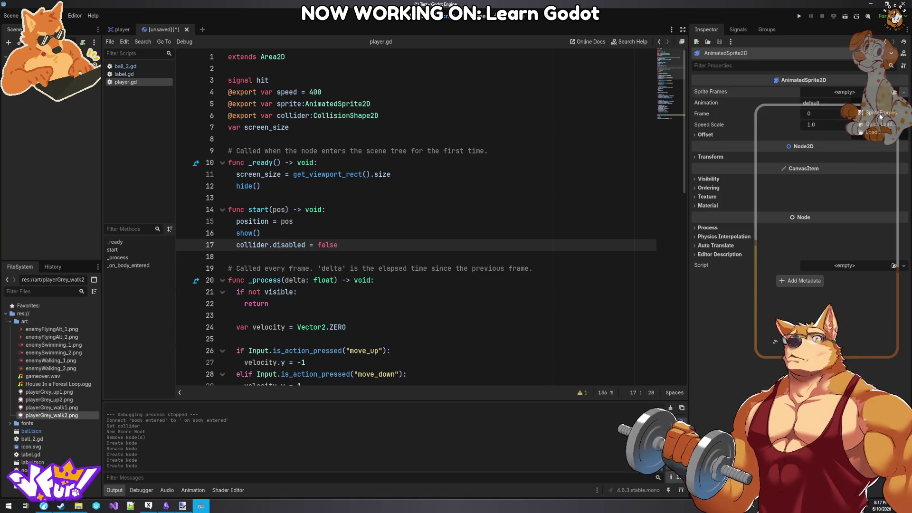
# Create a new SpriteFrames with a walk animation from enemyWalking_1.png and enemyWalking_2.png
pyautogui.click(879, 113)
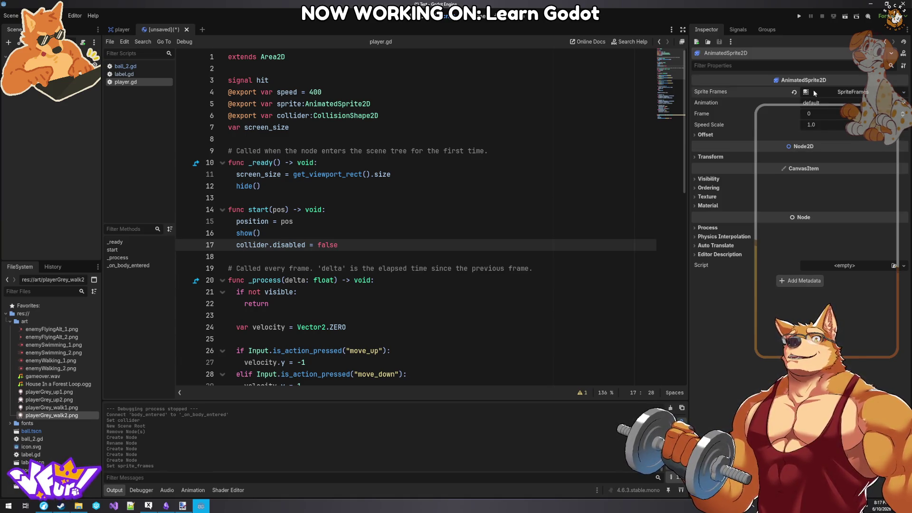
pyautogui.click(850, 91)
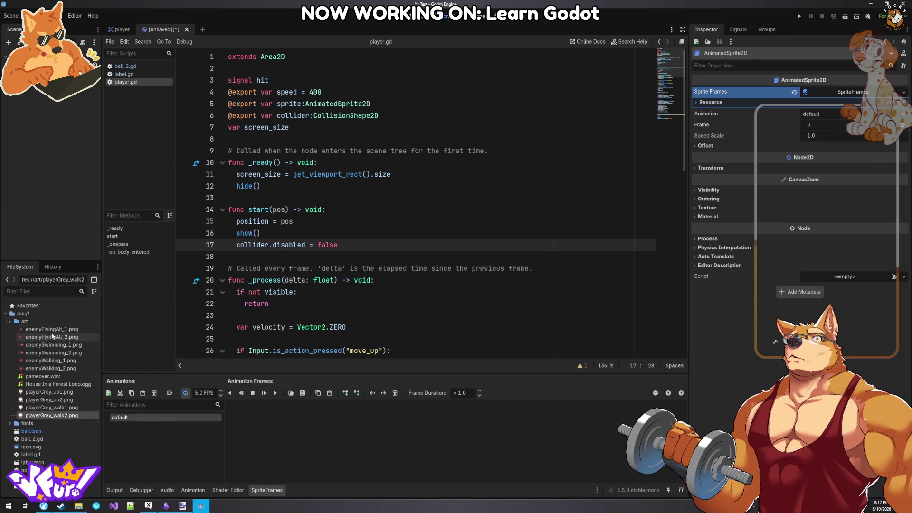
pyautogui.moveTo(50, 361); pyautogui.dragTo(233, 420)
pyautogui.moveTo(59, 369)
pyautogui.mouseDown()
pyautogui.moveTo(323, 424)
pyautogui.moveTo(311, 422)
pyautogui.mouseUp()
pyautogui.write('walk')
pyautogui.press('Return')
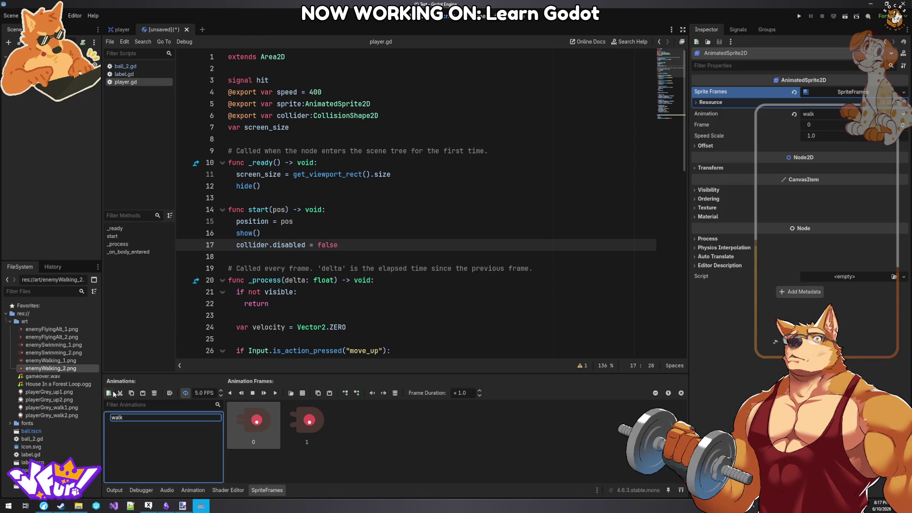
# Add a swim animation holding the two enemySwimming frames
pyautogui.click(108, 393)
pyautogui.click(138, 417)
pyautogui.write('swi')
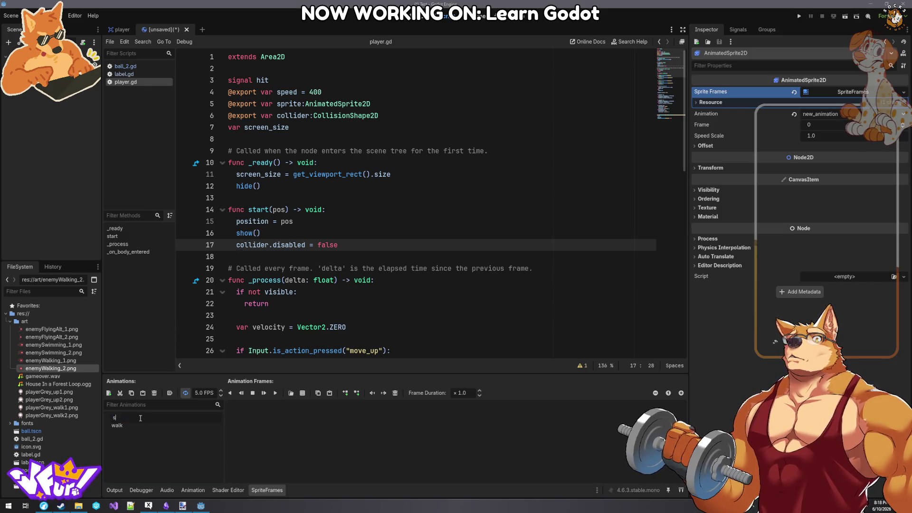
pyautogui.write('m')
pyautogui.press('Return')
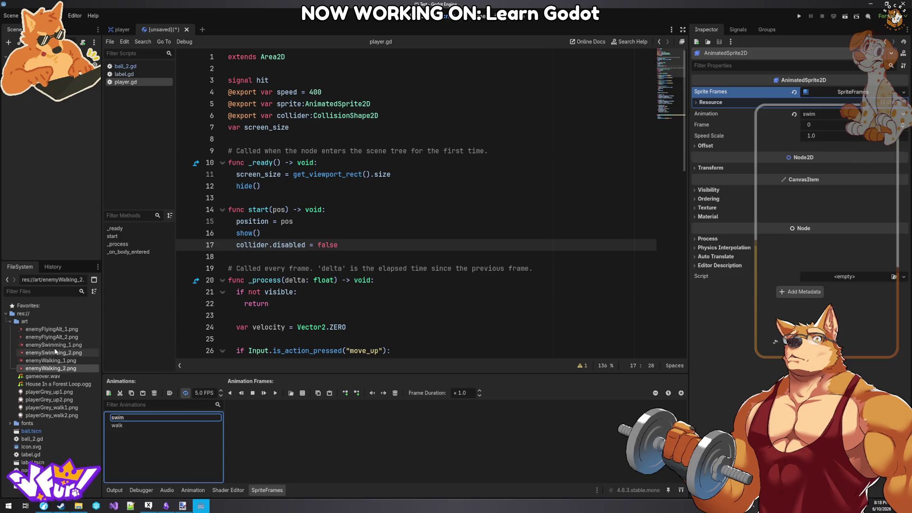
pyautogui.click(54, 346)
pyautogui.moveTo(54, 348)
pyautogui.mouseDown()
pyautogui.moveTo(281, 430)
pyautogui.moveTo(57, 356)
pyautogui.moveTo(314, 433)
pyautogui.mouseUp()
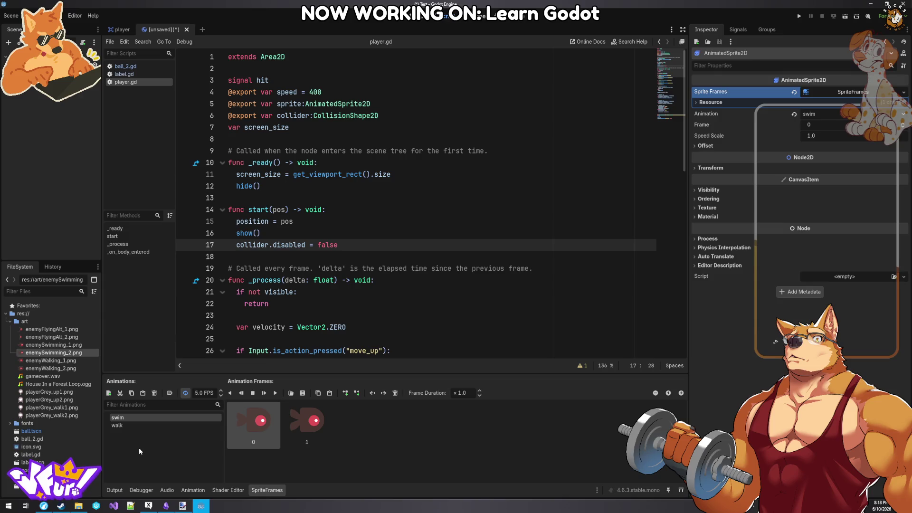
pyautogui.hotkey('alt', 'Tab')
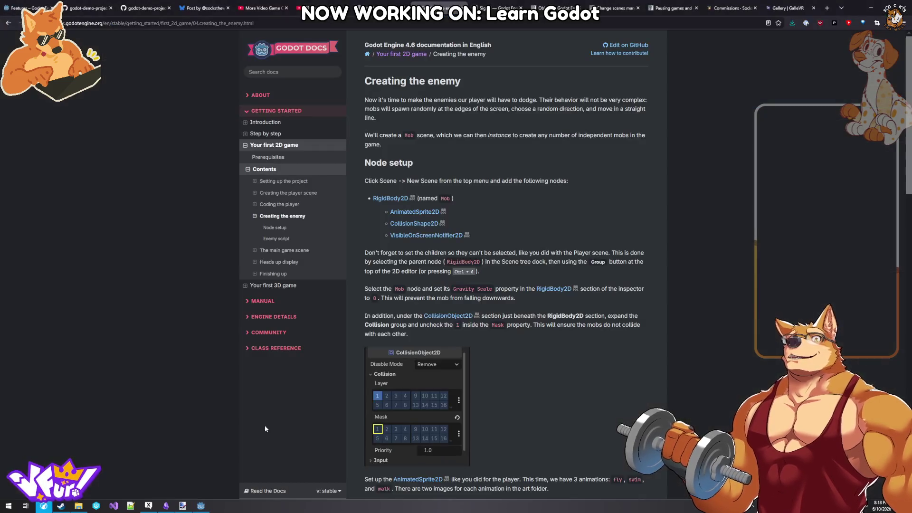
# Read the enemy page's setup for three animations at speed 3, then go back to Godot
pyautogui.scroll(-5, 564, 352)
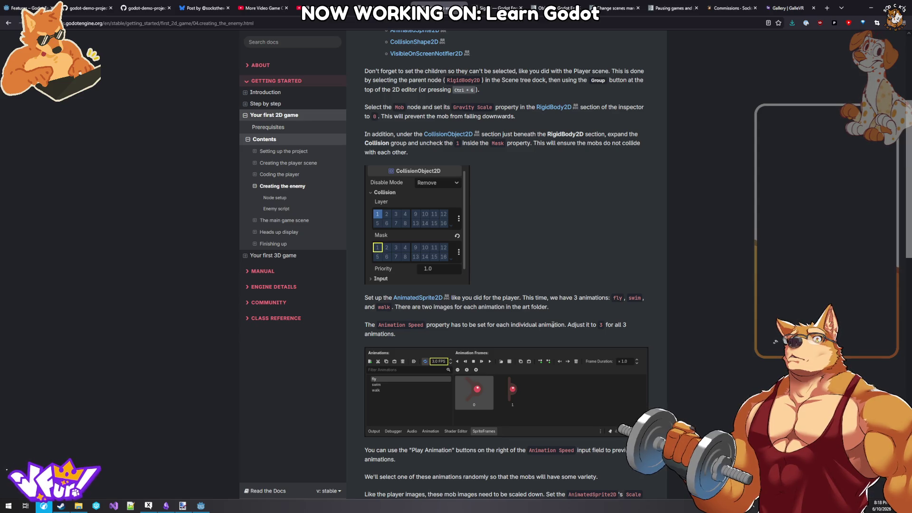
pyautogui.scroll(-3, 611, 323)
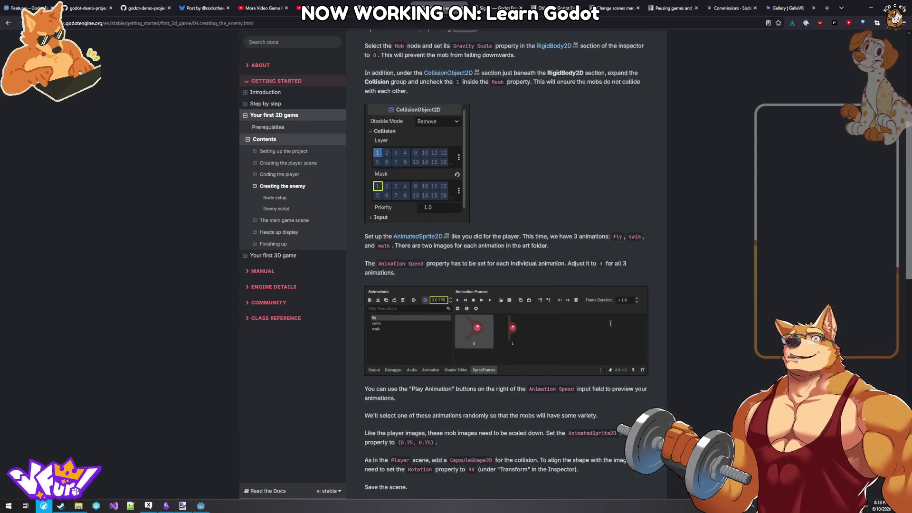
pyautogui.click(201, 505)
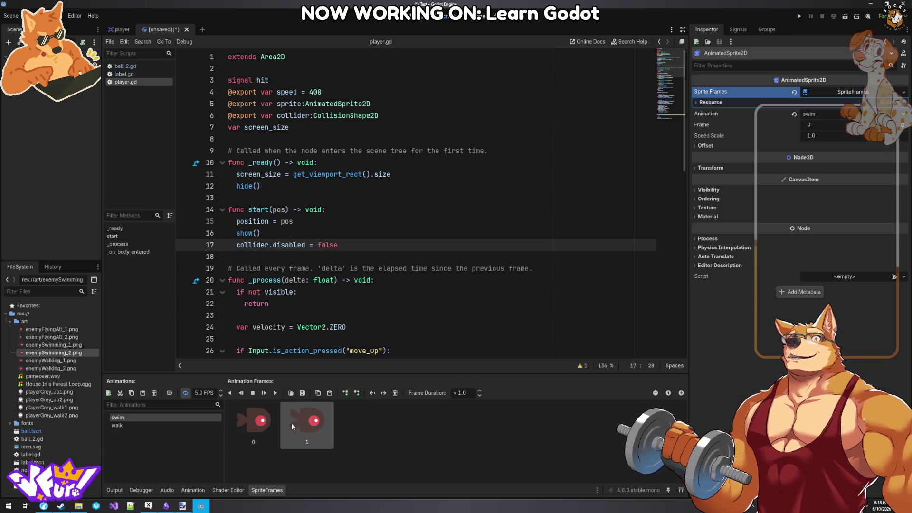
# Set the swim and walk frame durations to 3.0
pyautogui.write('3')
pyautogui.press('Return')
pyautogui.click(324, 423)
pyautogui.click(459, 392)
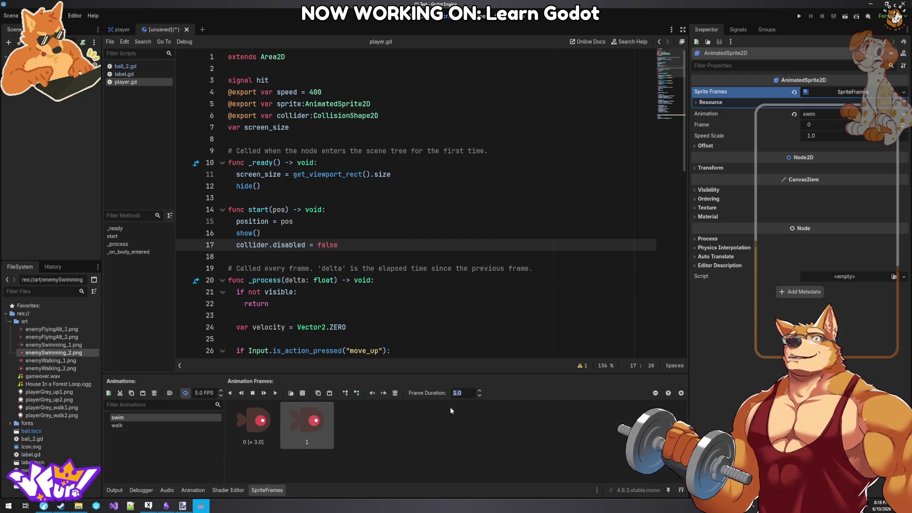
pyautogui.click(127, 424)
pyautogui.hotkey('ctrl', 'a')
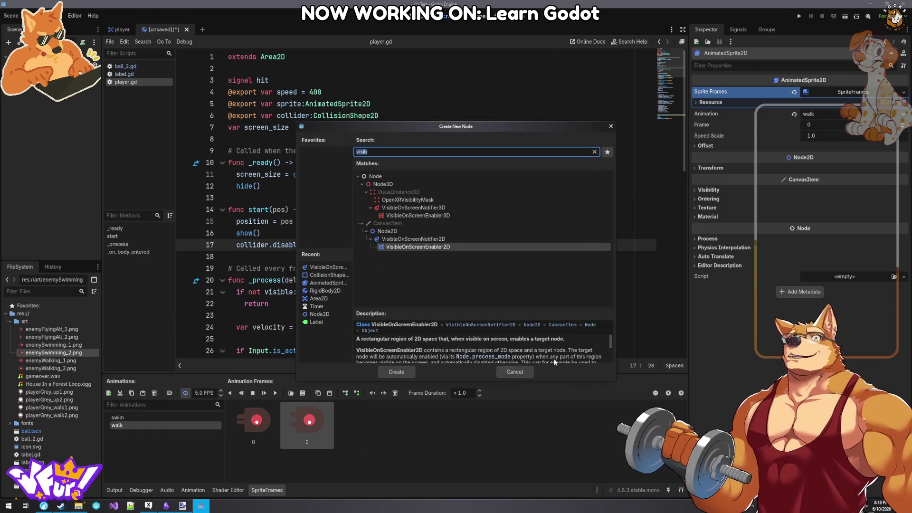
pyautogui.press('Escape')
pyautogui.keyDown('shift'); pyautogui.click(233, 429); pyautogui.keyUp('shift')
pyautogui.doubleClick(460, 393)
pyautogui.write('3')
pyautogui.press('Return')
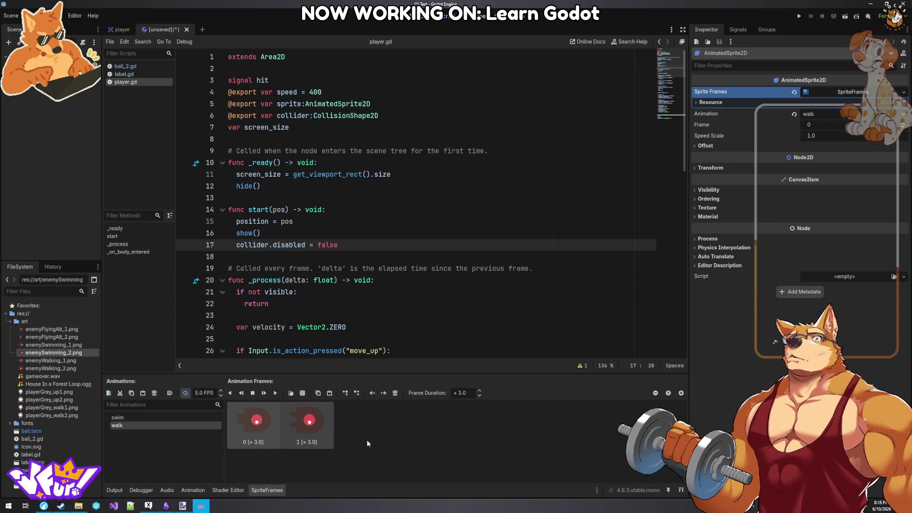
pyautogui.click(139, 417)
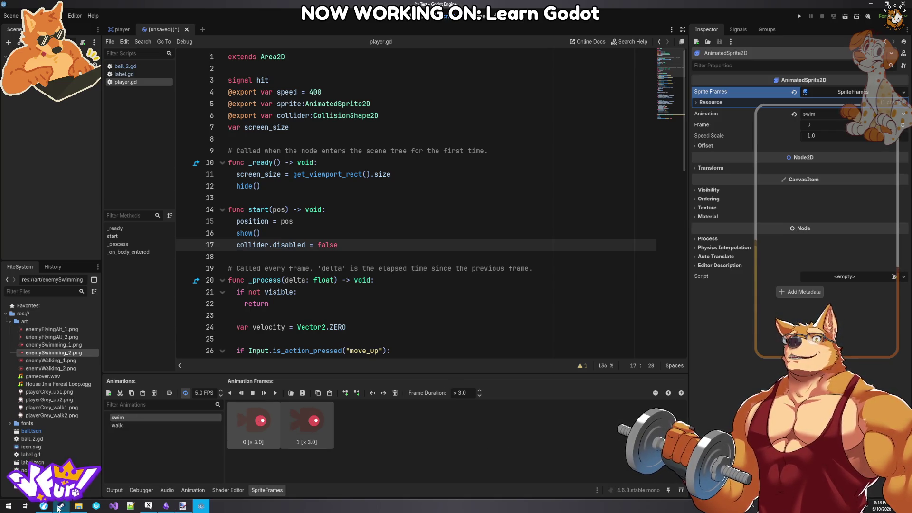
pyautogui.click(43, 506)
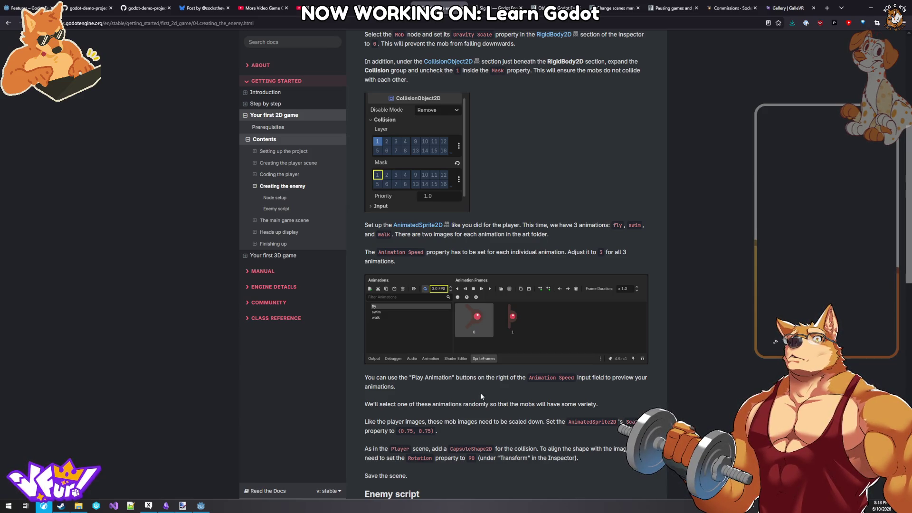
# Reset the swim and walk frame durations to 1.0 and set animation speed to 3 FPS
pyautogui.hotkey('alt', 'Tab')
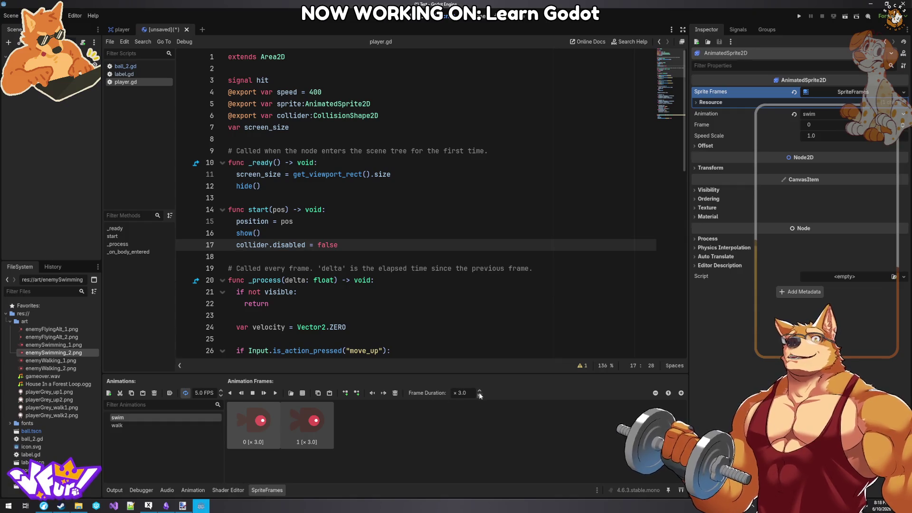
pyautogui.write('1')
pyautogui.press('Return')
pyautogui.click(197, 391)
pyautogui.write('3')
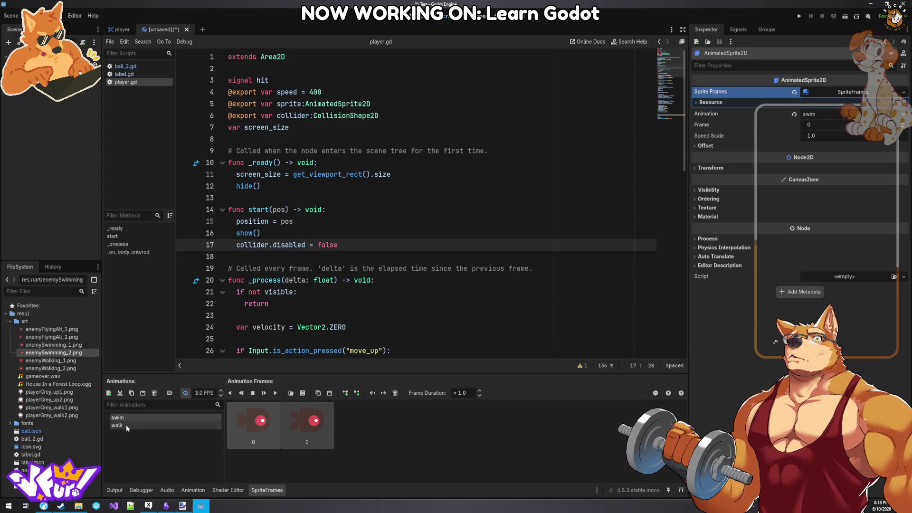
pyautogui.click(126, 424)
pyautogui.click(465, 392)
pyautogui.press('Return')
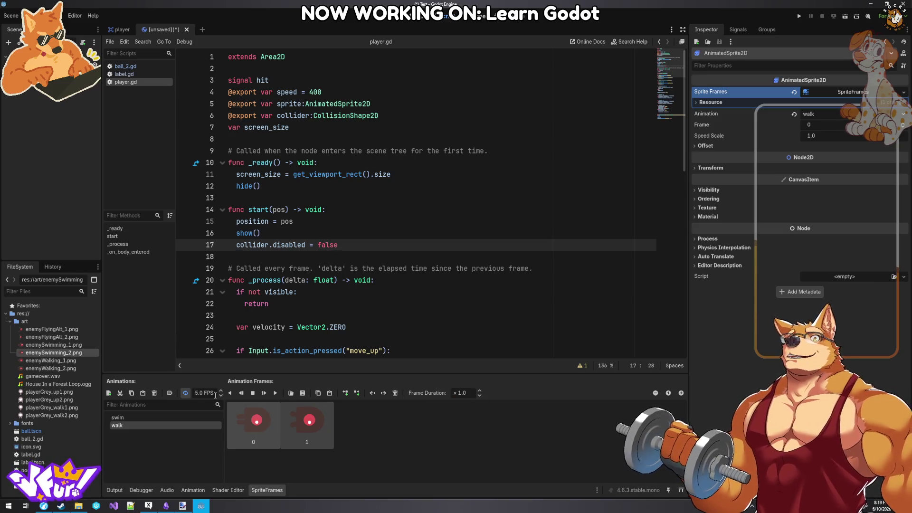
pyautogui.press('Return')
pyautogui.click(130, 417)
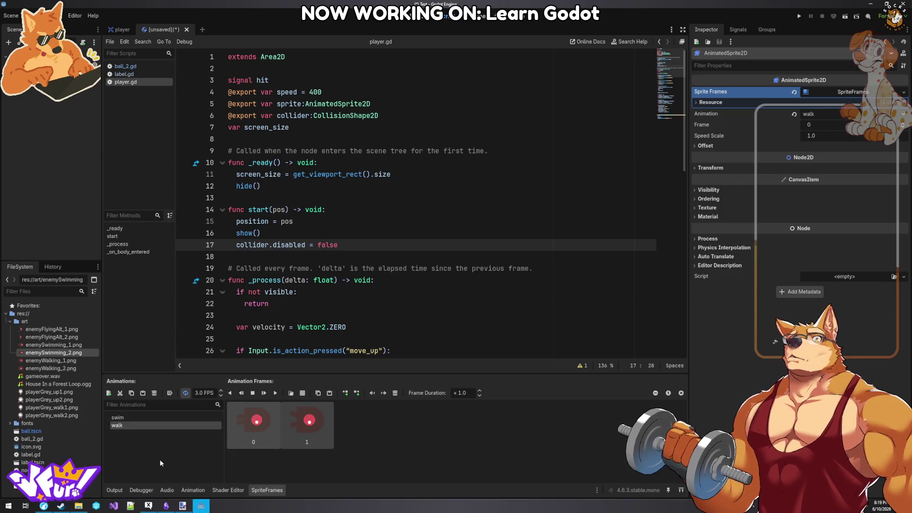
pyautogui.click(200, 505)
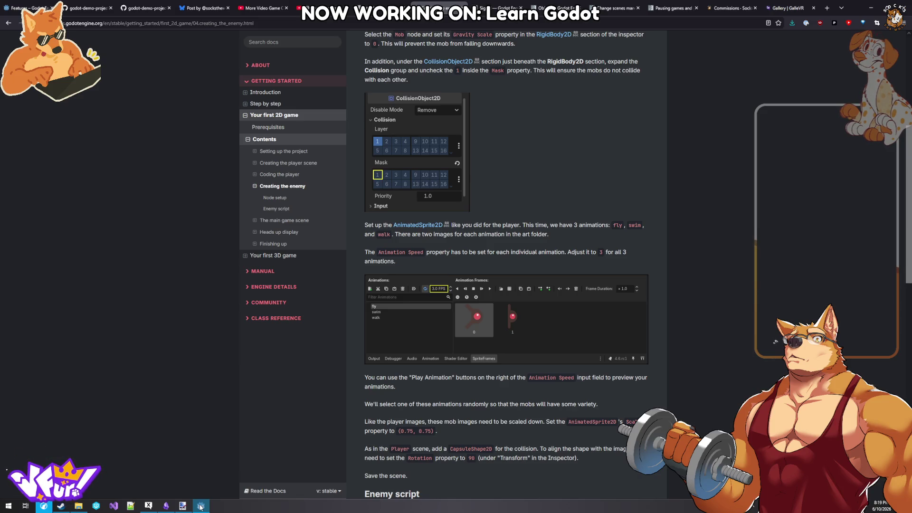
pyautogui.click(200, 507)
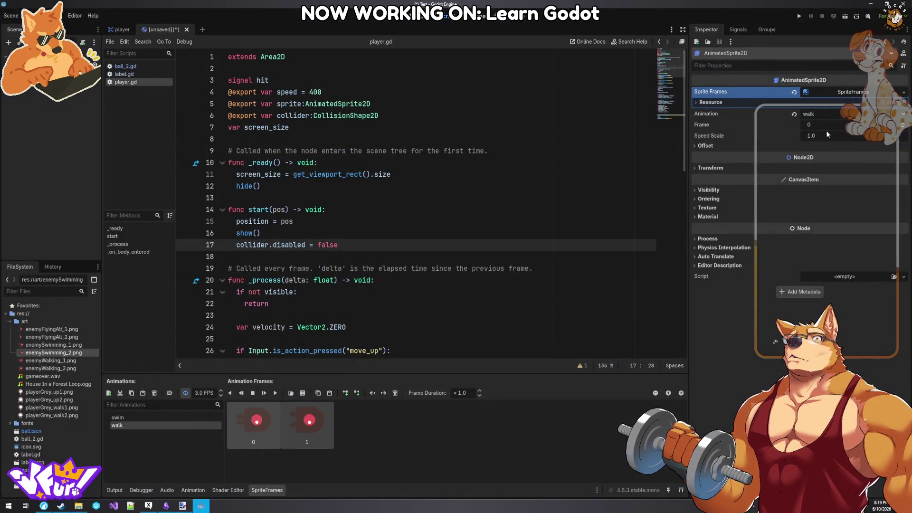
# Scale the AnimatedSprite2D to 0.75 on both axes via its Transform properties
pyautogui.click(694, 168)
pyautogui.click(828, 210)
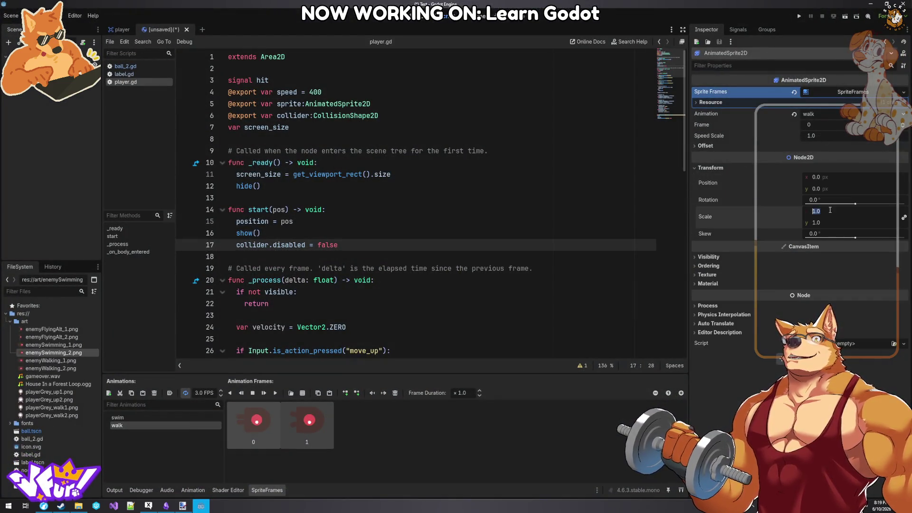
pyautogui.write('0.75')
pyautogui.press('Return')
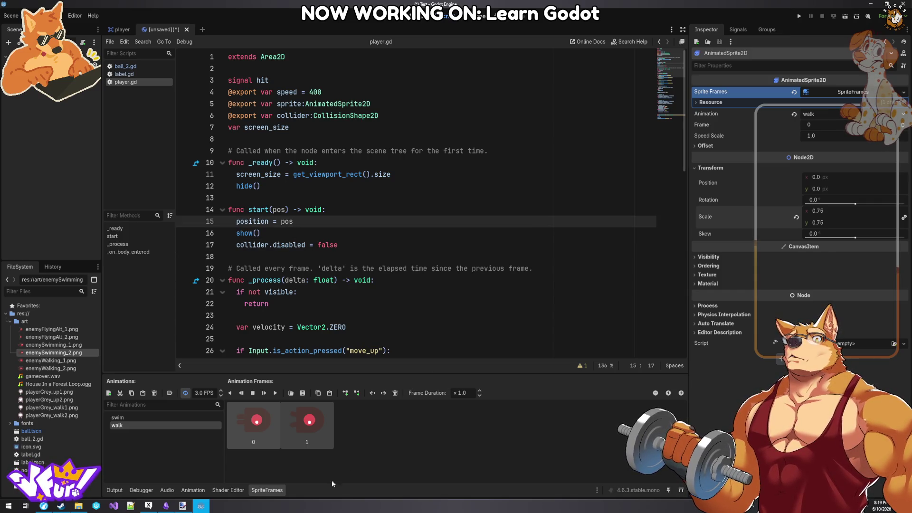
pyautogui.click(207, 508)
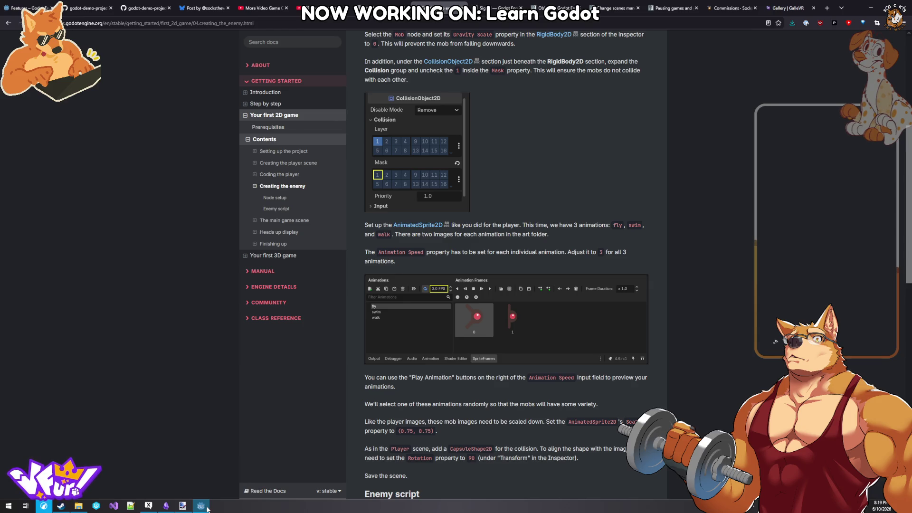
pyautogui.click(207, 508)
# Add a fly animation containing the two enemy flying frames
pyautogui.click(109, 393)
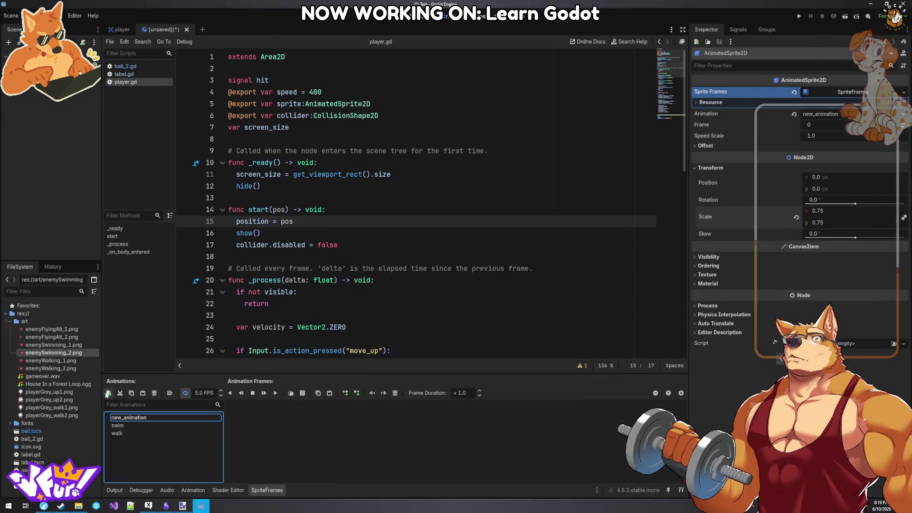
pyautogui.click(144, 418)
pyautogui.doubleClick(144, 417)
pyautogui.write('fly')
pyautogui.press('Return')
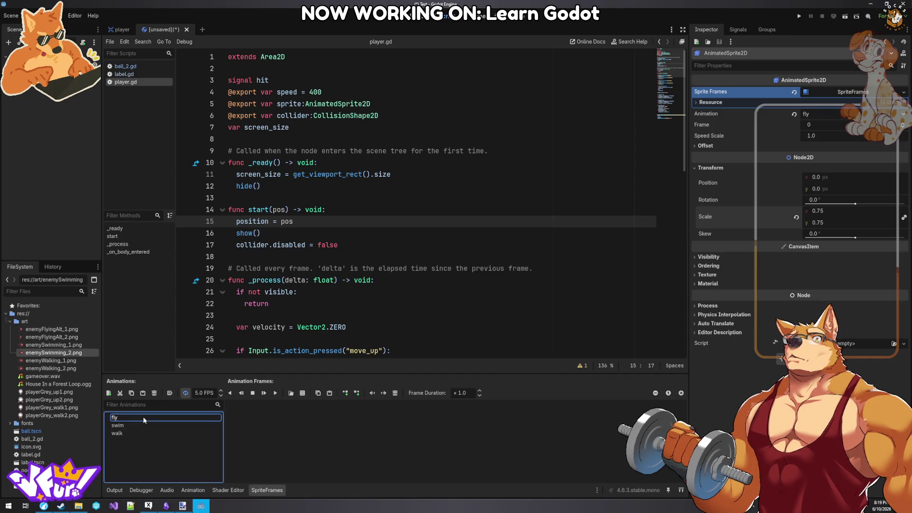
pyautogui.moveTo(69, 329)
pyautogui.mouseDown()
pyautogui.moveTo(214, 354)
pyautogui.moveTo(253, 422)
pyautogui.moveTo(67, 337)
pyautogui.moveTo(263, 404)
pyautogui.moveTo(295, 435)
pyautogui.mouseUp()
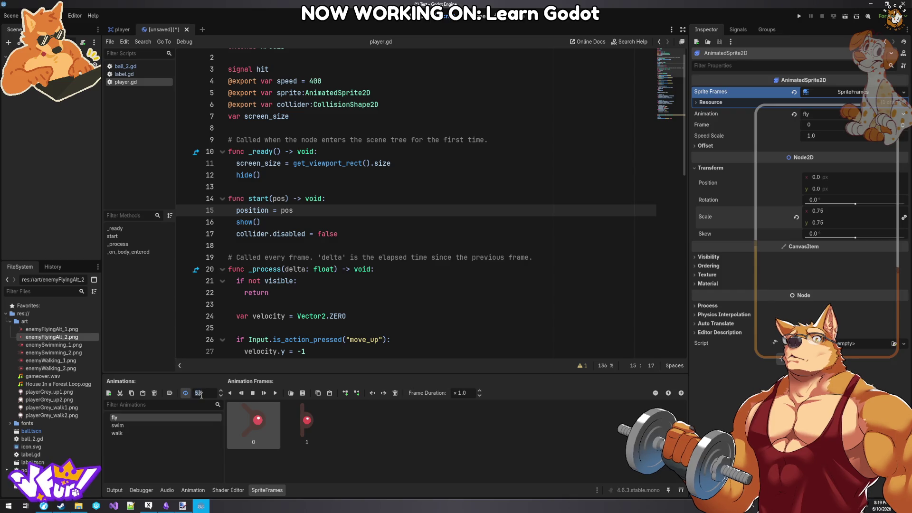
# Set the fly animation to 3 FPS, check swim and walk, and close the SpriteFrames editor
pyautogui.write('3')
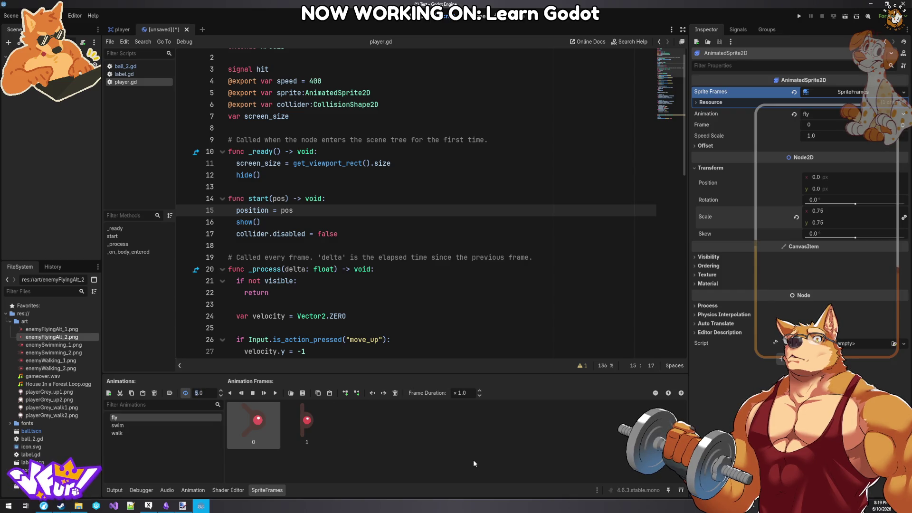
pyautogui.click(137, 425)
pyautogui.click(138, 432)
pyautogui.click(458, 292)
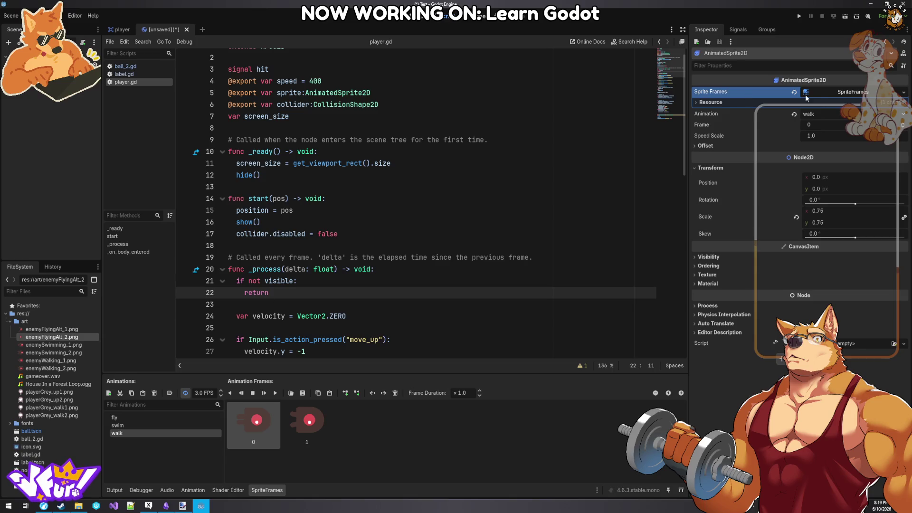
pyautogui.click(850, 92)
pyautogui.click(512, 213)
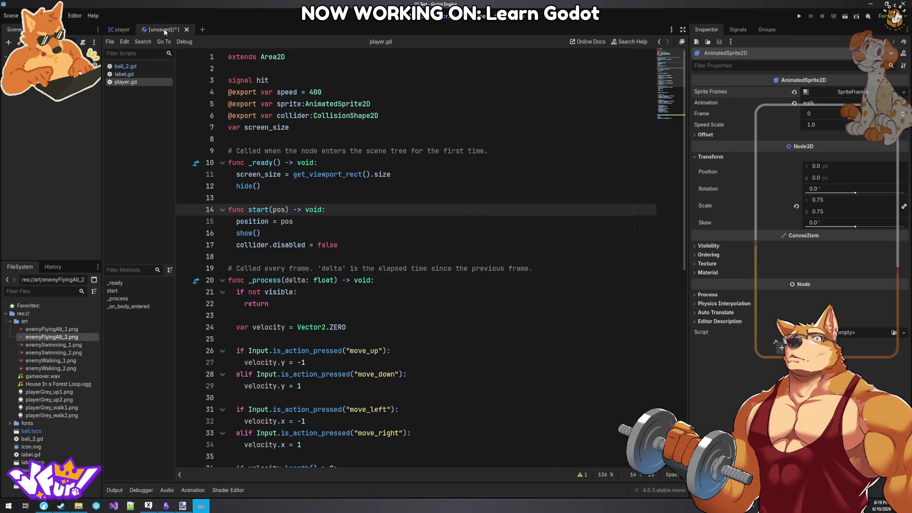
# After checking the docs, select CollisionShape2D in the 2D view and give it a capsule shape
pyautogui.click(44, 506)
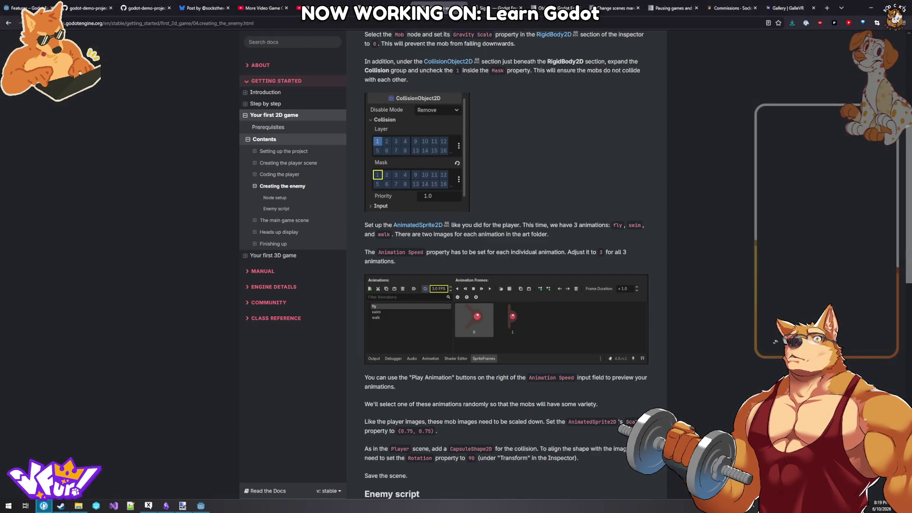
pyautogui.click(43, 506)
pyautogui.click(36, 66)
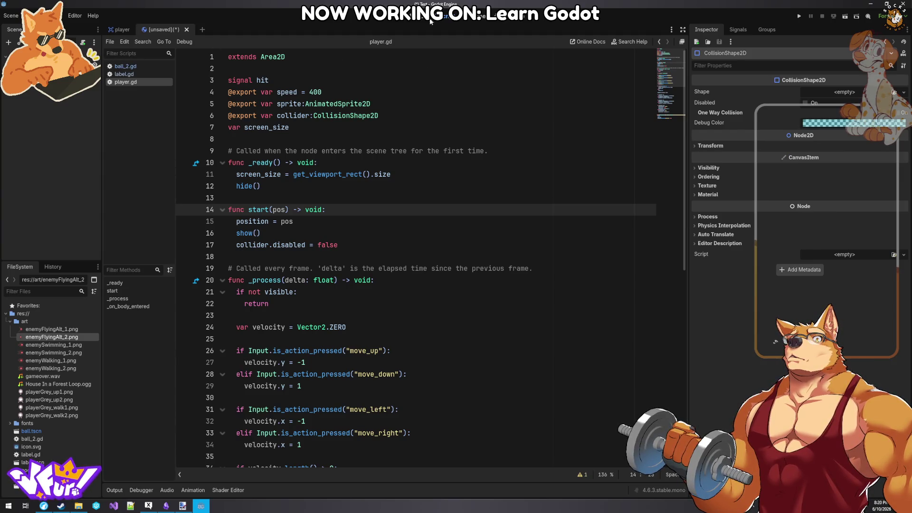
pyautogui.click(412, 16)
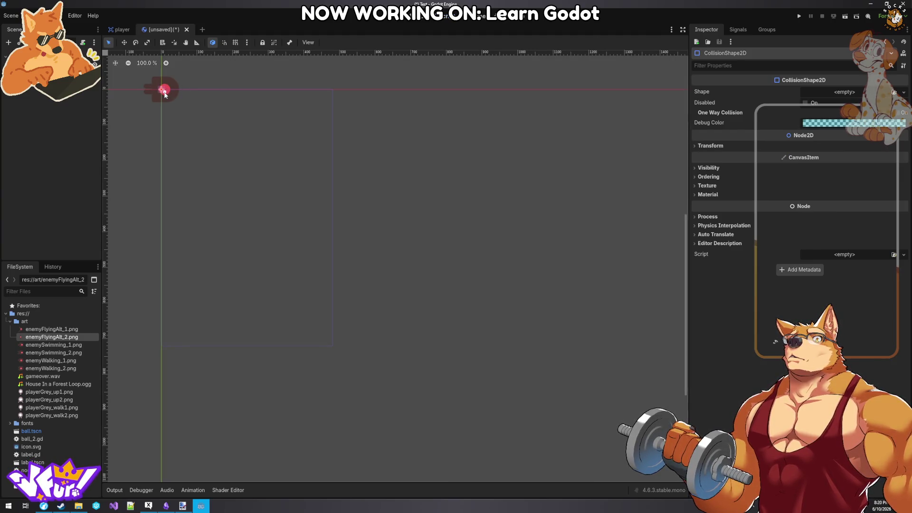
pyautogui.click(904, 92)
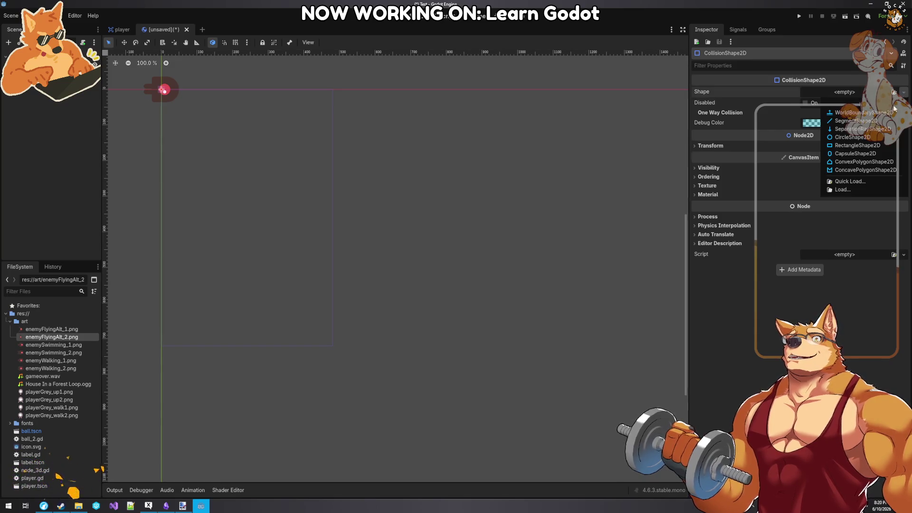
pyautogui.click(855, 154)
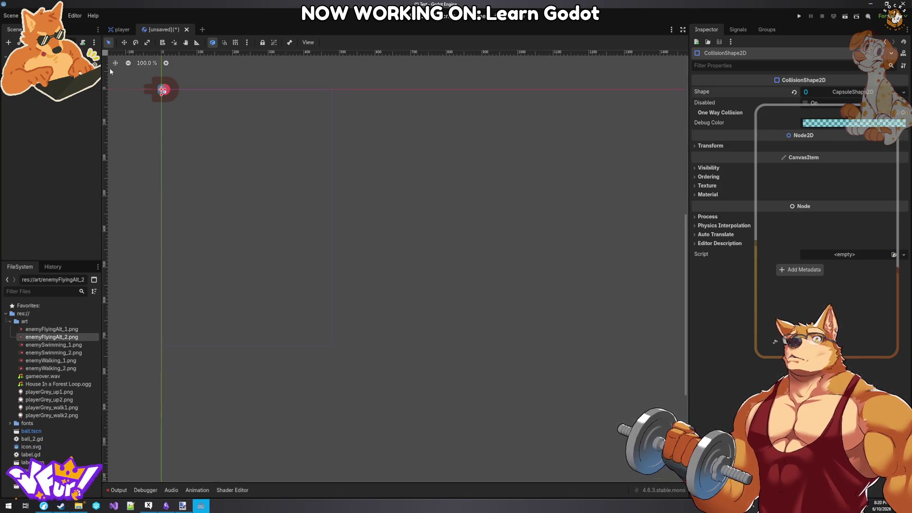
# Reposition the visibility notifier rectangle, then reselect the collision shape and open its shape types
pyautogui.scroll(5, 143, 80)
pyautogui.moveTo(216, 127)
pyautogui.mouseDown()
pyautogui.moveTo(353, 133)
pyautogui.moveTo(255, 131)
pyautogui.mouseUp()
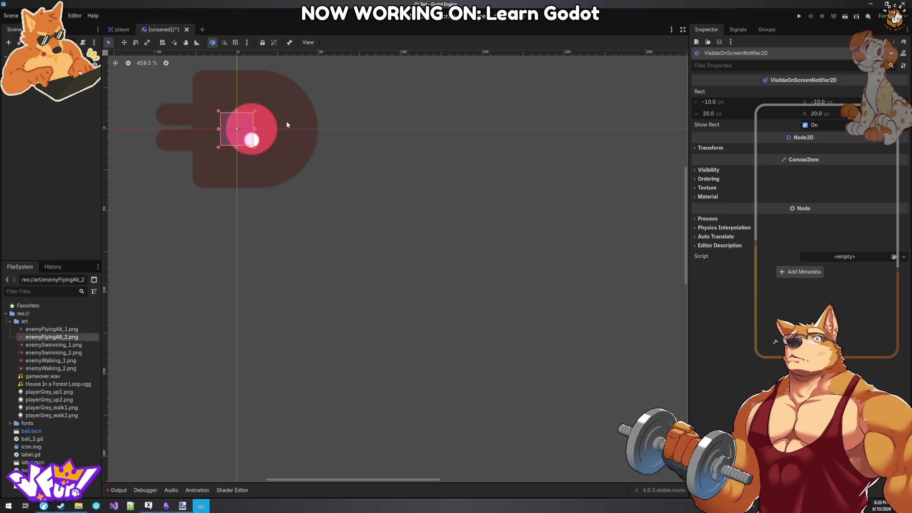
pyautogui.click(237, 129)
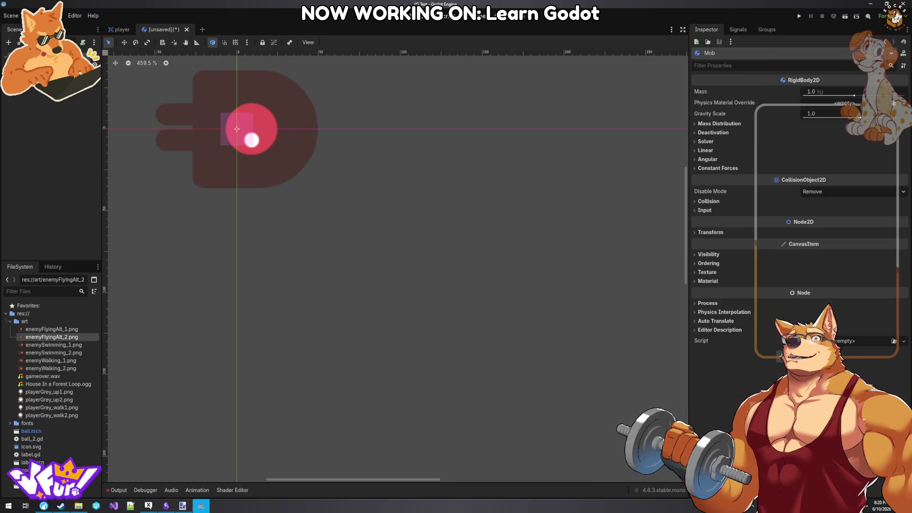
pyautogui.click(238, 130)
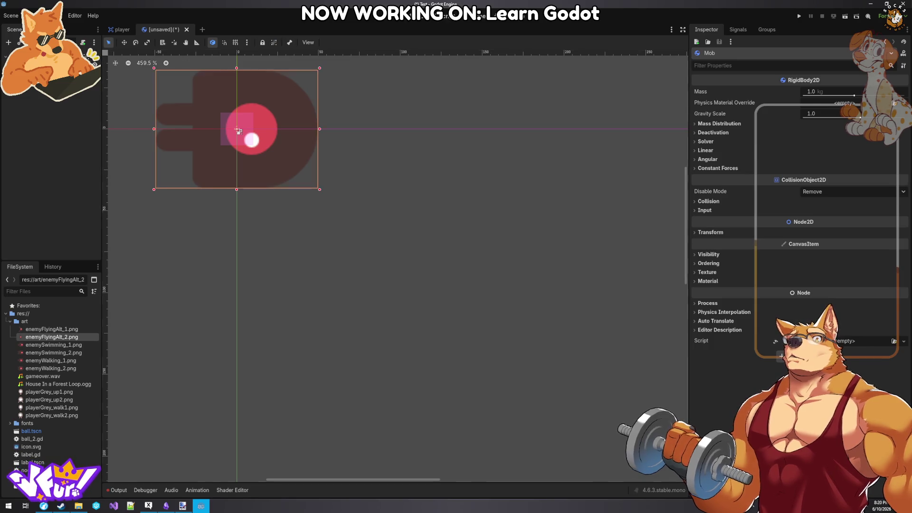
pyautogui.click(238, 130)
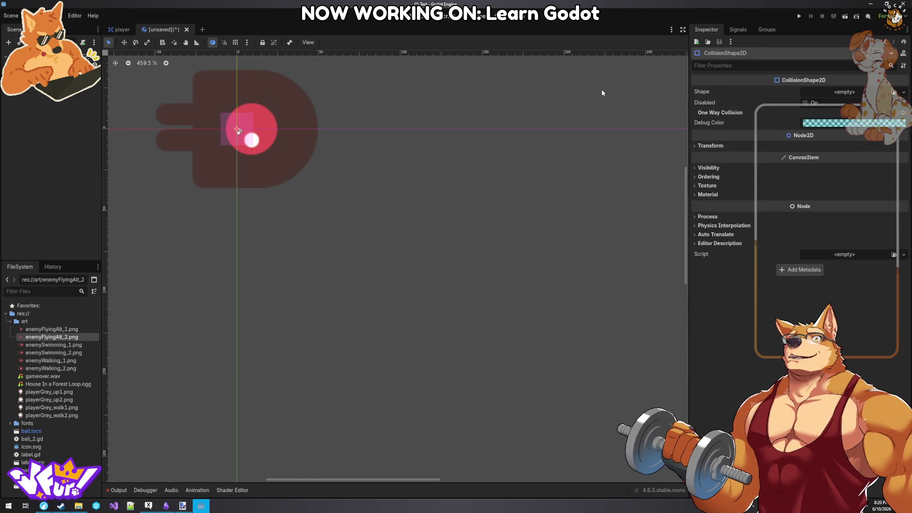
pyautogui.click(903, 92)
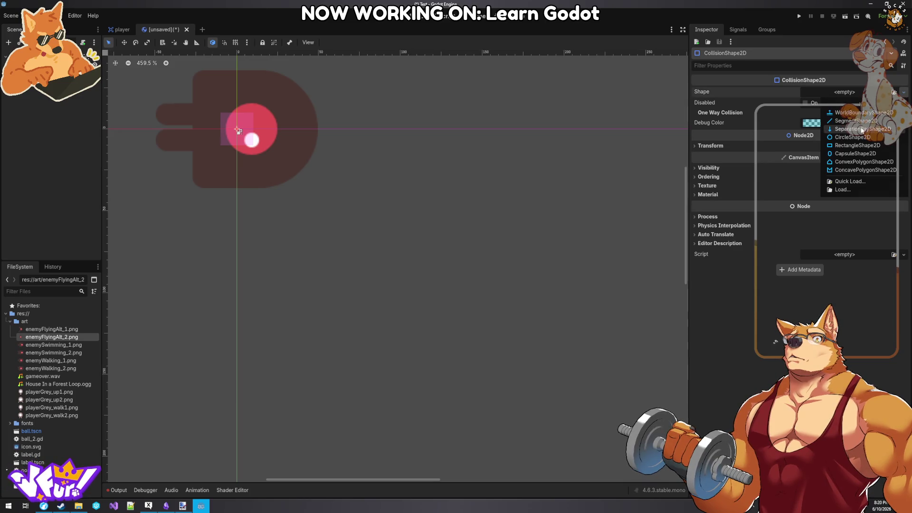
# Assign CapsuleShape2D and adjust the capsule's radius and height around the mob sprite
pyautogui.click(862, 153)
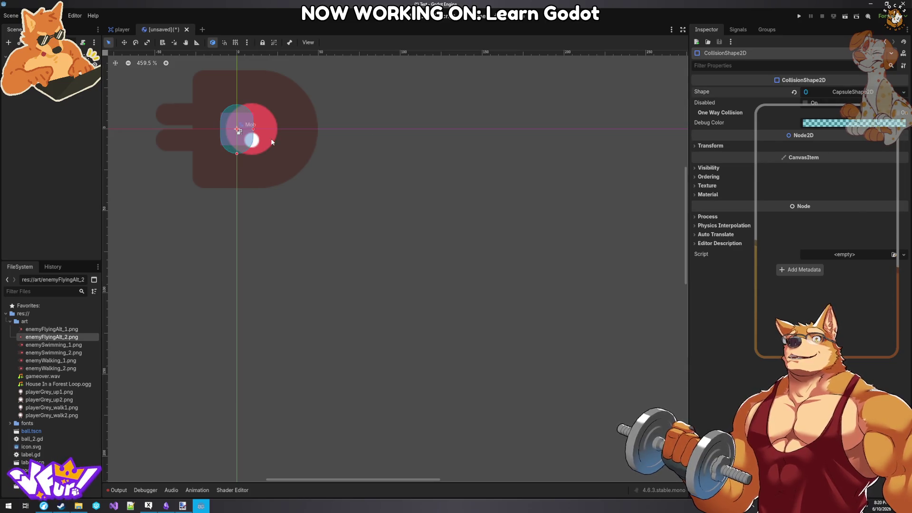
pyautogui.moveTo(253, 130)
pyautogui.mouseDown()
pyautogui.moveTo(244, 137)
pyautogui.moveTo(318, 129)
pyautogui.mouseUp()
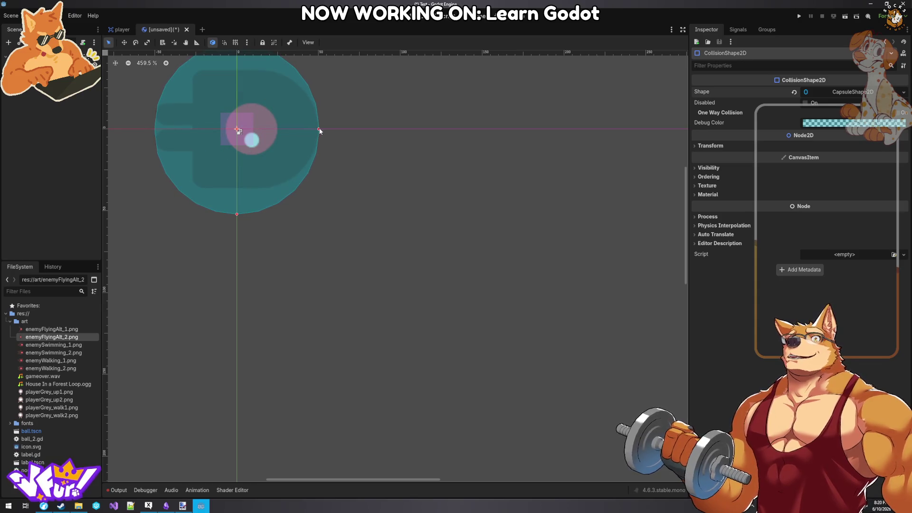
pyautogui.moveTo(238, 212); pyautogui.dragTo(237, 187)
pyautogui.moveTo(298, 130); pyautogui.dragTo(317, 126)
pyautogui.hotkey('ctrl', 'z')
pyautogui.moveTo(240, 187); pyautogui.dragTo(236, 214)
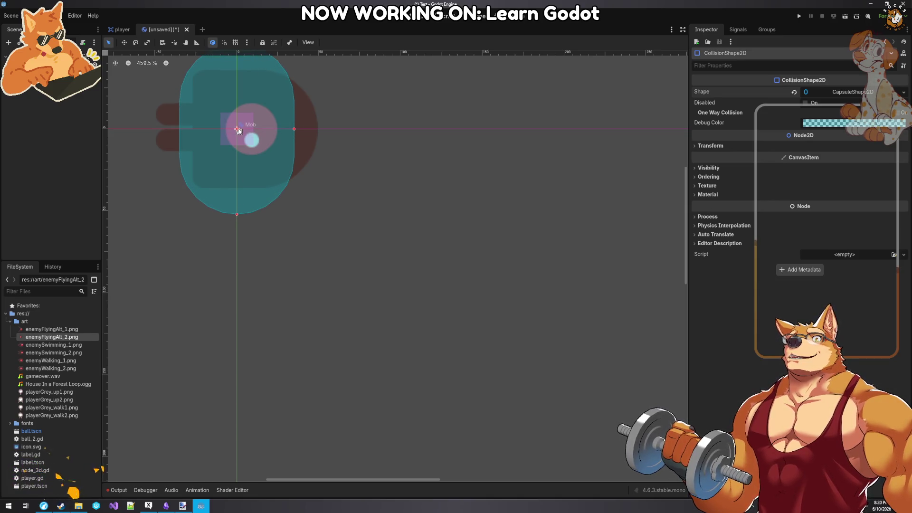
# Nudge, widen and flatten the capsule into a wide horizontal ellipse over the sprite
pyautogui.scroll(-2, 327, 81)
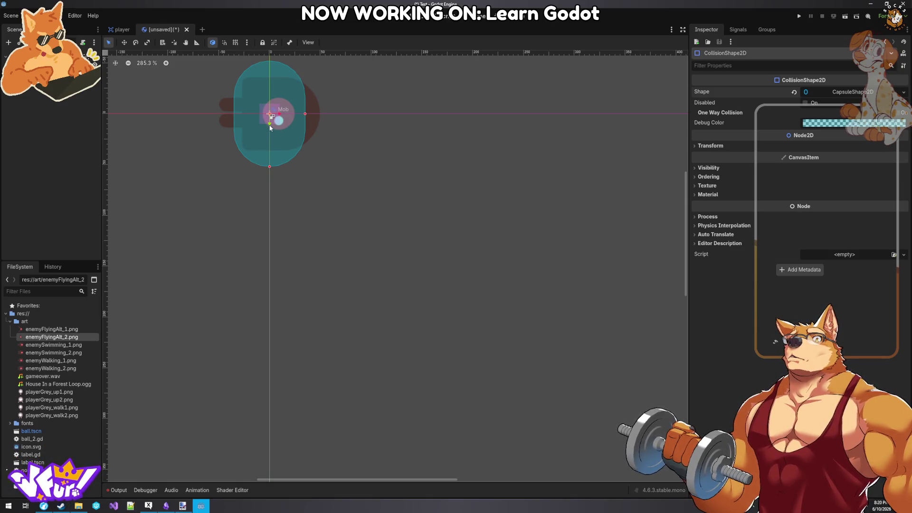
pyautogui.moveTo(271, 125); pyautogui.dragTo(264, 127)
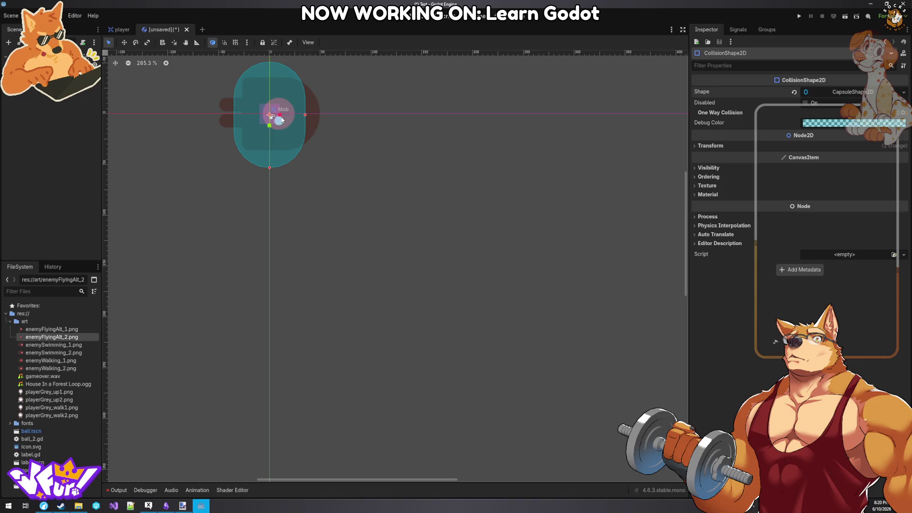
pyautogui.moveTo(282, 120); pyautogui.dragTo(284, 120)
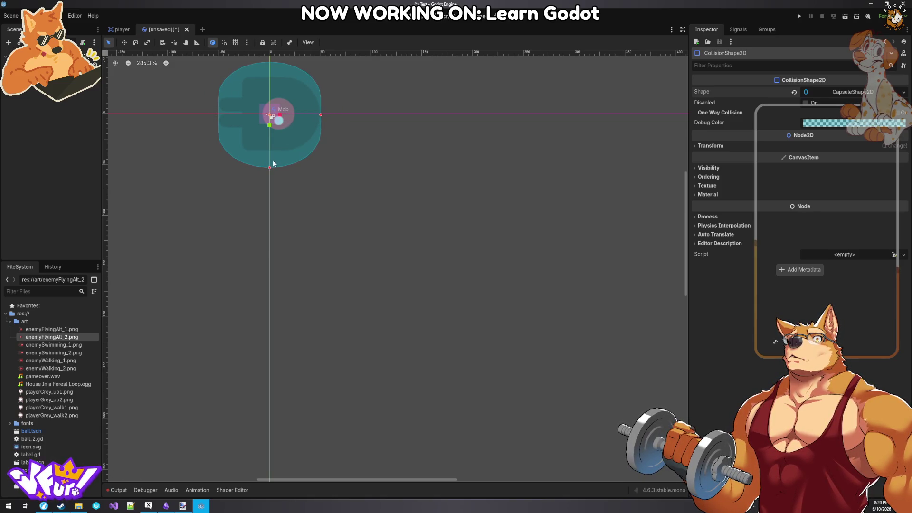
pyautogui.moveTo(269, 169); pyautogui.dragTo(271, 151)
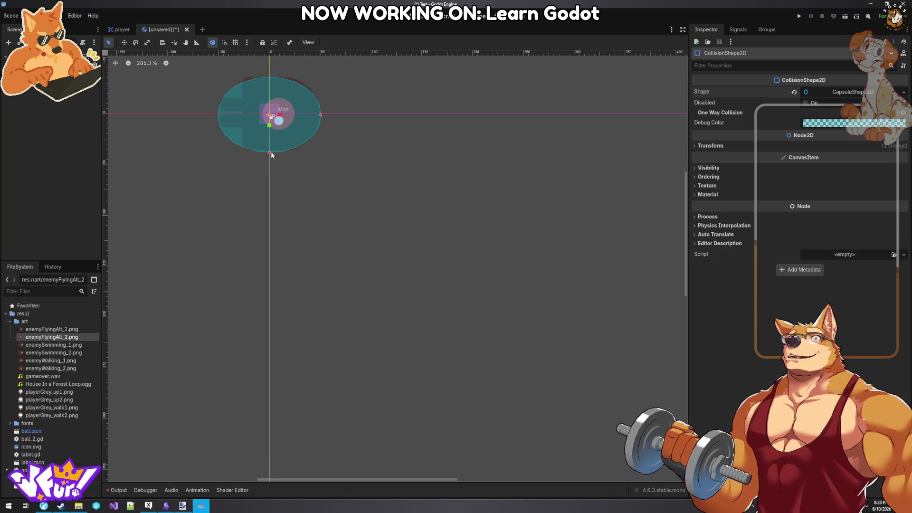
pyautogui.click(278, 105)
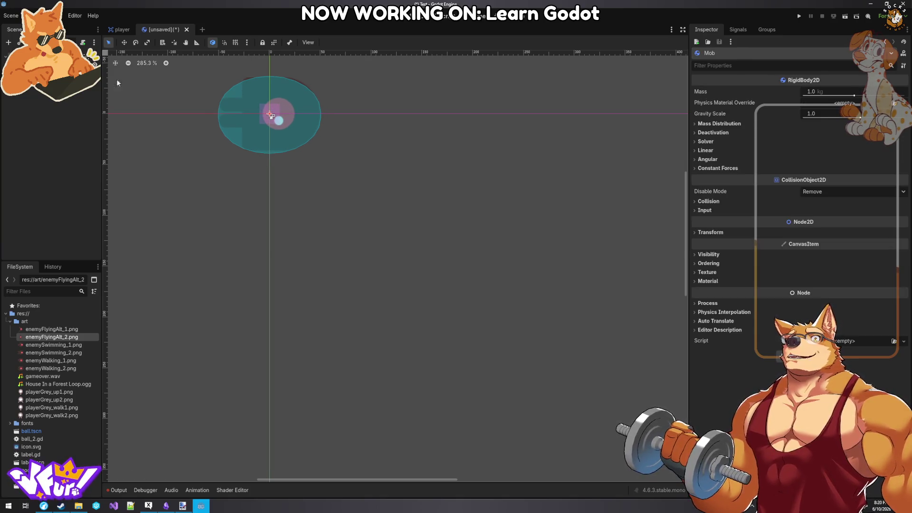
# Reselect the collision shape, undoing an accidental mob move and a vertical squash
pyautogui.click(270, 115)
pyautogui.moveTo(271, 97); pyautogui.dragTo(270, 105)
pyautogui.hotkey('ctrl', 'z')
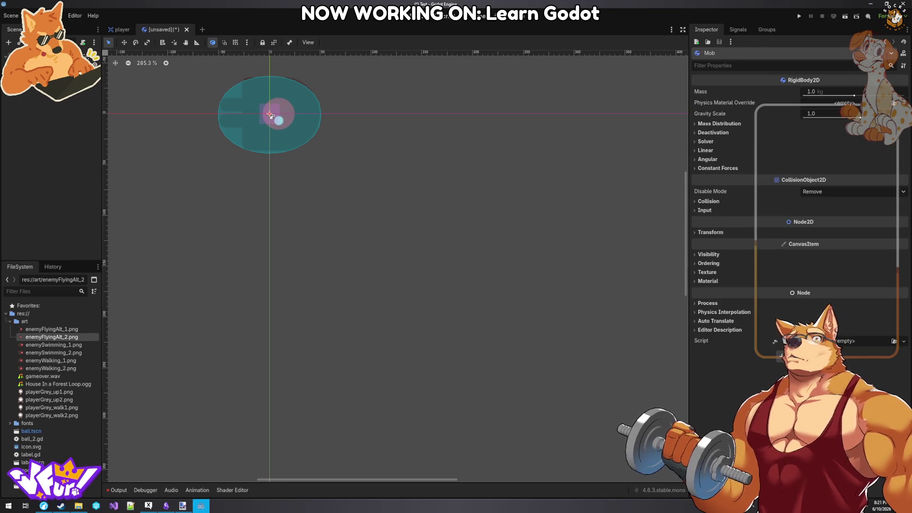
pyautogui.click(273, 116)
pyautogui.scroll(15, 274, 118)
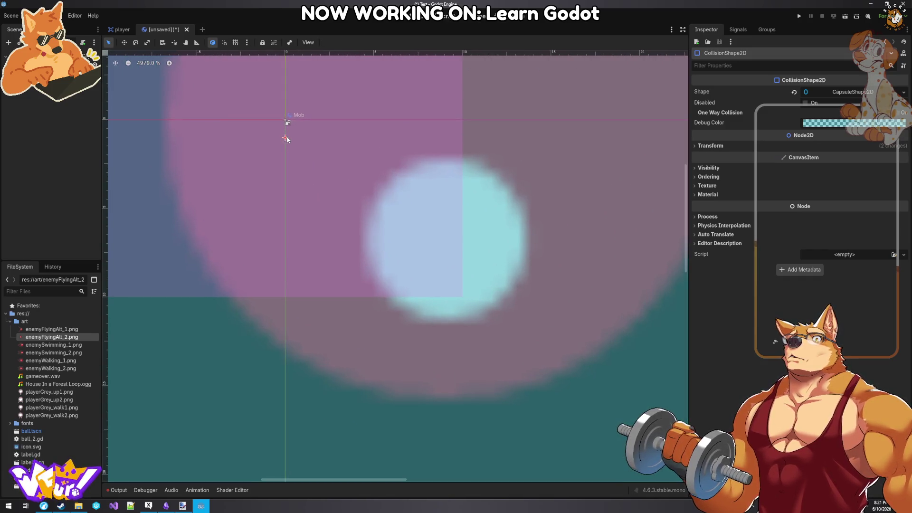
pyautogui.click(287, 138)
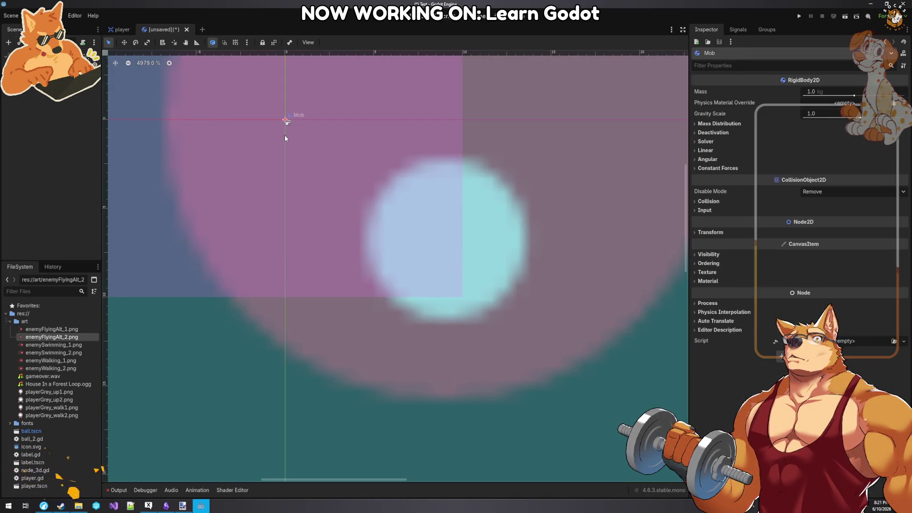
pyautogui.scroll(-5, 287, 162)
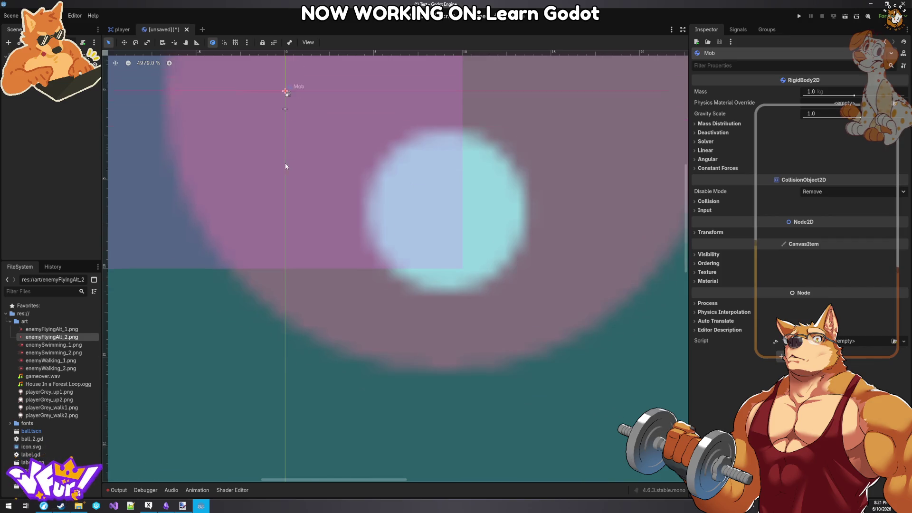
pyautogui.scroll(-14, 284, 161)
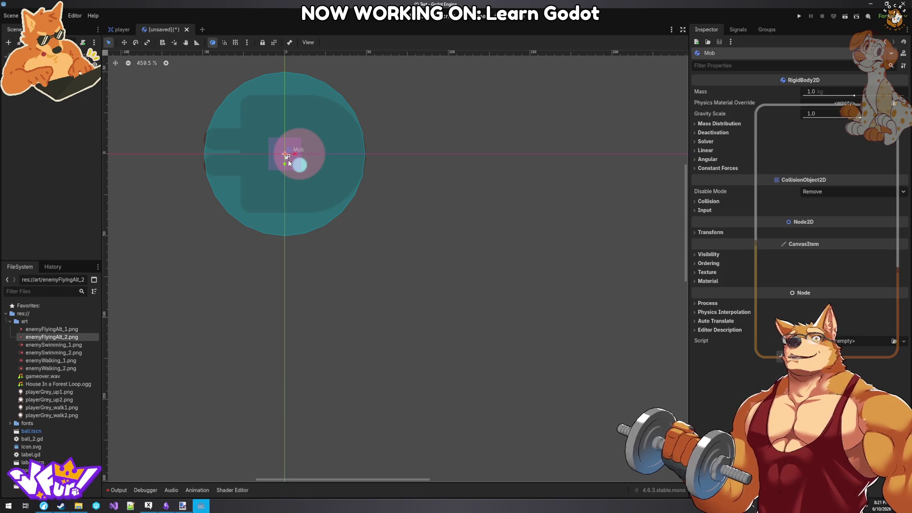
pyautogui.moveTo(285, 167); pyautogui.dragTo(287, 163)
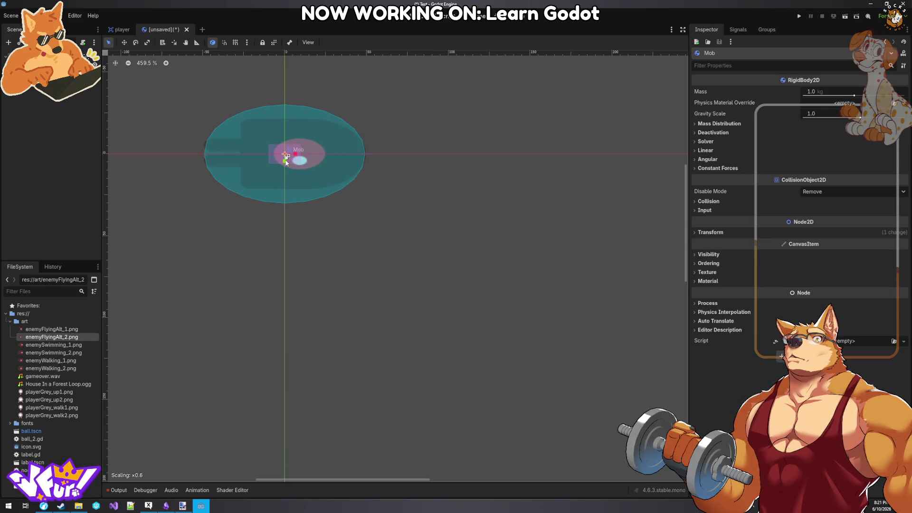
pyautogui.hotkey('ctrl', 'z')
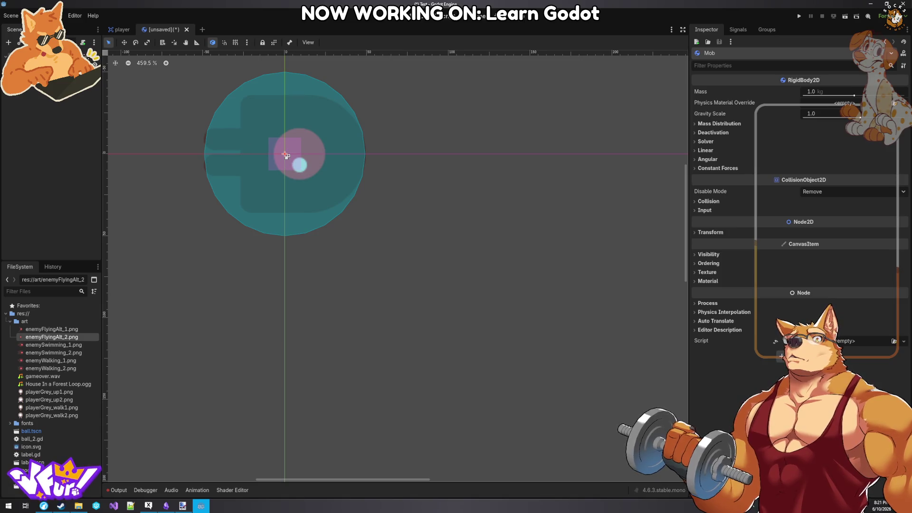
# Expand the CapsuleShape2D, shrink it, and scale it into a wide oval covering the sprite
pyautogui.click(220, 134)
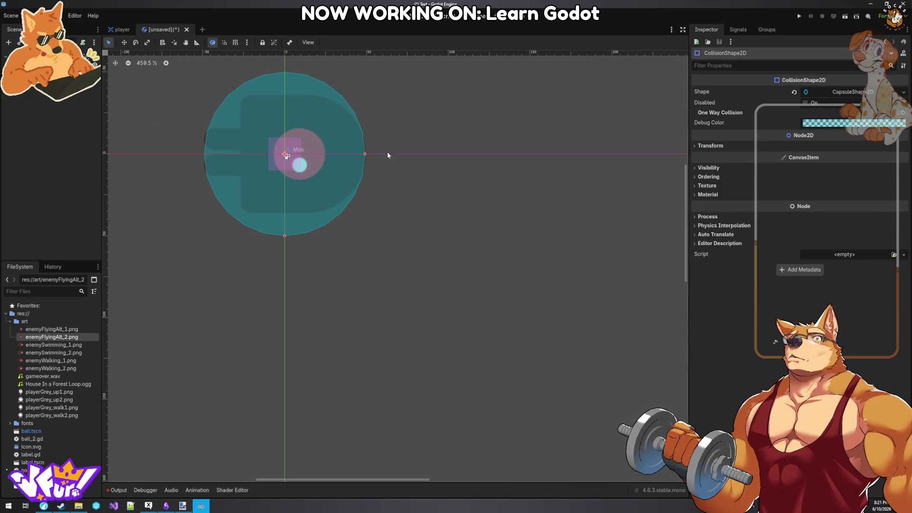
pyautogui.click(806, 93)
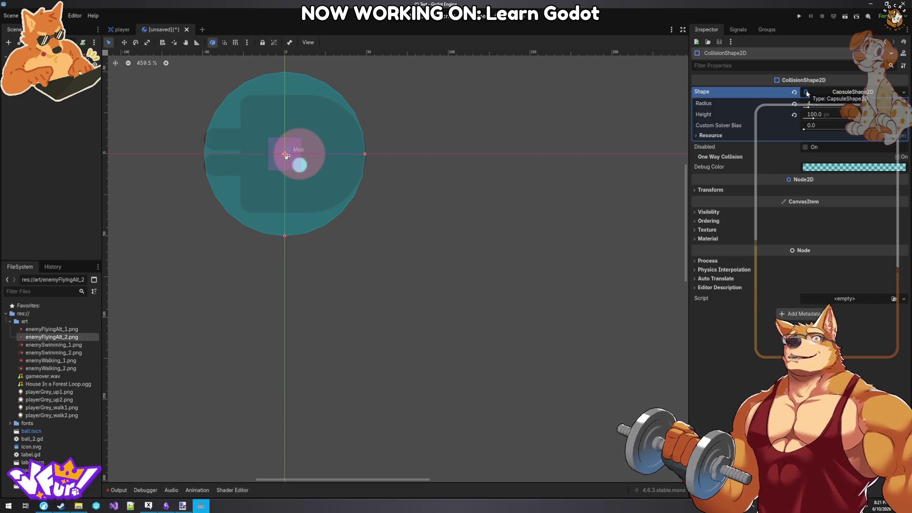
pyautogui.moveTo(813, 119); pyautogui.dragTo(812, 119)
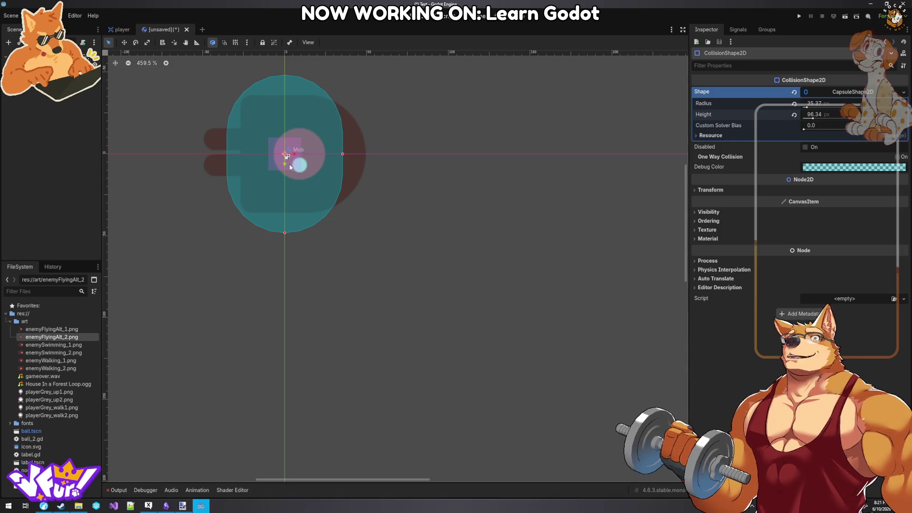
pyautogui.moveTo(285, 166); pyautogui.dragTo(299, 158)
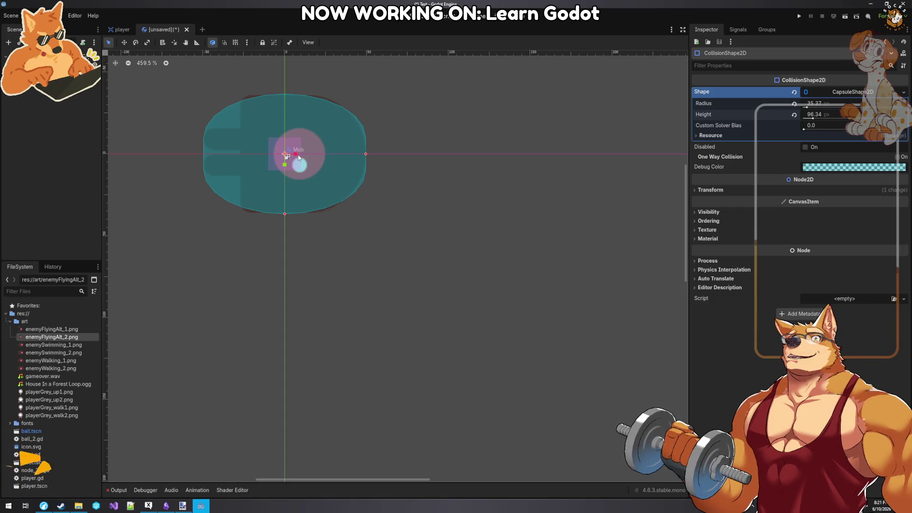
pyautogui.click(407, 211)
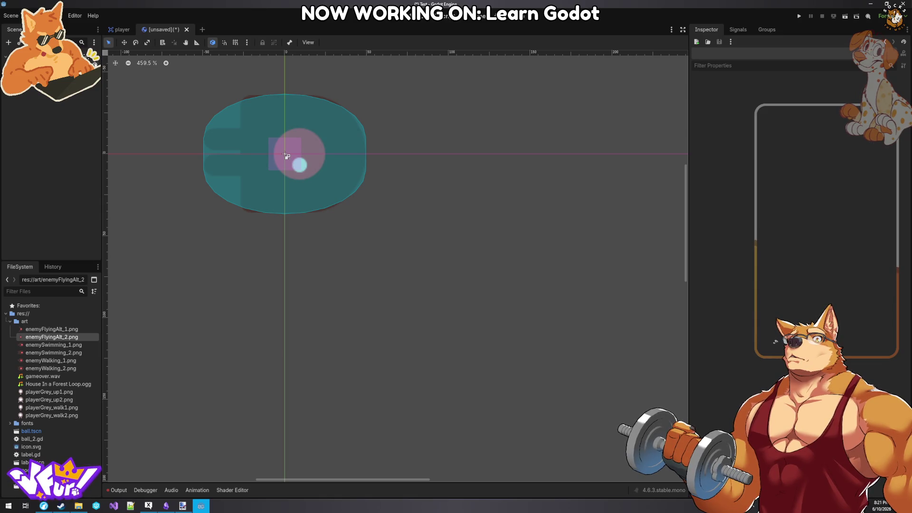
pyautogui.click(51, 506)
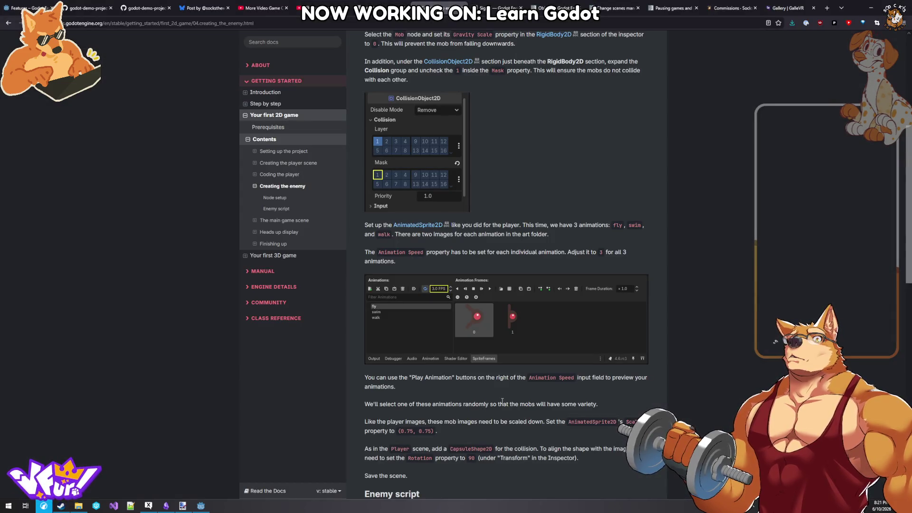
# Scroll the docs to the Enemy script section, then return to the Godot editor's Mob node
pyautogui.scroll(-3, 502, 402)
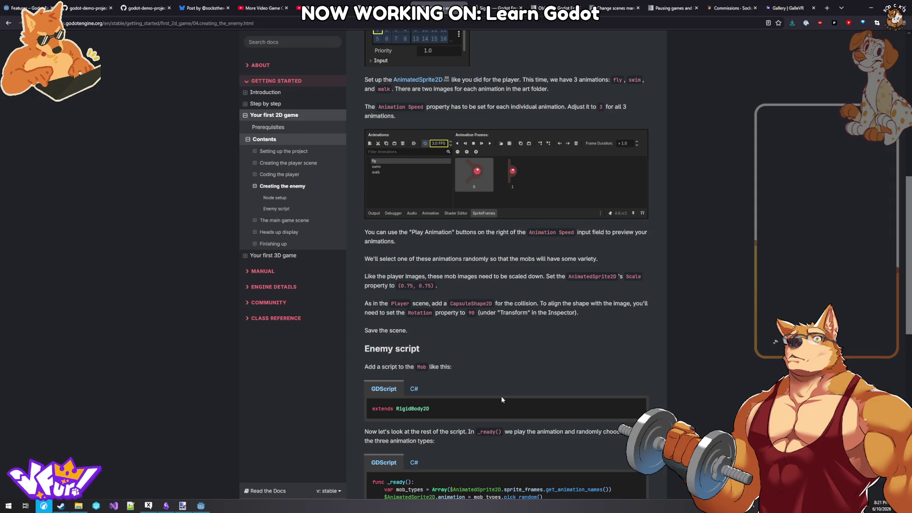
pyautogui.scroll(-2, 500, 392)
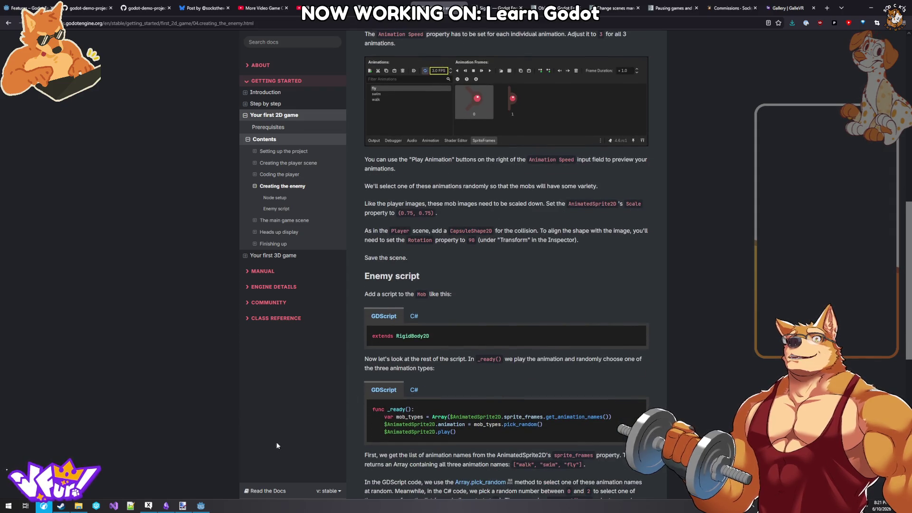
pyautogui.click(201, 506)
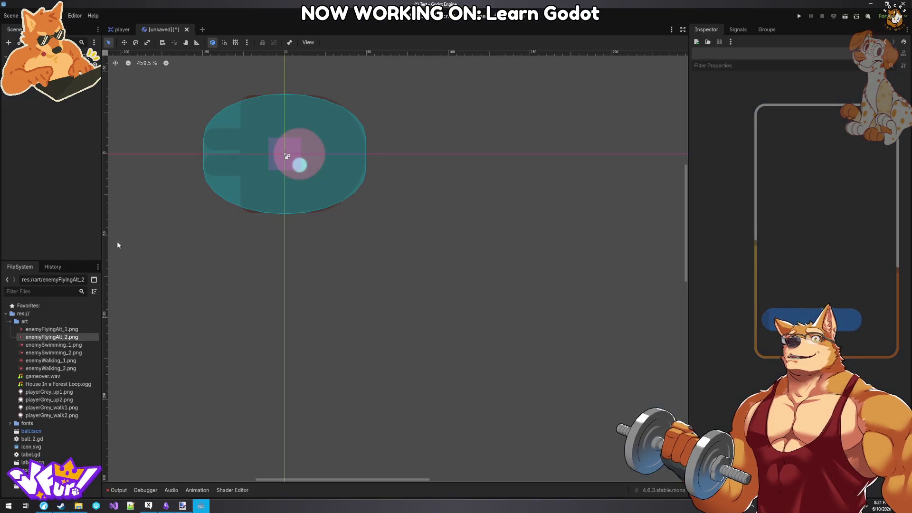
pyautogui.rightClick(24, 54)
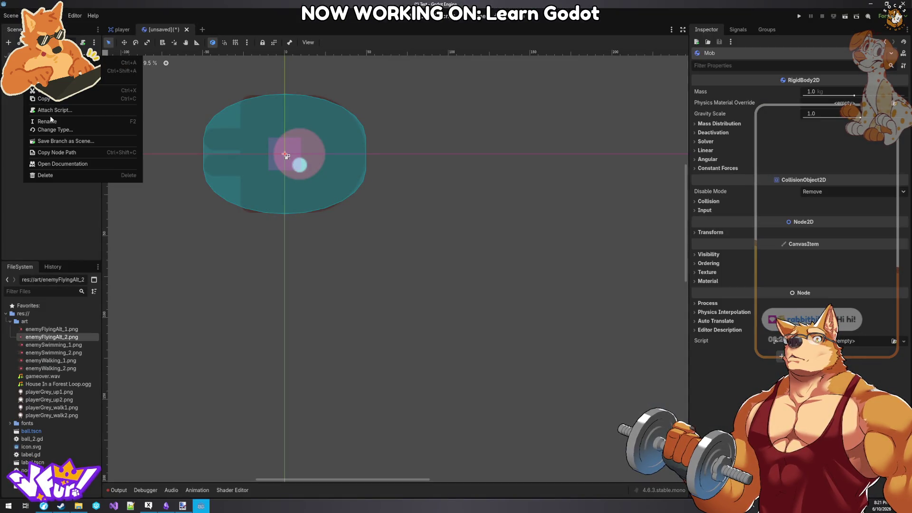
# Attach a new mob.gd script extending RigidBody2D to the Mob node
pyautogui.click(50, 114)
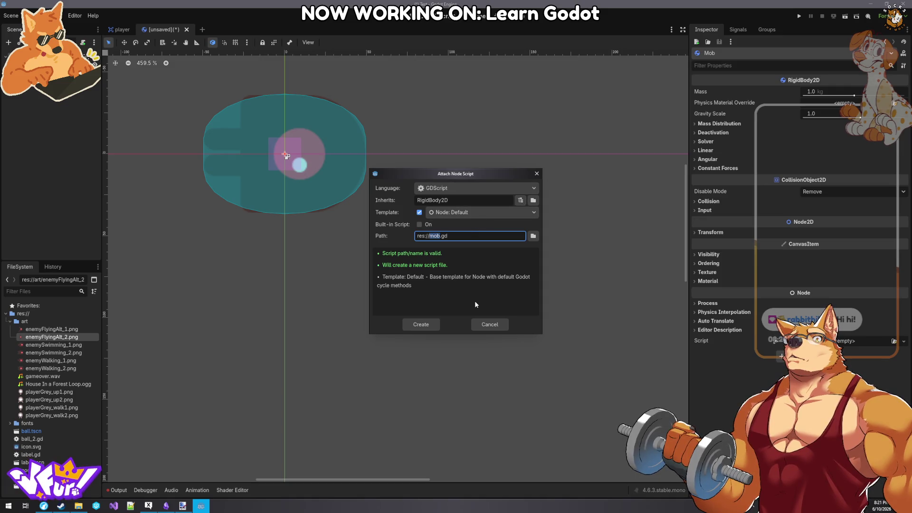
pyautogui.click(421, 324)
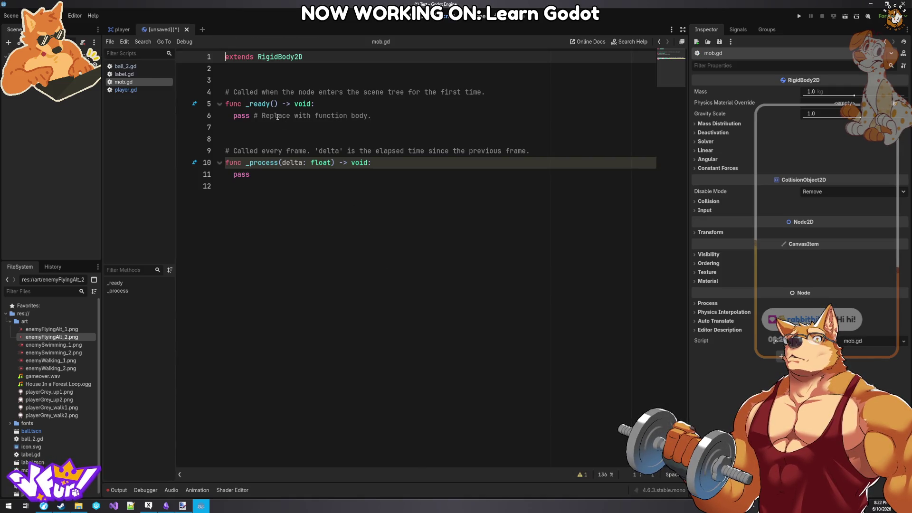
pyautogui.click(252, 91)
pyautogui.click(246, 78)
# Save the scene as mob.tscn and return to the enemy tutorial docs
pyautogui.hotkey('ctrl', 's')
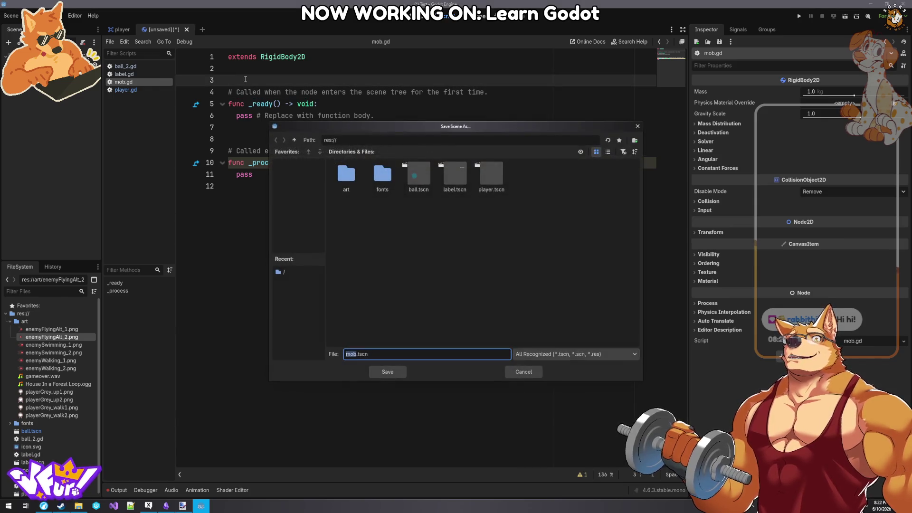
pyautogui.click(386, 371)
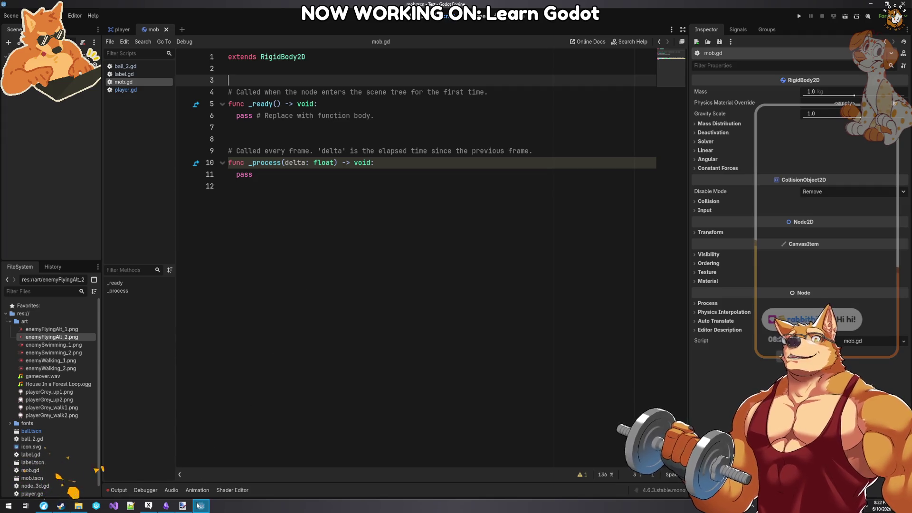
pyautogui.click(43, 506)
pyautogui.scroll(-3, 291, 351)
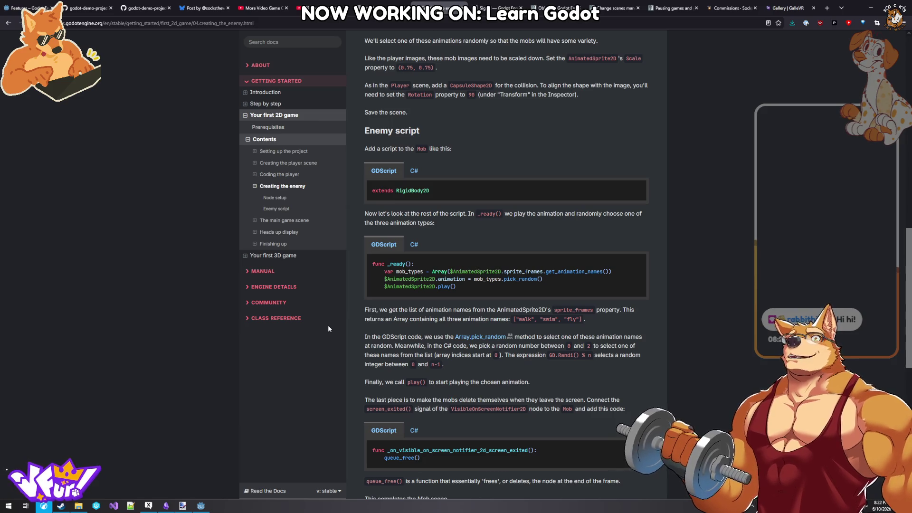
# Highlight the mob_types line in the docs' _ready() example, then return to Godot
pyautogui.moveTo(615, 271); pyautogui.dragTo(397, 272)
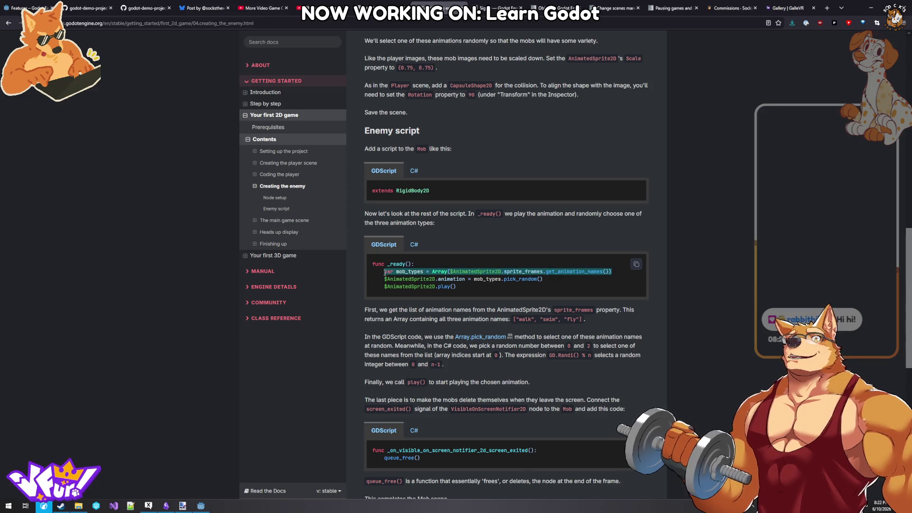
pyautogui.hotkey('alt', 'Tab')
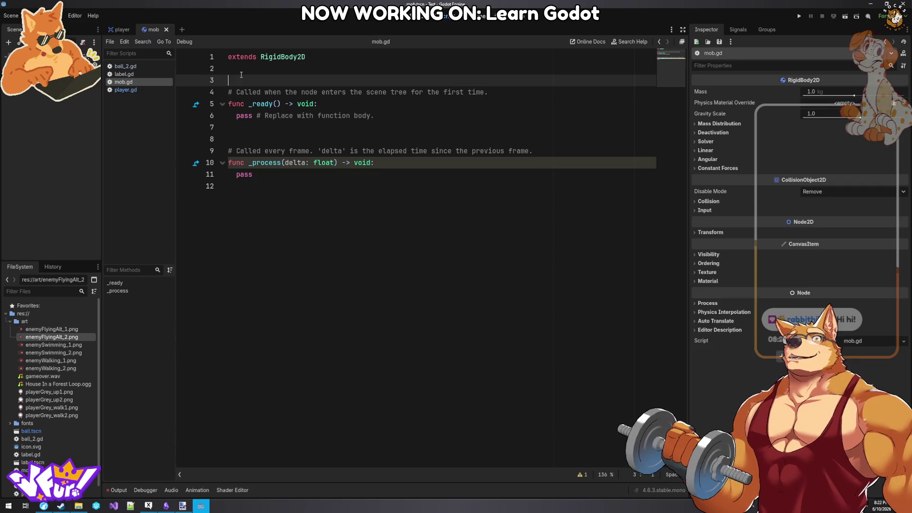
pyautogui.write('export ')
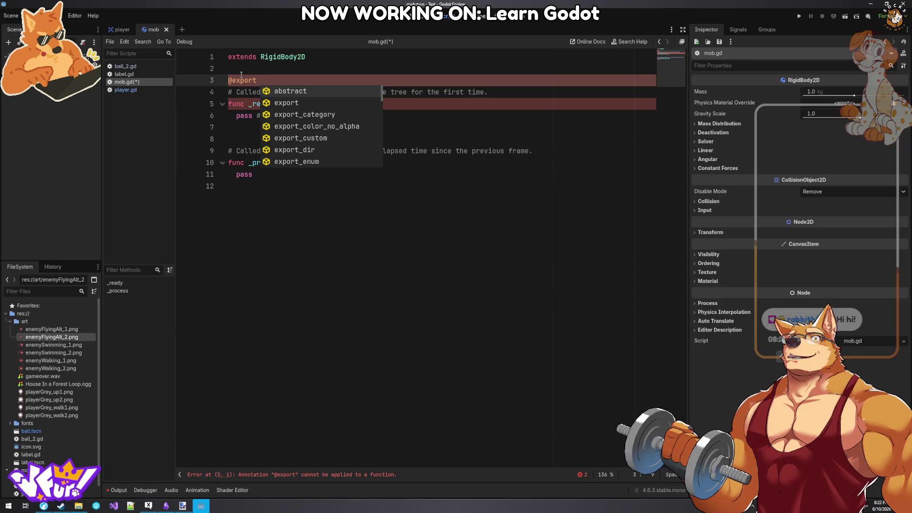
pyautogui.write('anim')
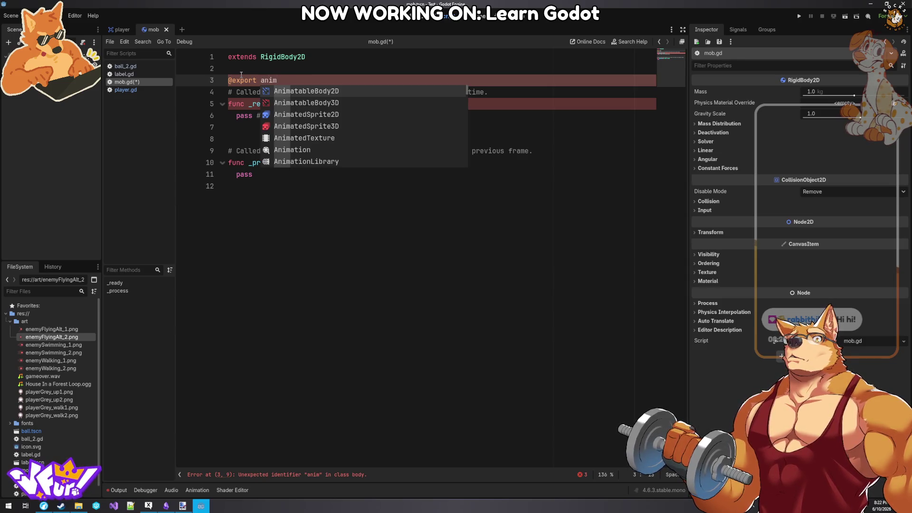
pyautogui.write(':AnimatedSpr')
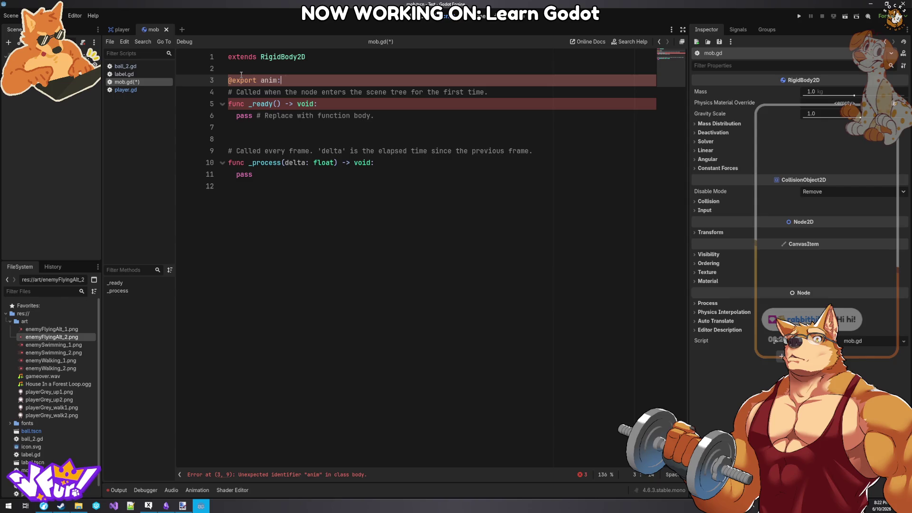
pyautogui.write('ite2D')
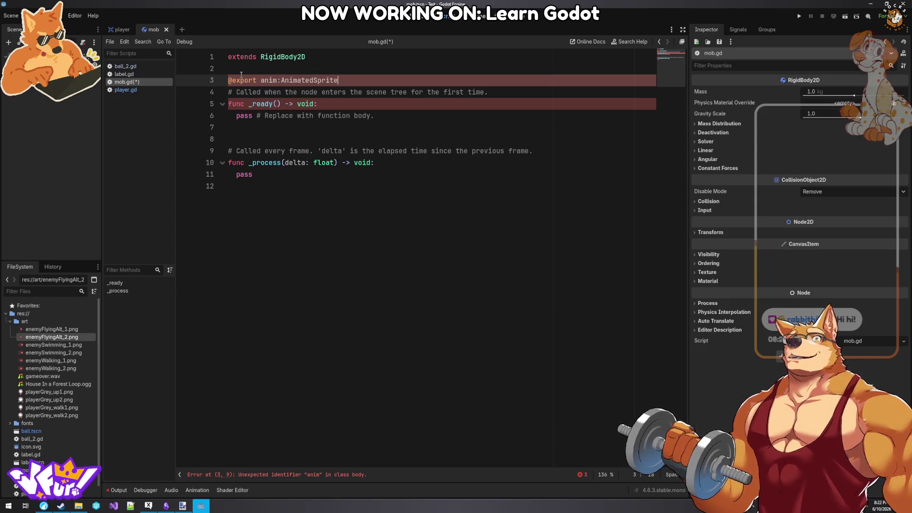
pyautogui.press('Return')
pyautogui.press('Up')
pyautogui.write('var')
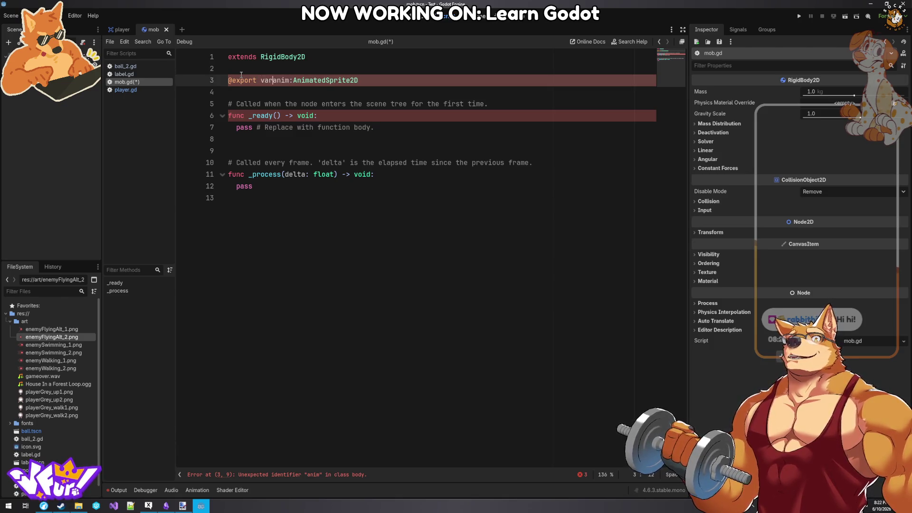
pyautogui.press('Down')
pyautogui.write('@export var')
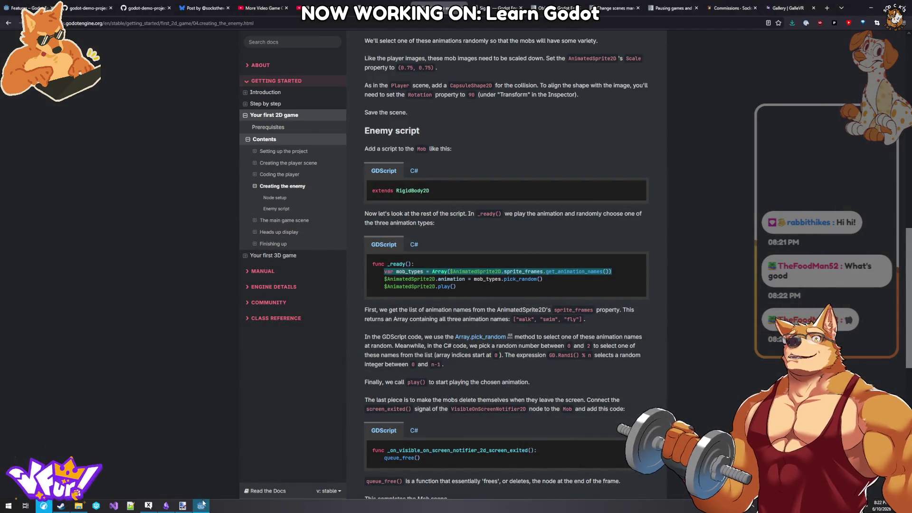
pyautogui.moveTo(200, 510)
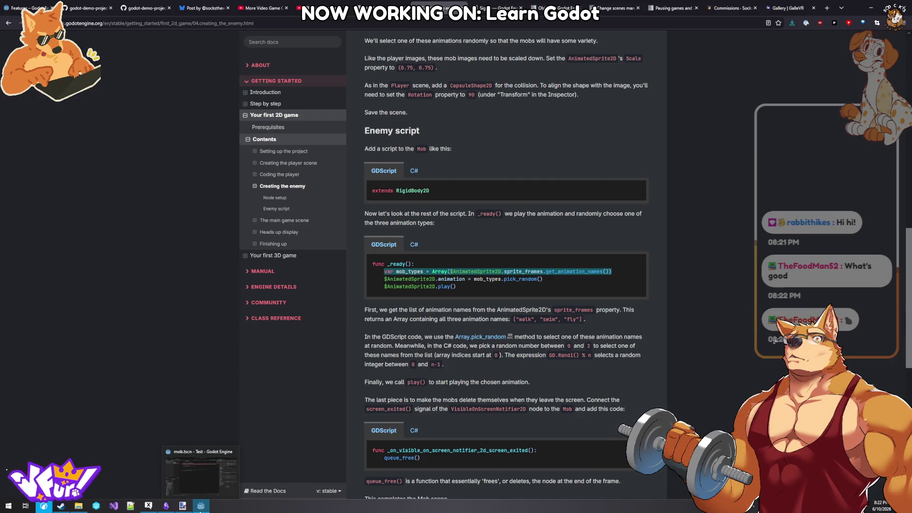
pyautogui.click(200, 510)
pyautogui.hotkey('alt', 'Tab')
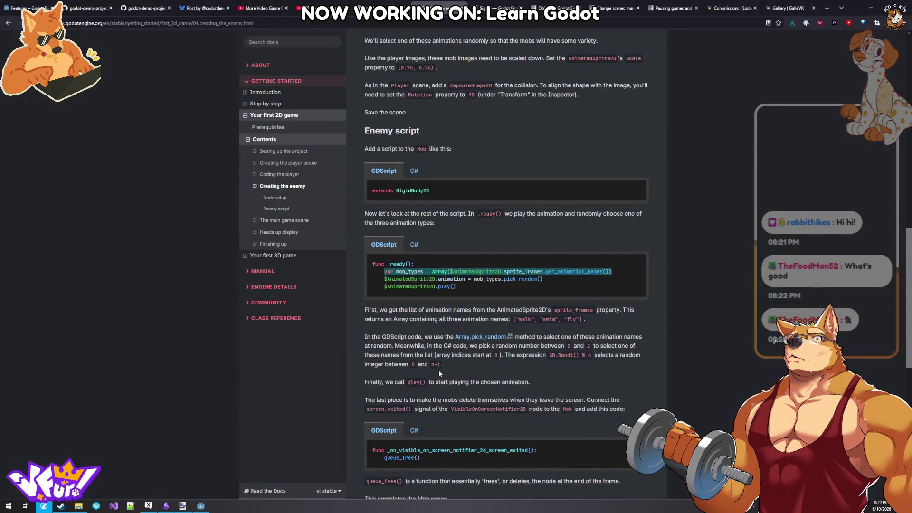
pyautogui.scroll(-3, 437, 369)
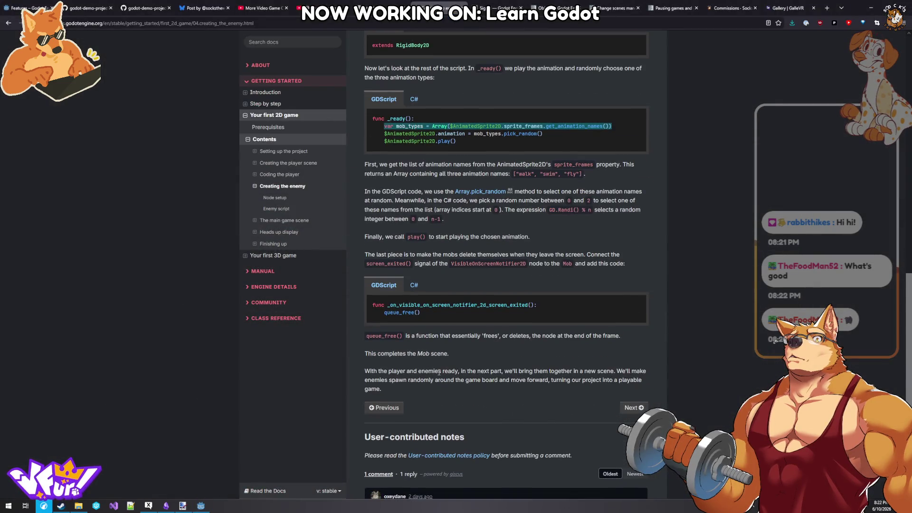
pyautogui.scroll(3, 439, 371)
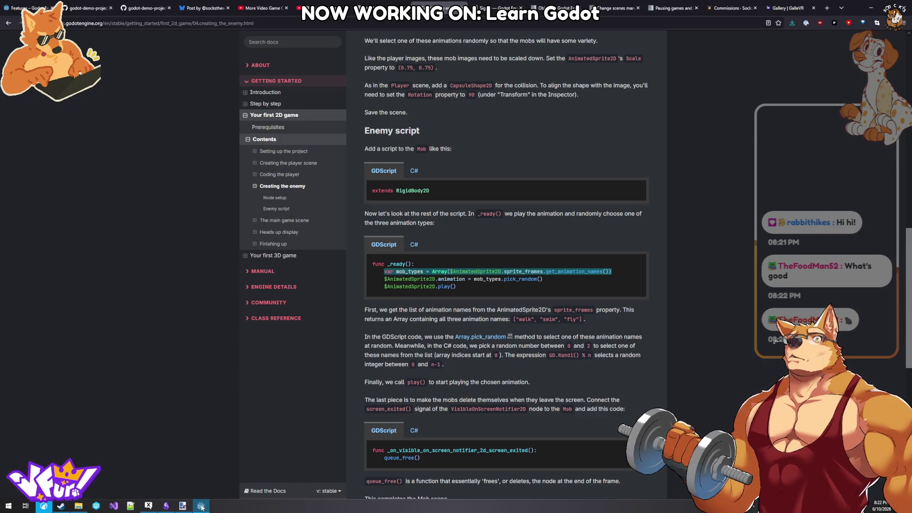
pyautogui.click(201, 505)
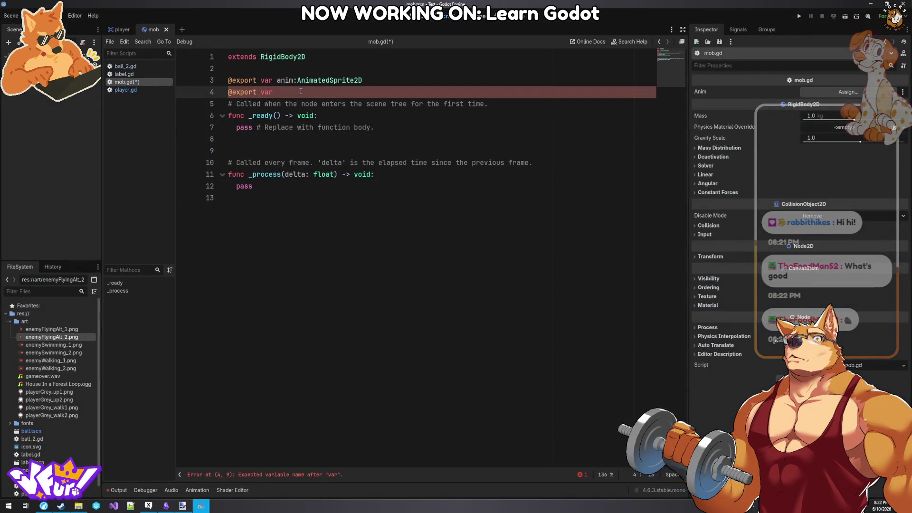
pyautogui.hotkey('shift', 'Home')
pyautogui.press('BackSpace')
pyautogui.press('BackSpace')
pyautogui.press('Return')
# Remove the placeholder 'pass' line from _ready() and bring the enemy docs page back
pyautogui.moveTo(380, 127); pyautogui.dragTo(207, 133)
pyautogui.press('BackSpace')
pyautogui.click(200, 506)
pyautogui.click(200, 506)
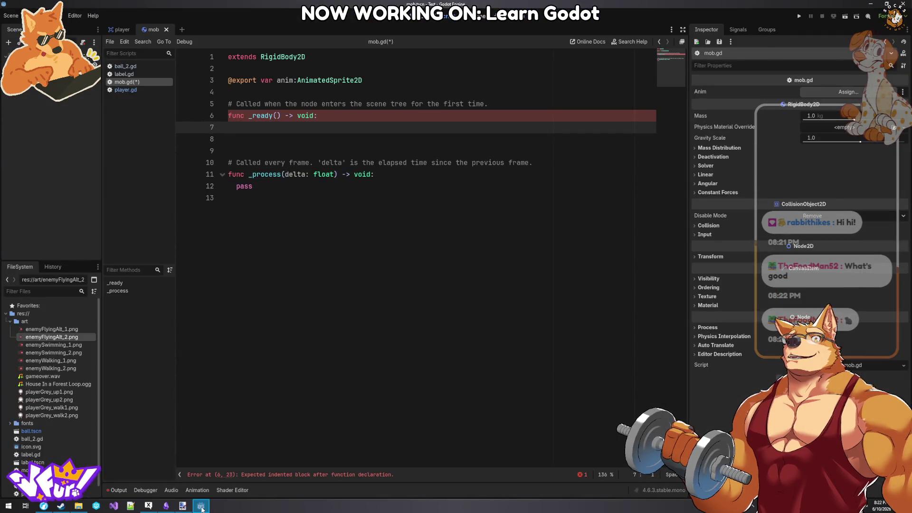
pyautogui.click(200, 506)
pyautogui.click(50, 509)
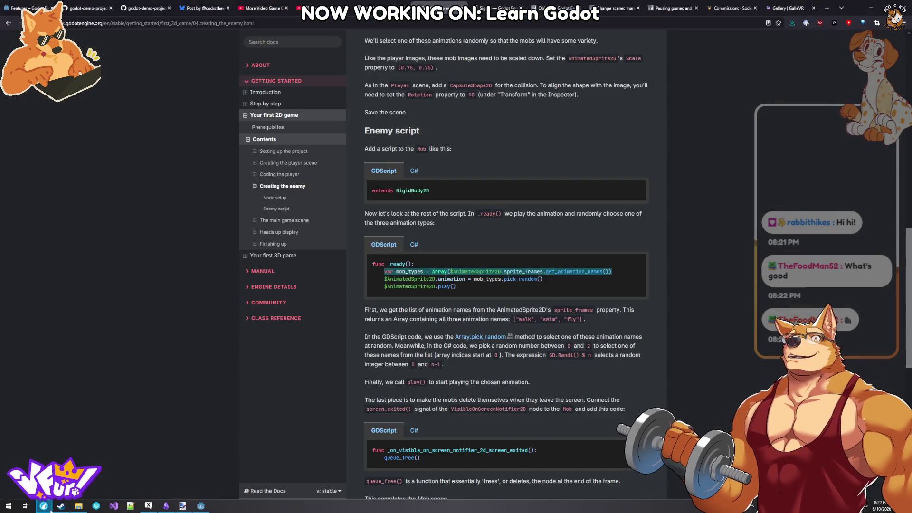
# Return from the browser docs to mob.gd in the Godot script editor
pyautogui.moveTo(197, 509)
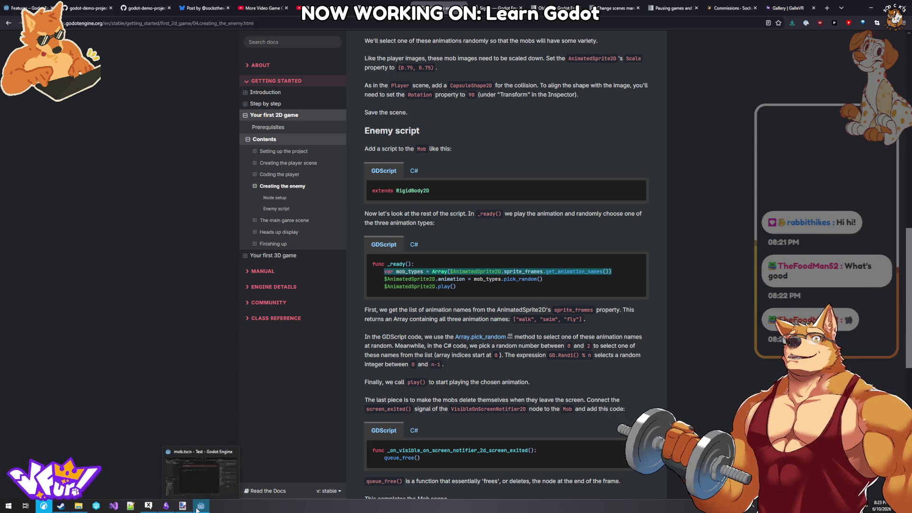
pyautogui.click(197, 510)
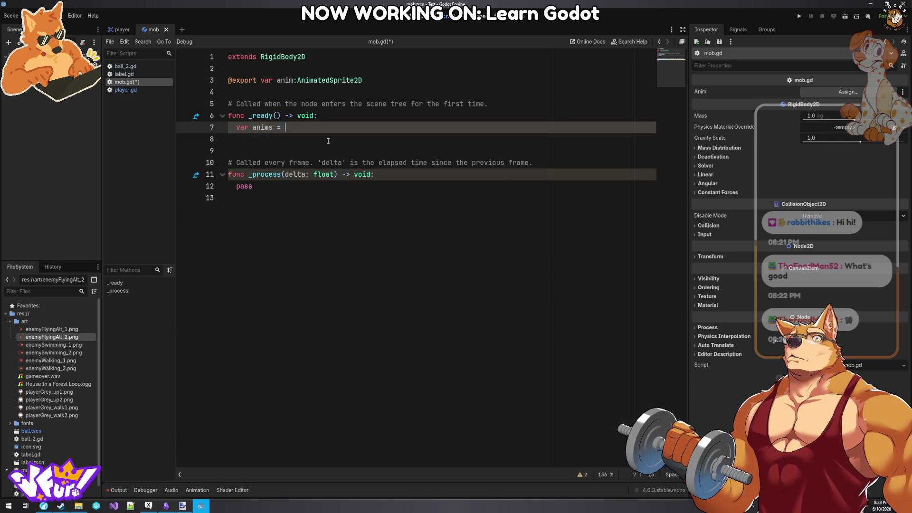
# Start line 7's value as Array(anim.sprite_frames…), comparing against the docs example
pyautogui.write('Arra')
pyautogui.press('Return')
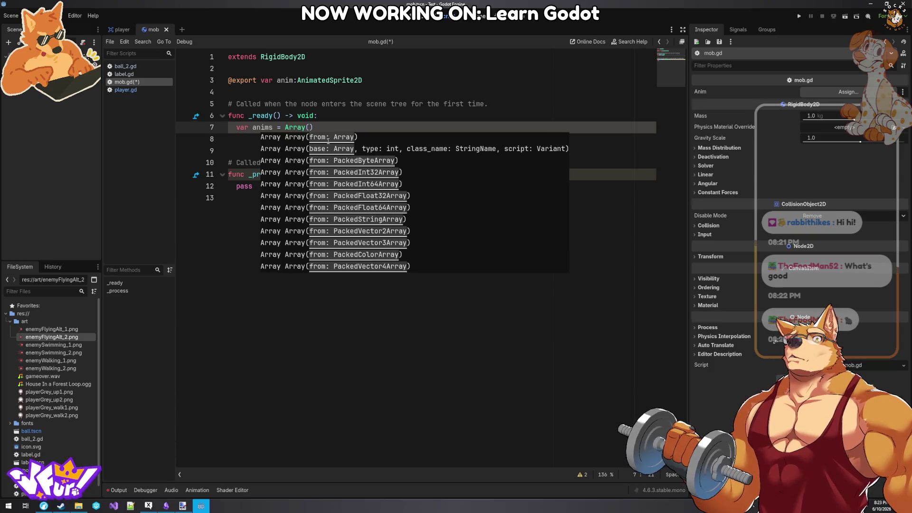
pyautogui.write('anim.')
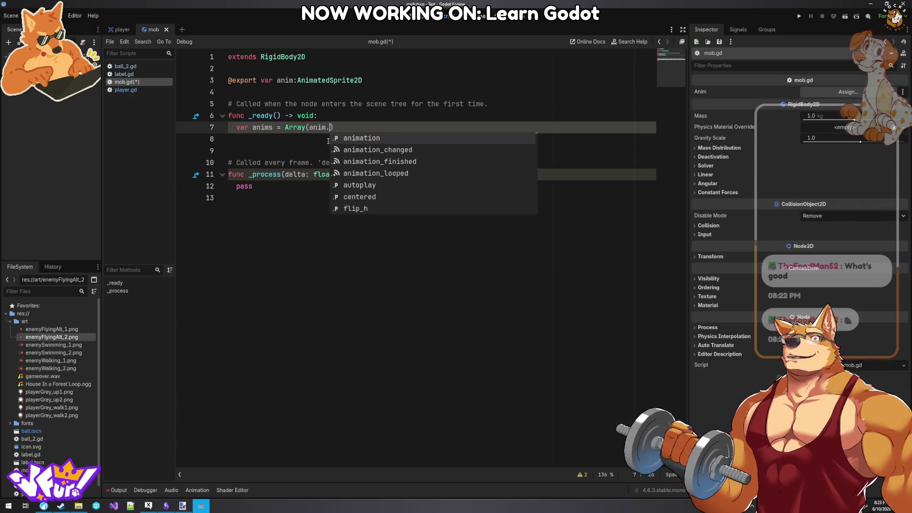
pyautogui.write('get_')
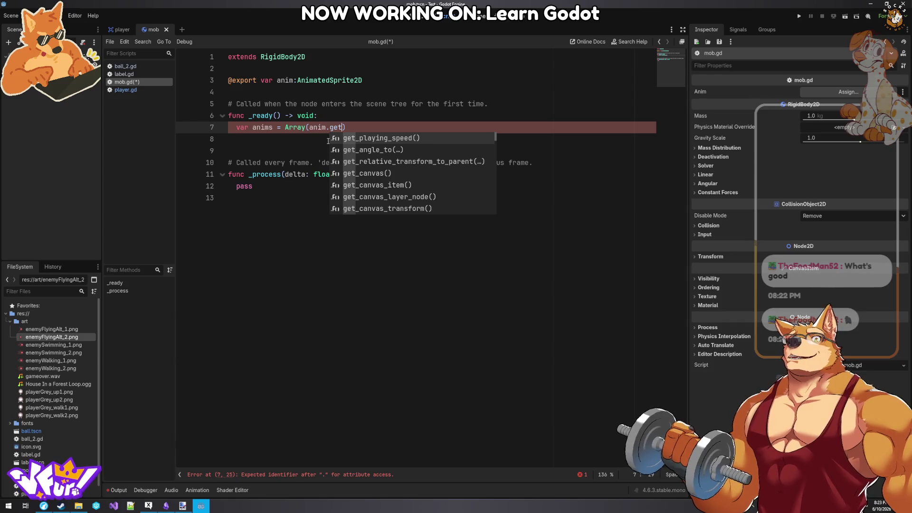
pyautogui.write('+')
pyautogui.press('BackSpace')
pyautogui.write('ani')
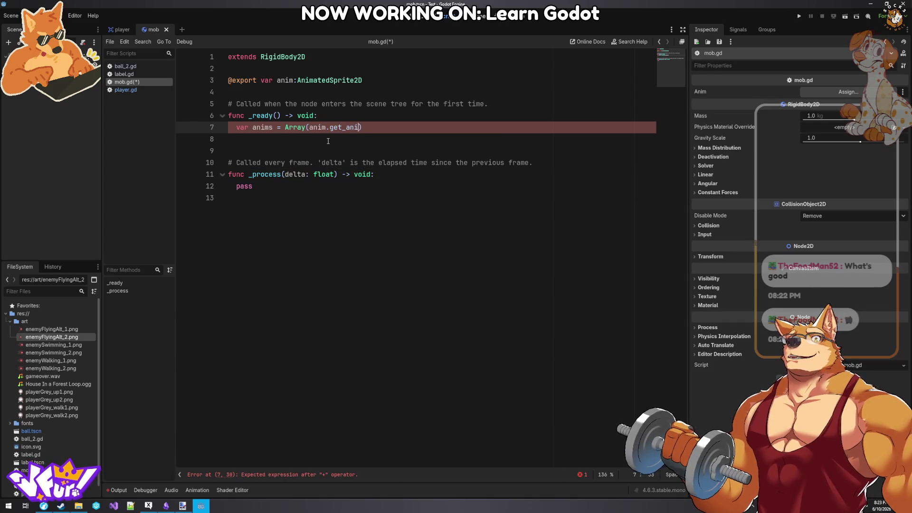
pyautogui.press('BackSpace')
pyautogui.press('BackSpace')
pyautogui.press('BackSpace')
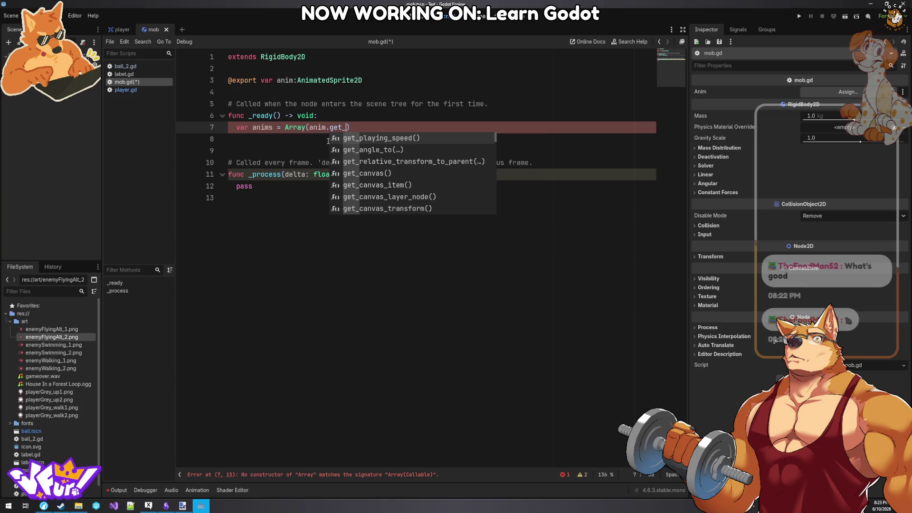
pyautogui.scroll(-5, 411, 186)
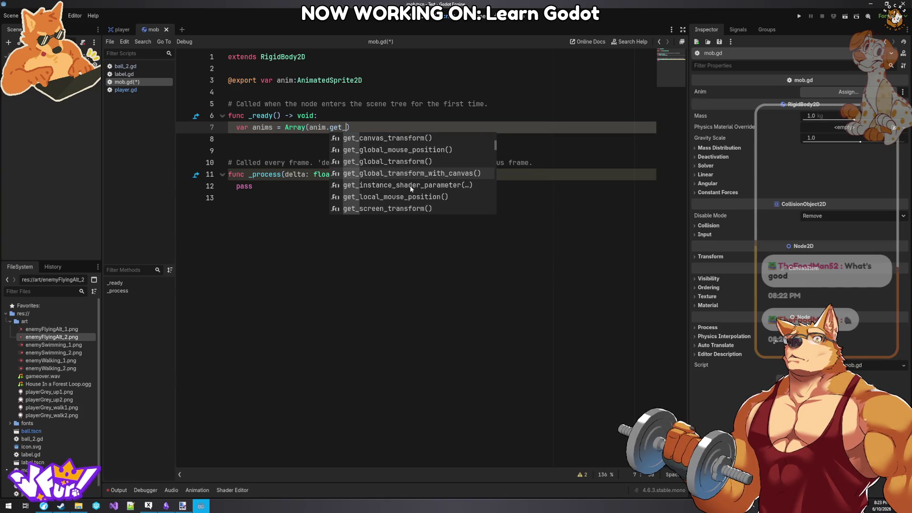
pyautogui.scroll(-10, 412, 187)
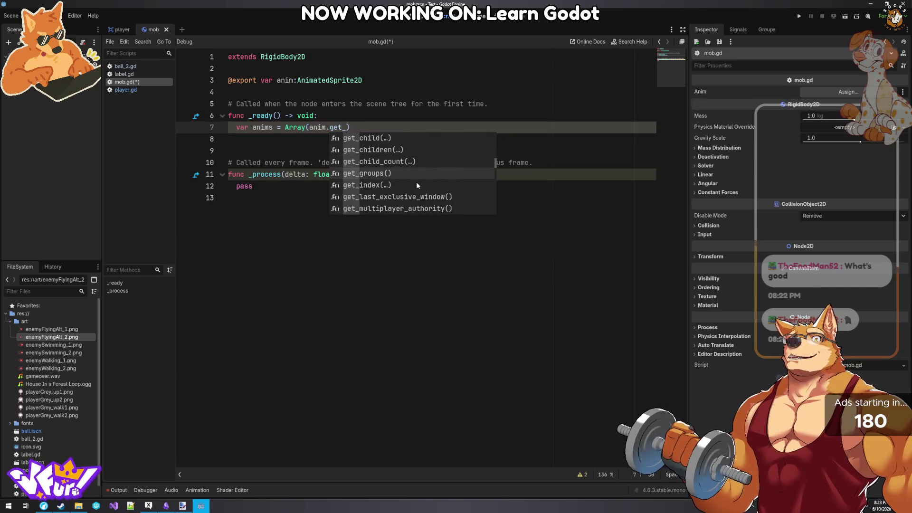
pyautogui.scroll(-8, 418, 181)
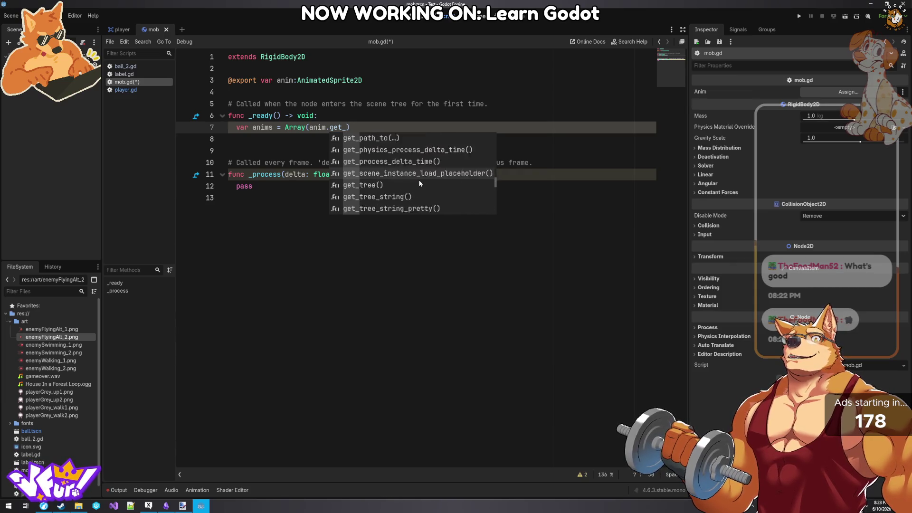
pyautogui.scroll(-4, 419, 178)
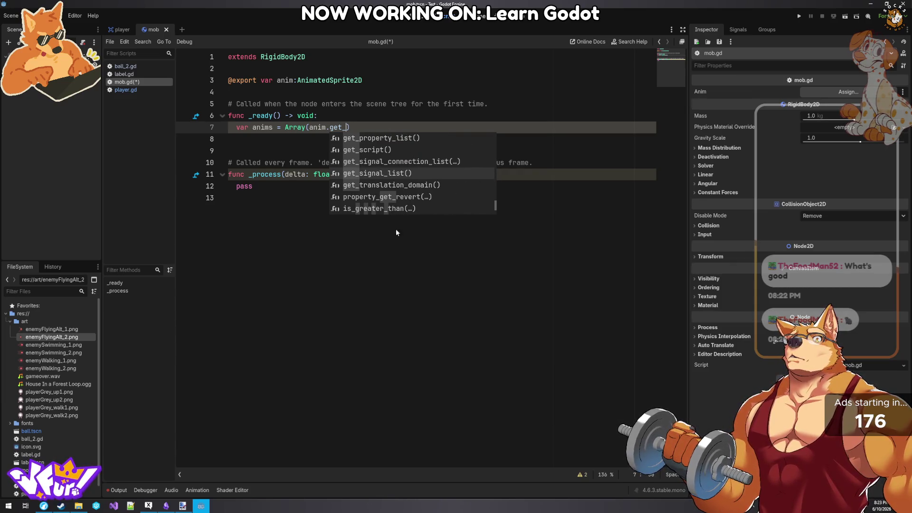
pyautogui.click(44, 506)
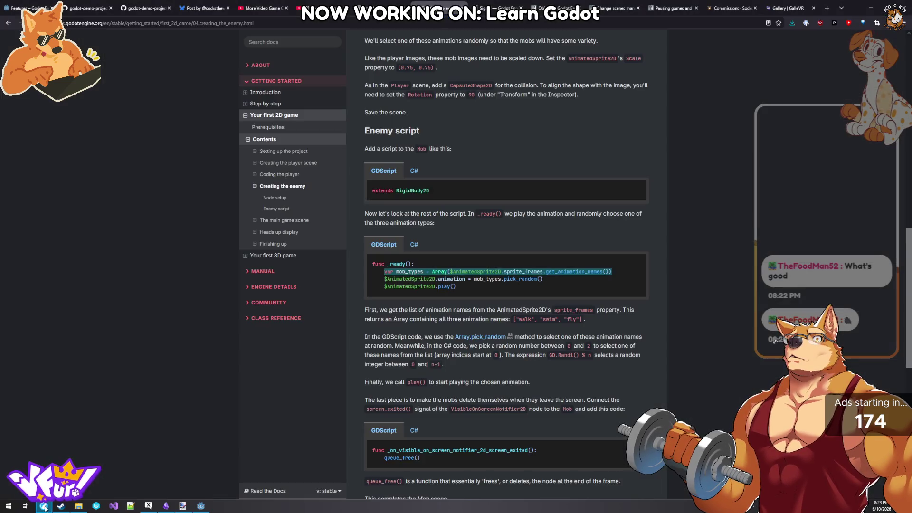
pyautogui.click(44, 506)
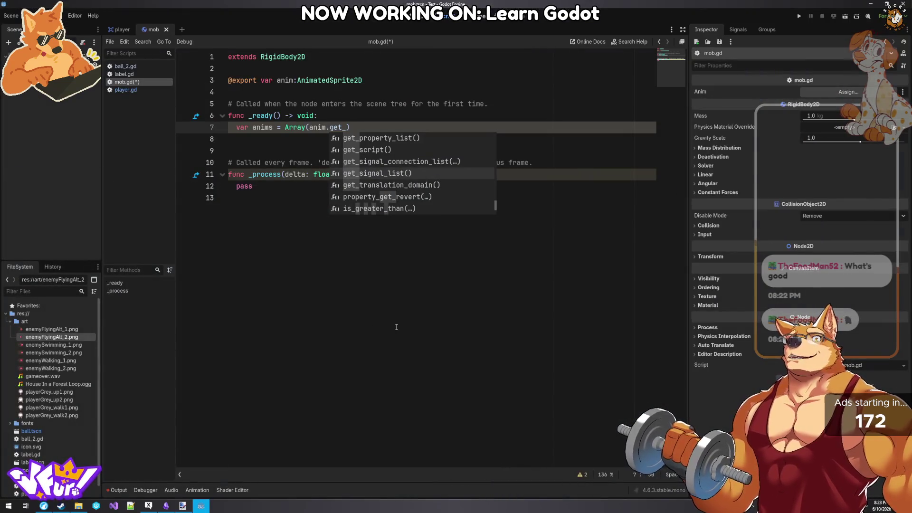
pyautogui.press('BackSpace')
pyautogui.press('BackSpace')
pyautogui.press('BackSpace')
pyautogui.write('sprite')
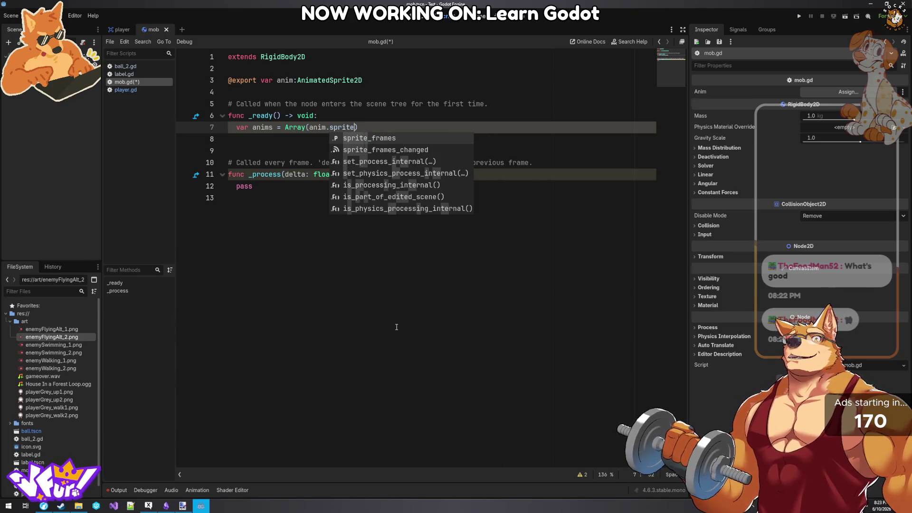
pyautogui.press('Return')
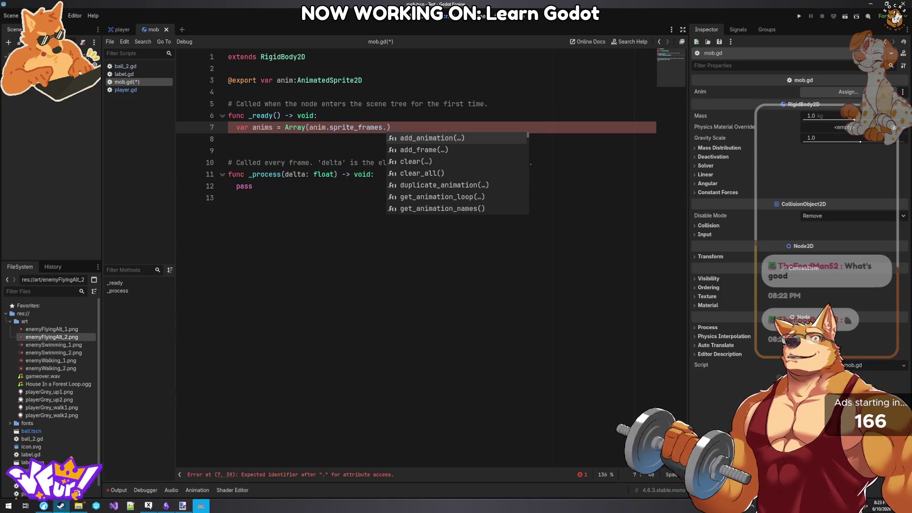
# Complete line 7 with get_animation_names(), checking the docs code along the way
pyautogui.click(47, 508)
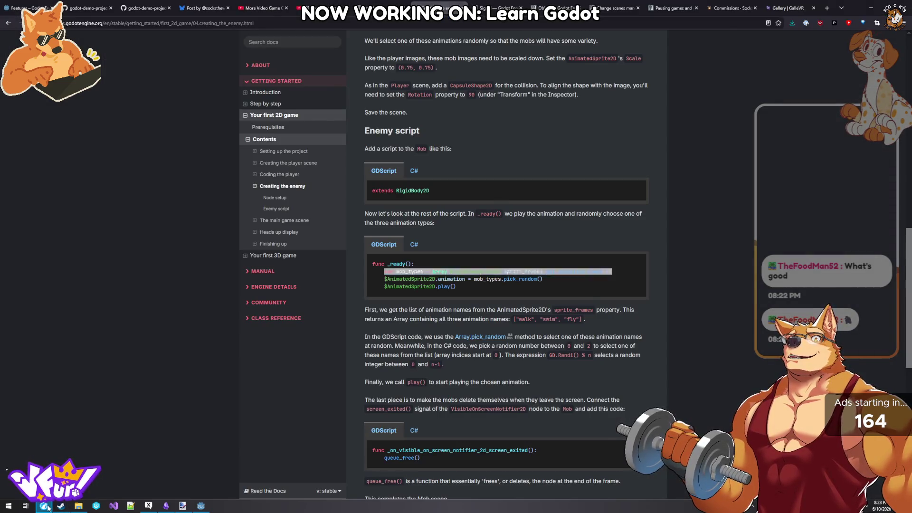
pyautogui.click(200, 506)
pyautogui.write('get_ani)')
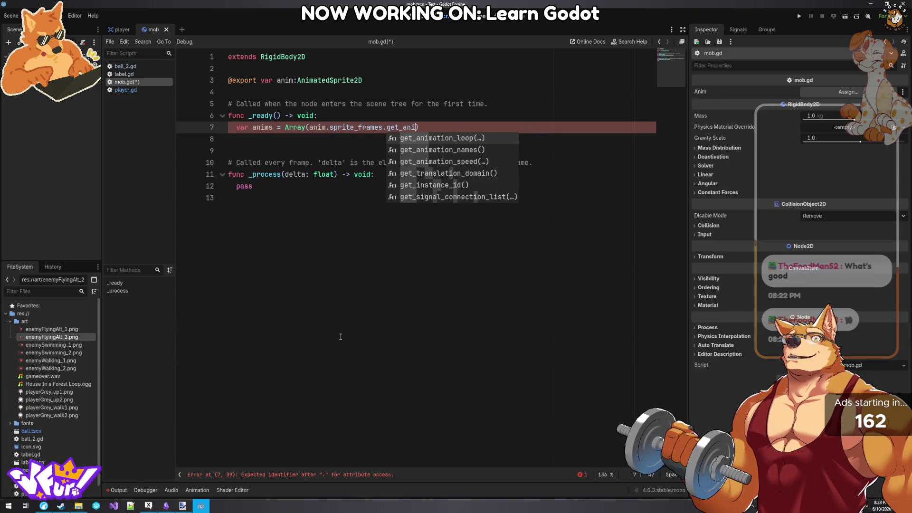
pyautogui.press('Down')
pyautogui.press('Return')
pyautogui.press('Return')
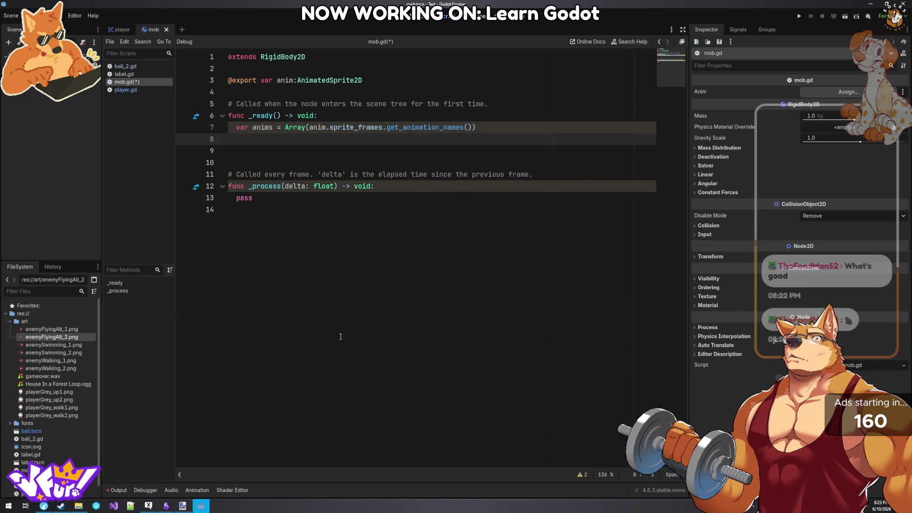
pyautogui.click(44, 506)
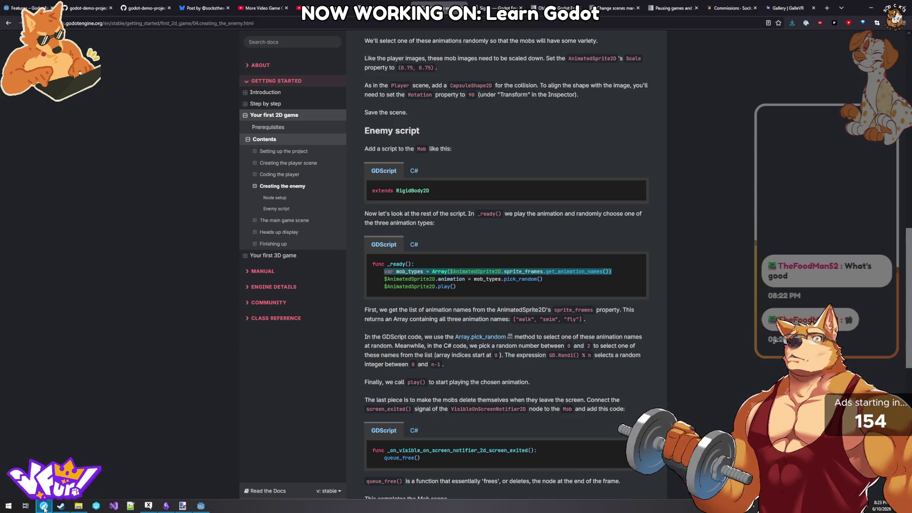
pyautogui.click(43, 506)
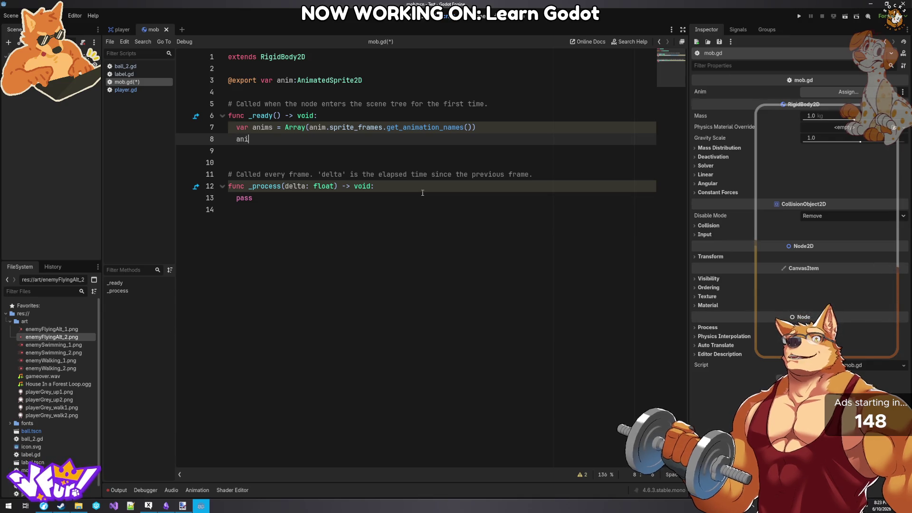
pyautogui.write('m.')
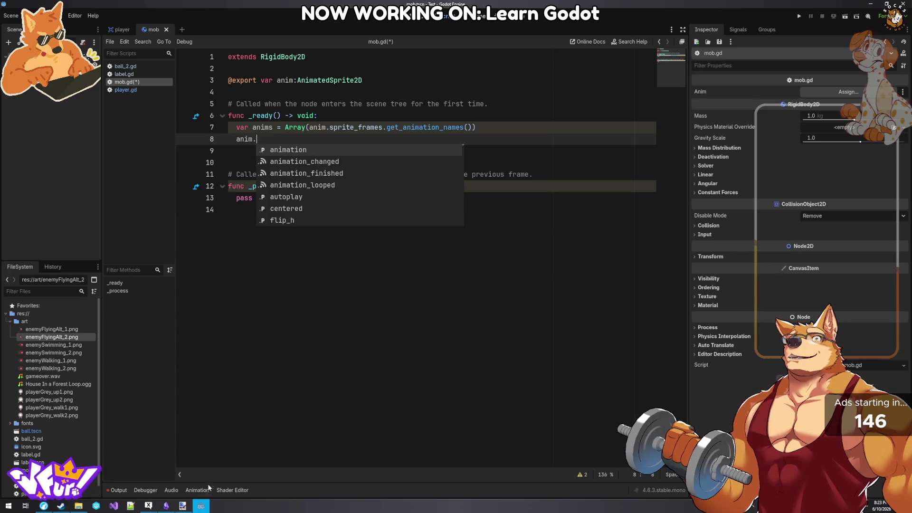
pyautogui.click(43, 506)
pyautogui.click(44, 506)
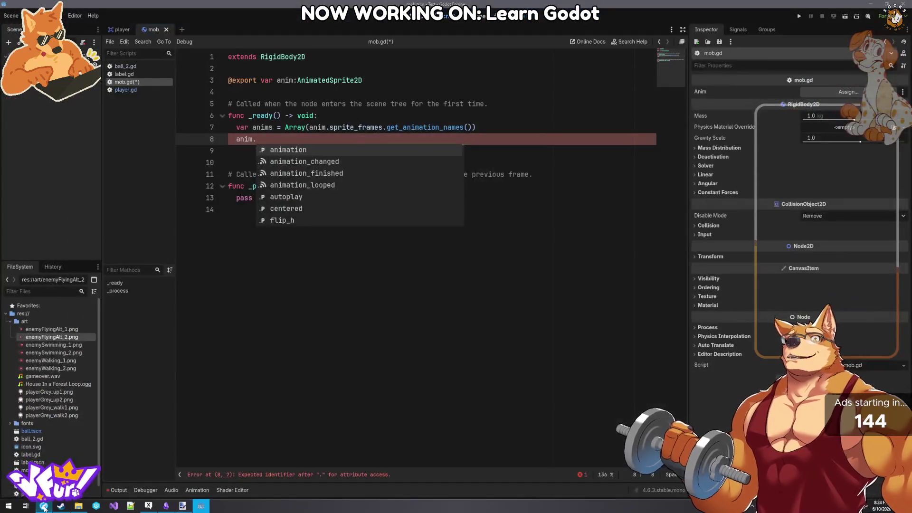
pyautogui.click(43, 506)
pyautogui.click(44, 505)
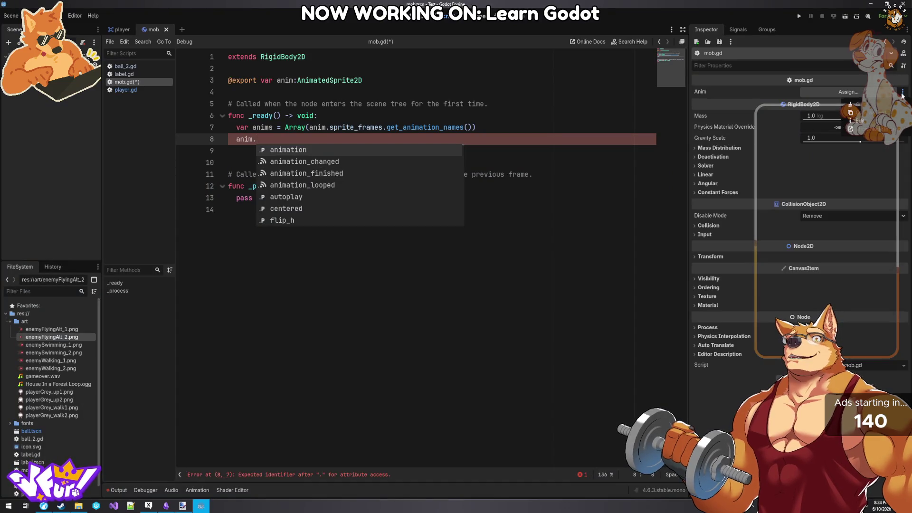
# Set the Mob's exported Anim property to the AnimatedSprite2D node
pyautogui.click(853, 92)
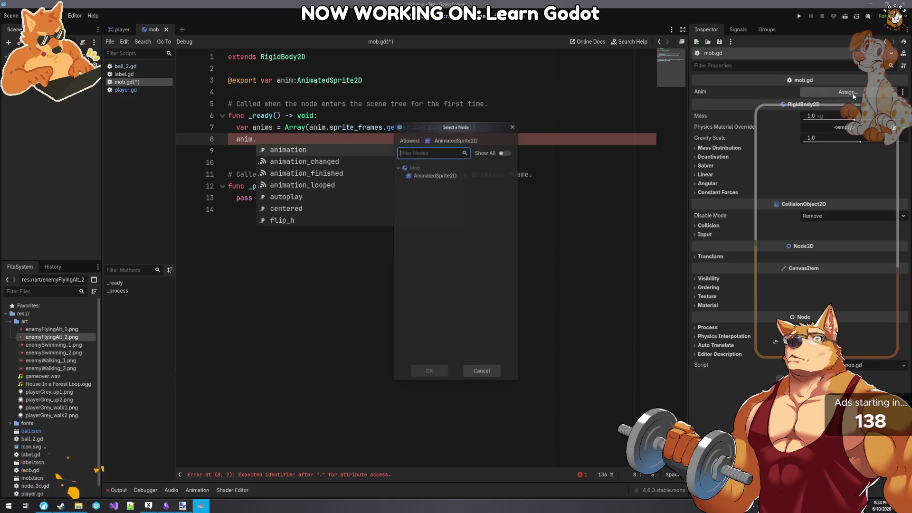
pyautogui.click(433, 177)
pyautogui.click(429, 372)
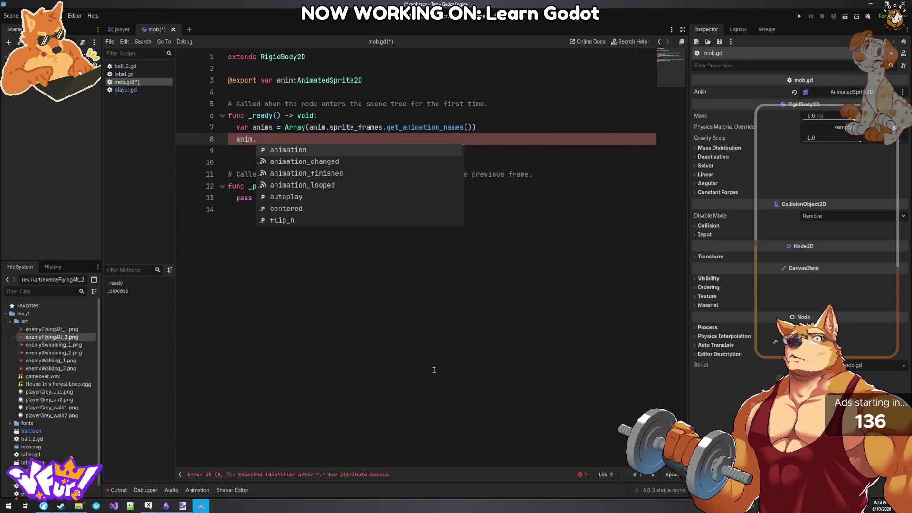
pyautogui.press('Escape')
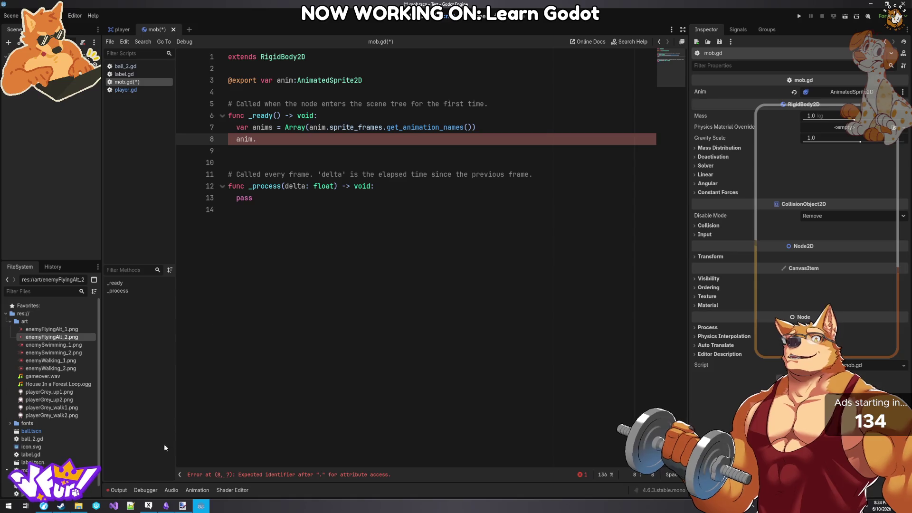
# Rename the variable to types and set anim.animation = types.pick_random() on line 8
pyautogui.click(45, 507)
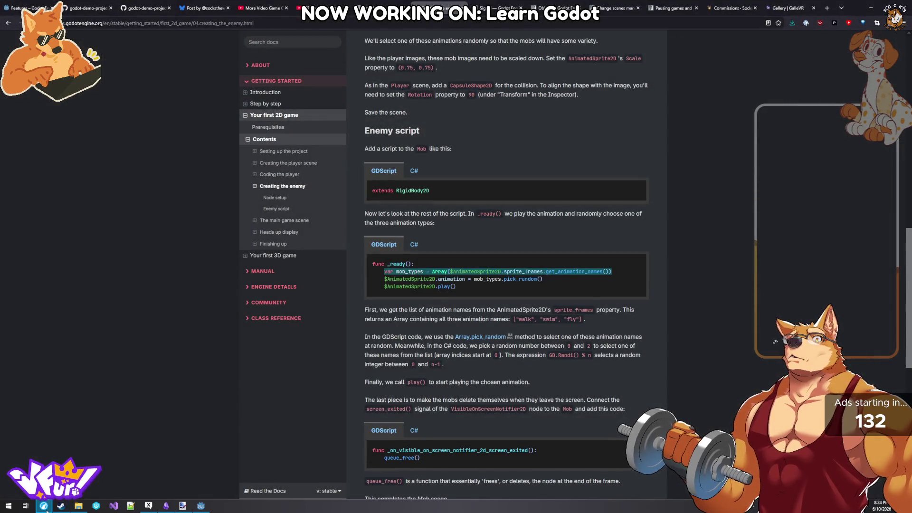
pyautogui.hotkey('alt', 'Tab')
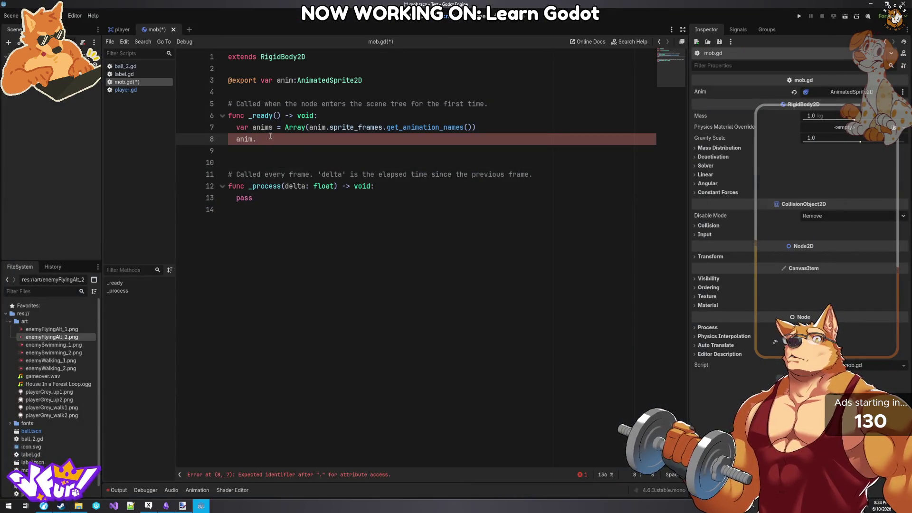
pyautogui.doubleClick(260, 127)
pyautogui.write('types')
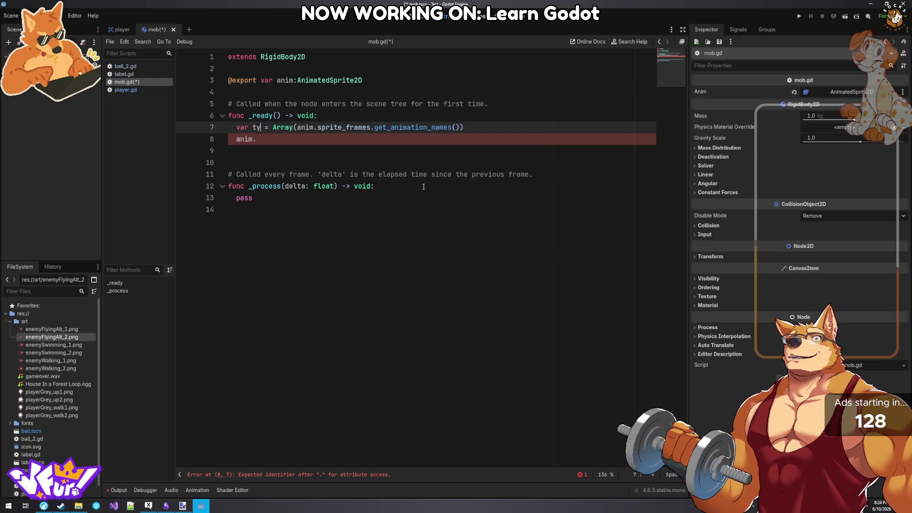
pyautogui.press('Down')
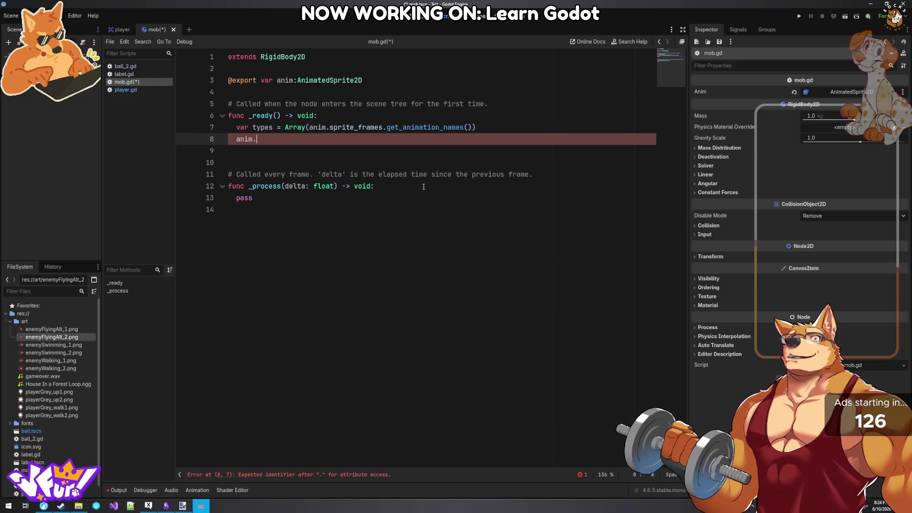
pyautogui.write('imation')
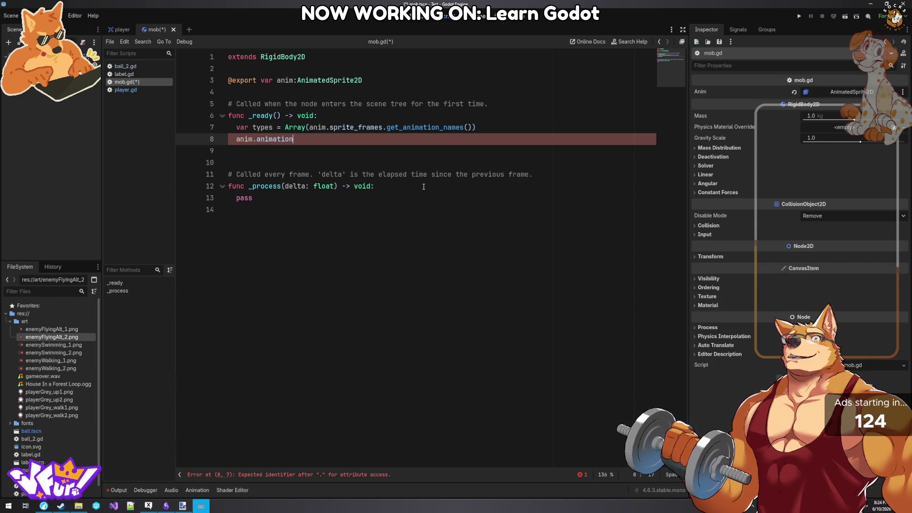
pyautogui.write(' = ')
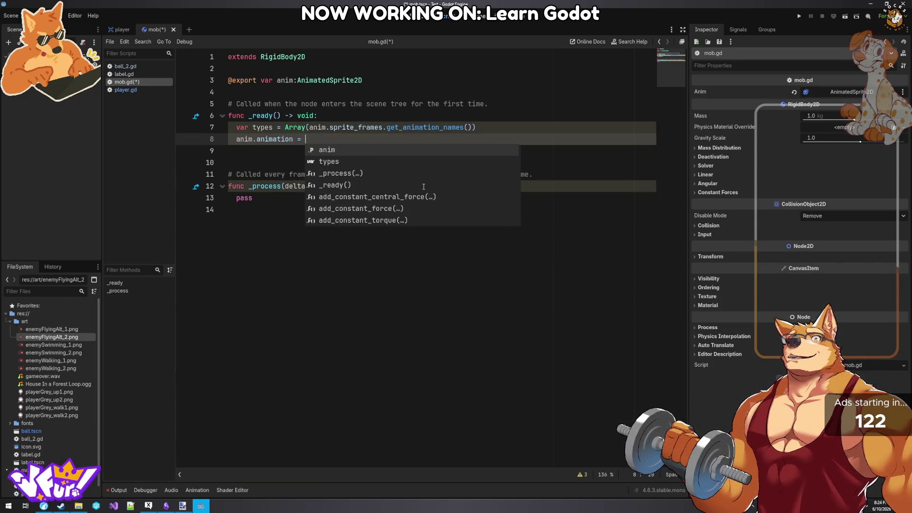
pyautogui.write('types.pick')
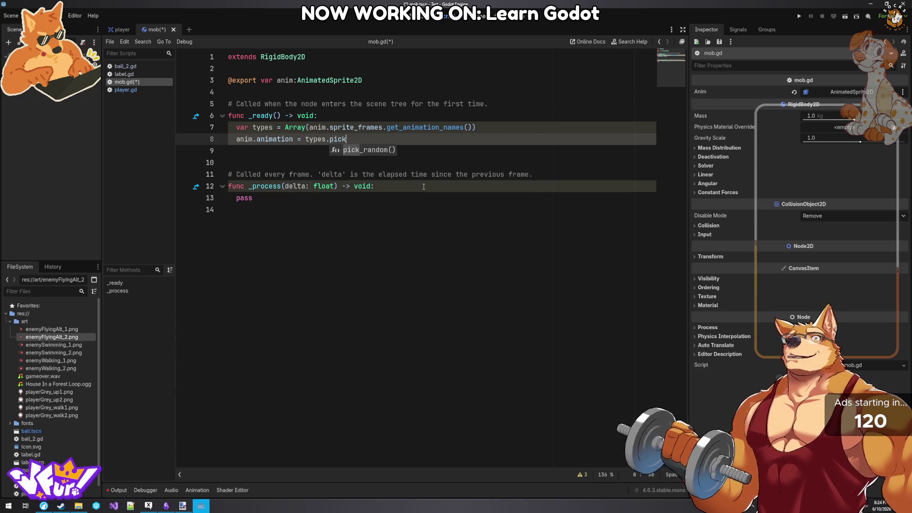
pyautogui.press('Return')
pyautogui.press('Return')
# Add anim.play() after the random animation line and save mob.gd
pyautogui.click(183, 505)
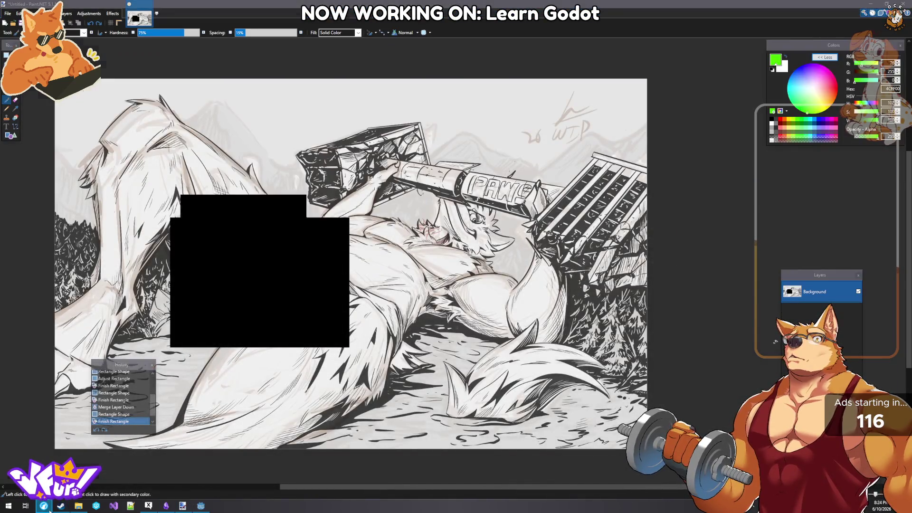
pyautogui.click(46, 507)
pyautogui.click(46, 507)
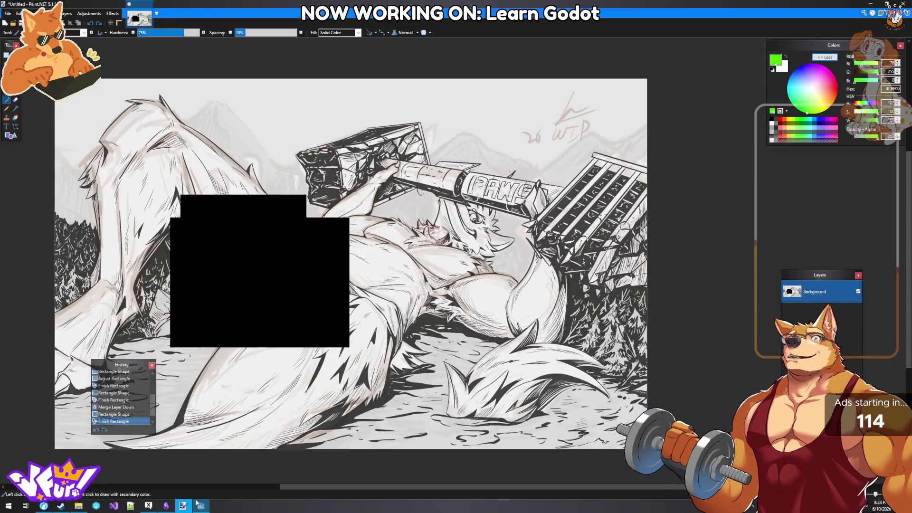
pyautogui.click(201, 505)
pyautogui.write('im.play()')
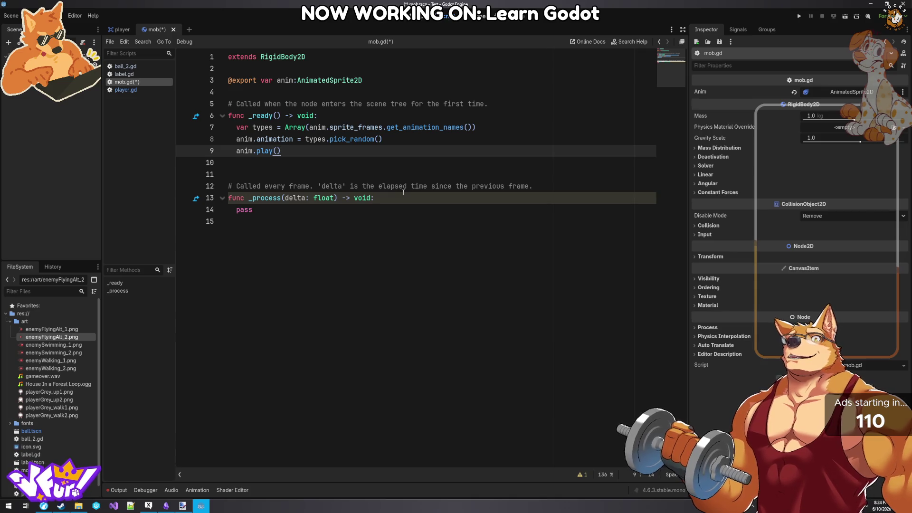
pyautogui.hotkey('ctrl', 's')
pyautogui.rightClick(54, 82)
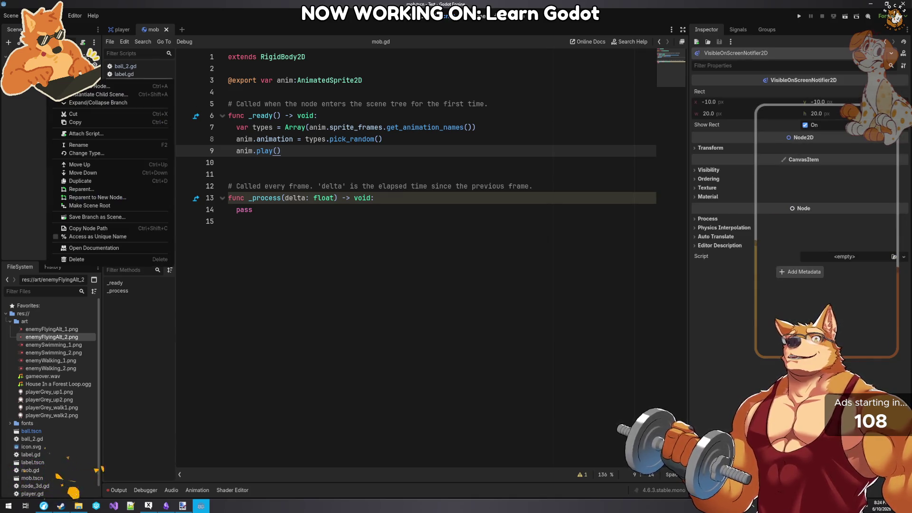
# Connect the VisibleOnScreenNotifier2D's screen_exited signal to a new handler in mob.gd
pyautogui.click(740, 29)
pyautogui.click(737, 29)
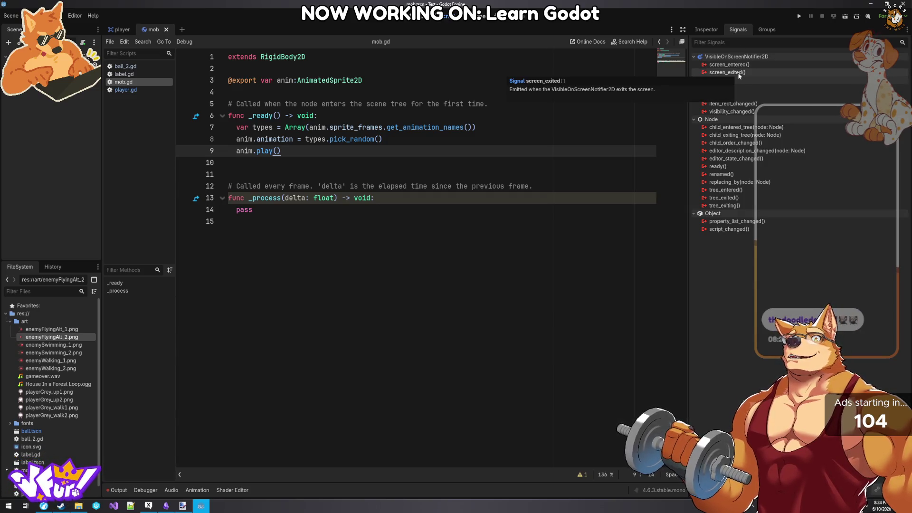
pyautogui.rightClick(739, 74)
pyautogui.click(761, 78)
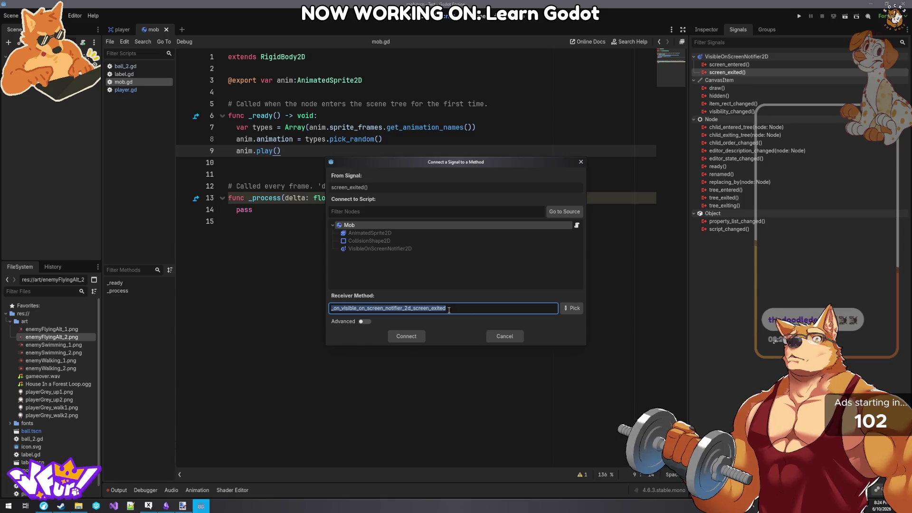
pyautogui.click(407, 336)
# Replace the handler's pass with queue_free(), save mob.gd, and return to the docs
pyautogui.moveTo(397, 259); pyautogui.dragTo(236, 257)
pyautogui.write('q')
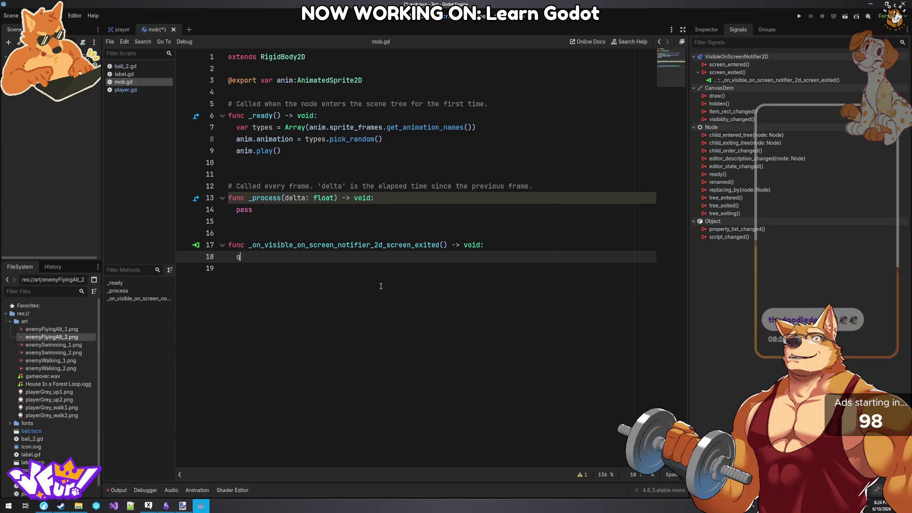
pyautogui.press('Down')
pyautogui.press('Down')
pyautogui.press('Down')
pyautogui.press('Up')
pyautogui.press('Return')
pyautogui.hotkey('ctrl', 's')
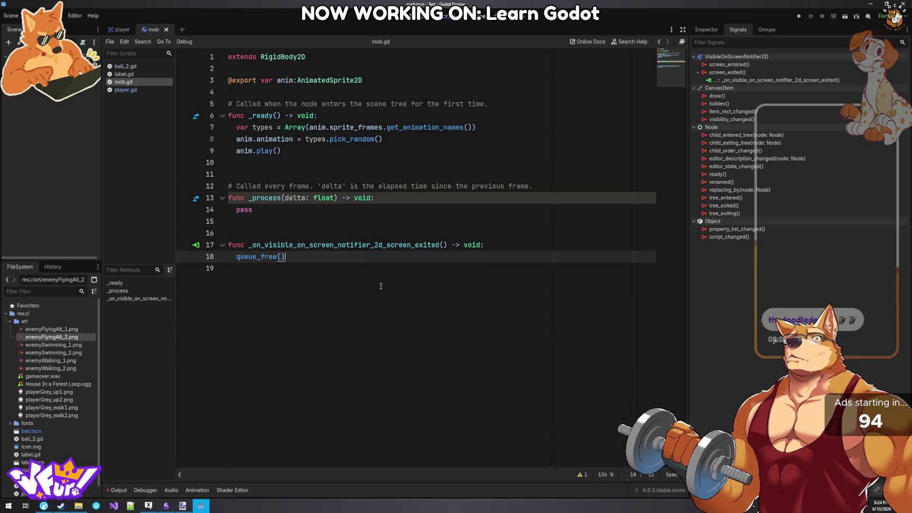
pyautogui.click(43, 506)
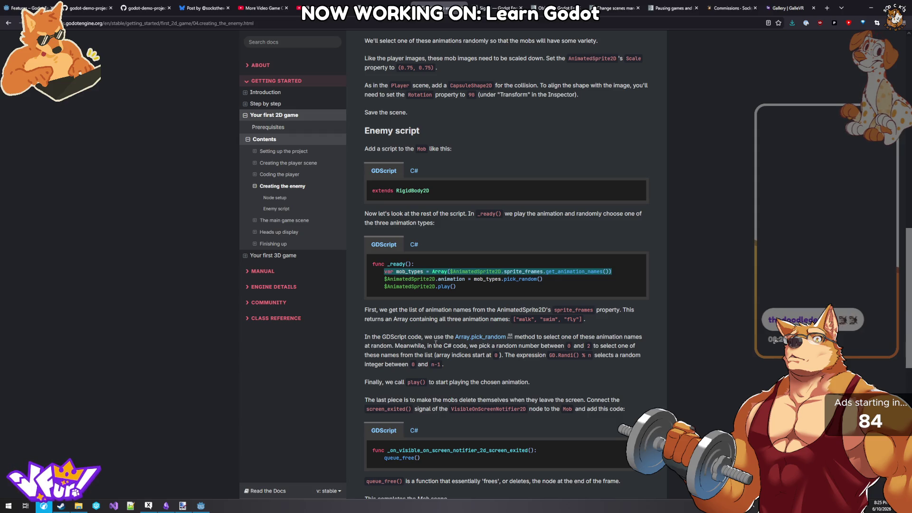
# Advance the docs to 'The main game scene' page, then return to the Godot editor
pyautogui.scroll(-3, 435, 343)
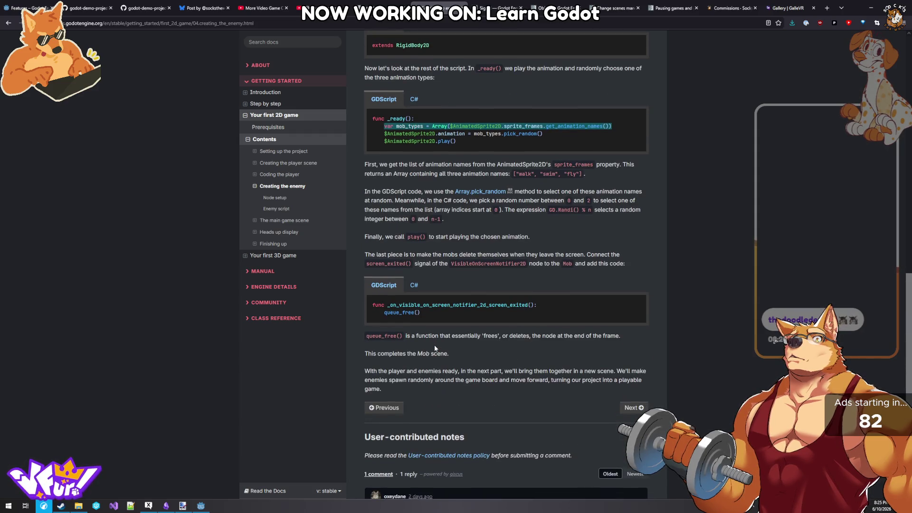
pyautogui.click(638, 406)
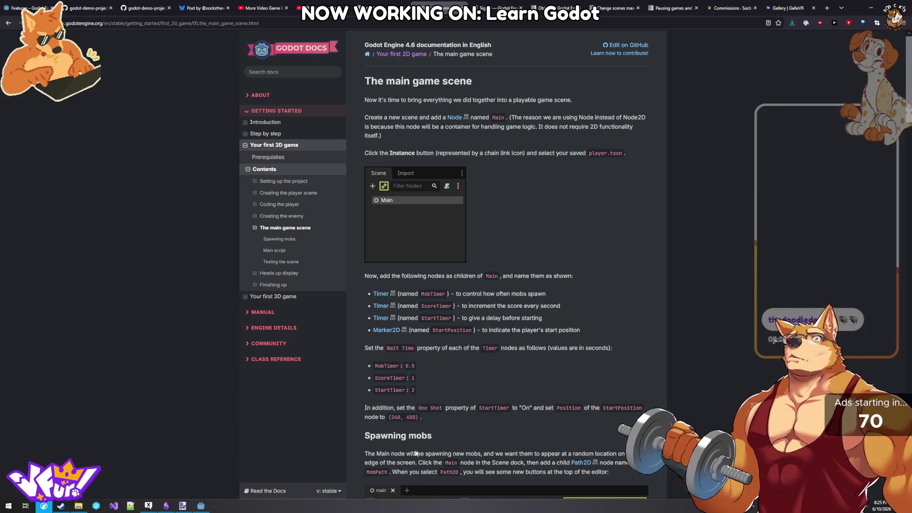
pyautogui.click(200, 505)
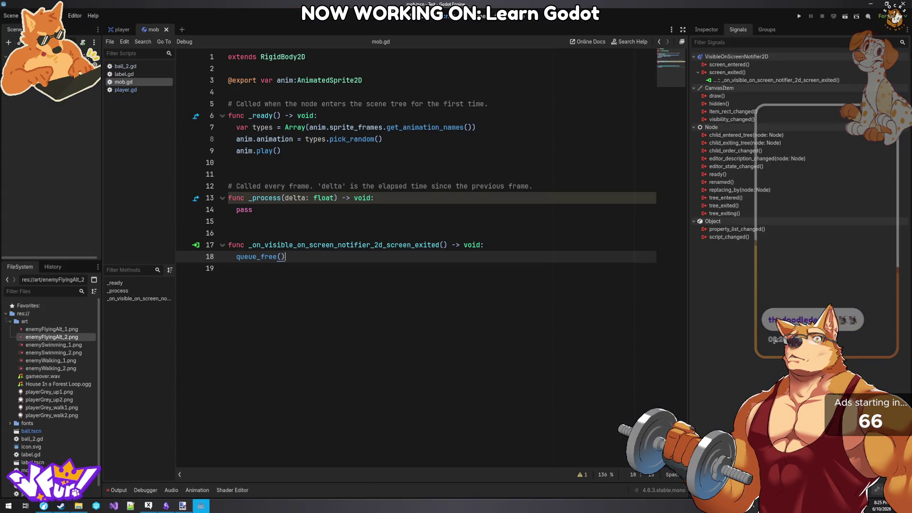
# Create a new scene with a plain Node as its root
pyautogui.click(10, 15)
pyautogui.click(24, 39)
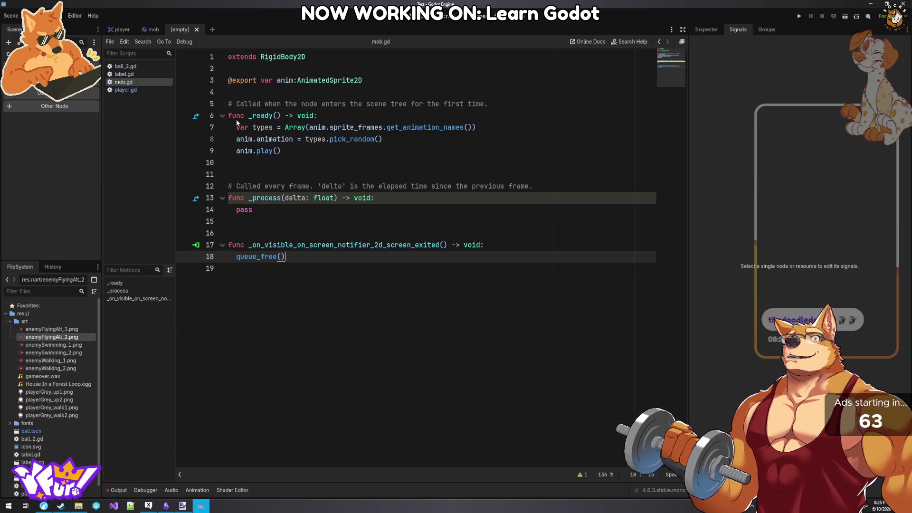
pyautogui.click(63, 106)
pyautogui.doubleClick(378, 178)
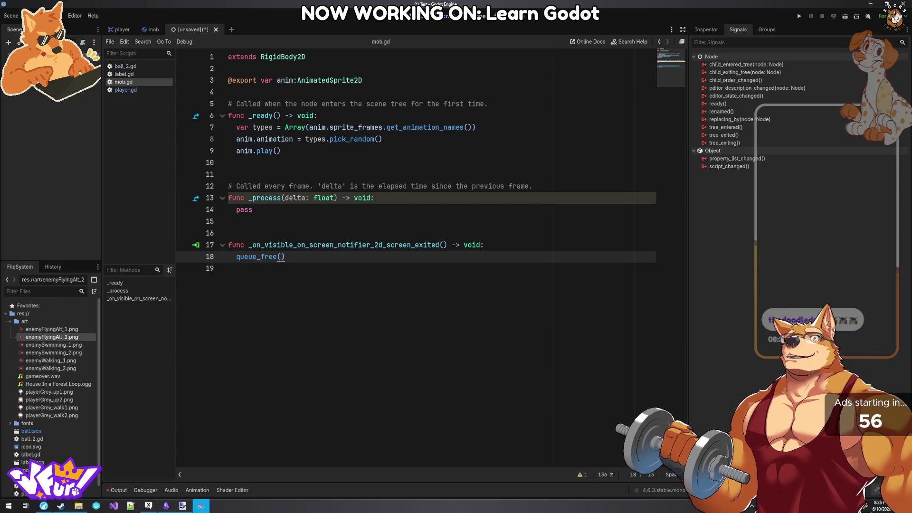
pyautogui.click(203, 507)
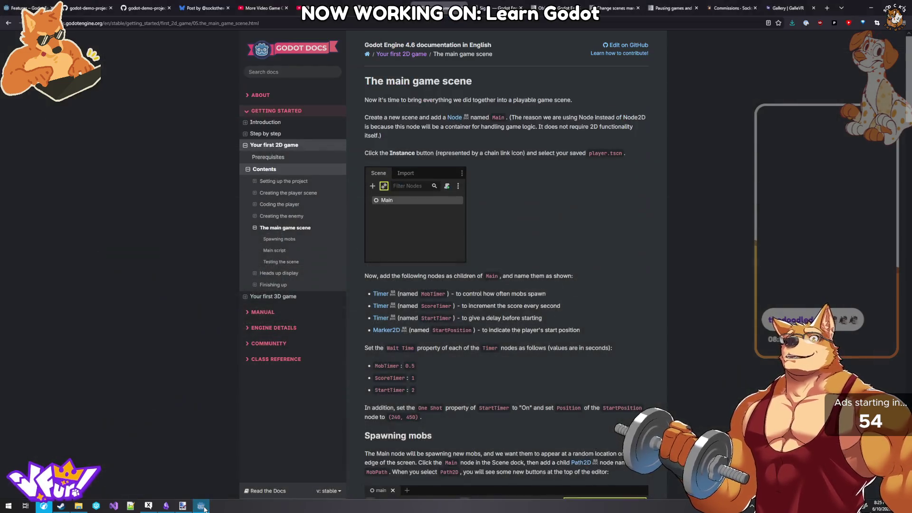
pyautogui.click(202, 507)
# Save the new scene as game.tscn and bring the docs back to front
pyautogui.click(151, 28)
pyautogui.click(197, 29)
pyautogui.hotkey('ctrl', 's')
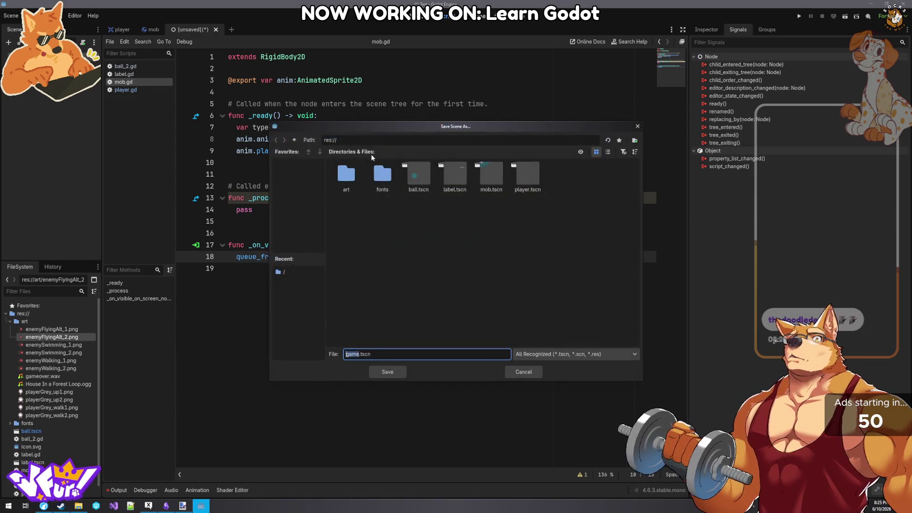
pyautogui.click(387, 372)
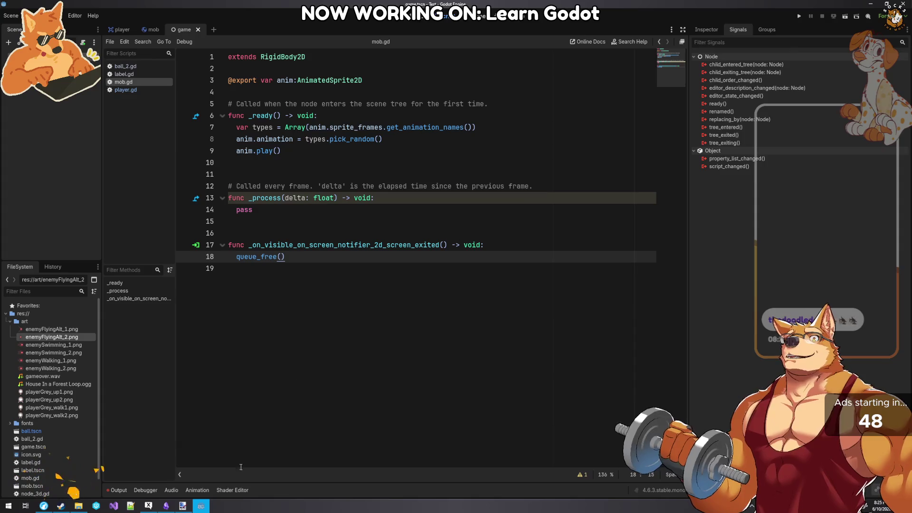
pyautogui.click(201, 508)
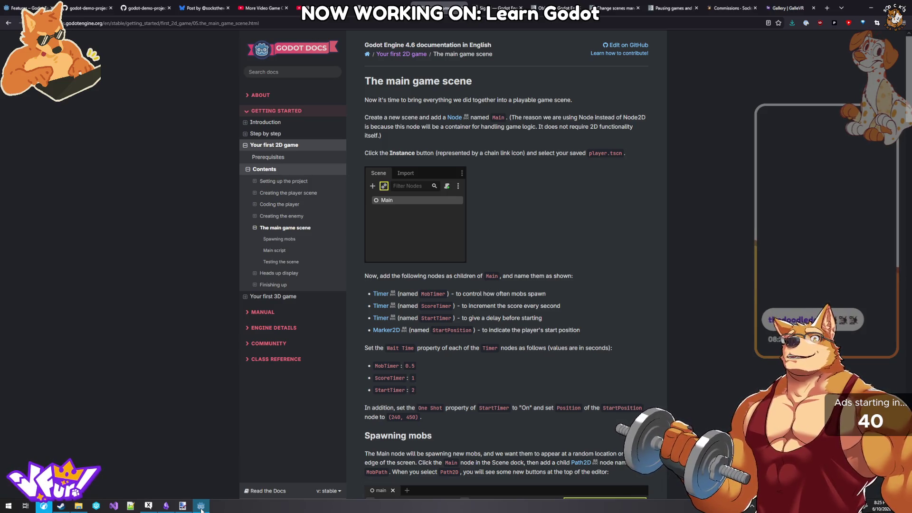
# Scroll to Spawning mobs, check the Paint.NET artwork, then open a new tab beside YouTube
pyautogui.scroll(-4, 506, 396)
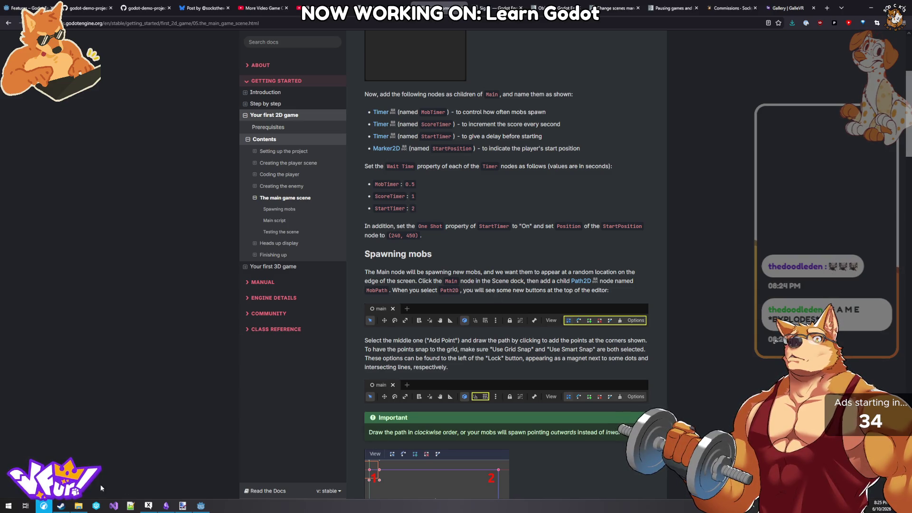
pyautogui.click(183, 505)
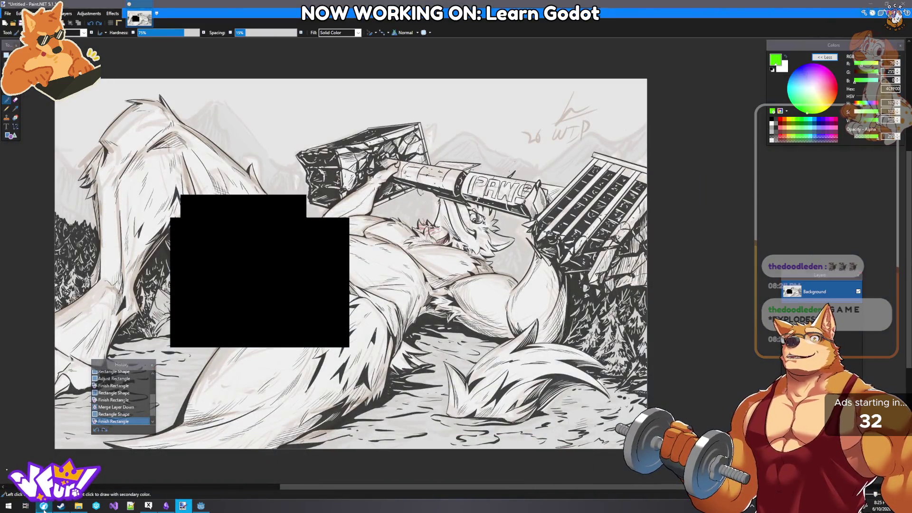
pyautogui.hotkey('alt', 'Tab')
pyautogui.click(316, 8)
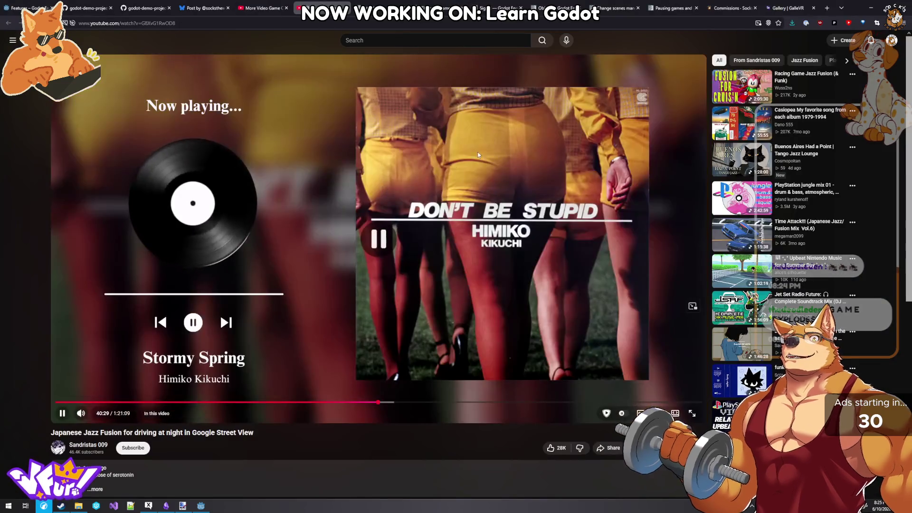
pyautogui.click(828, 7)
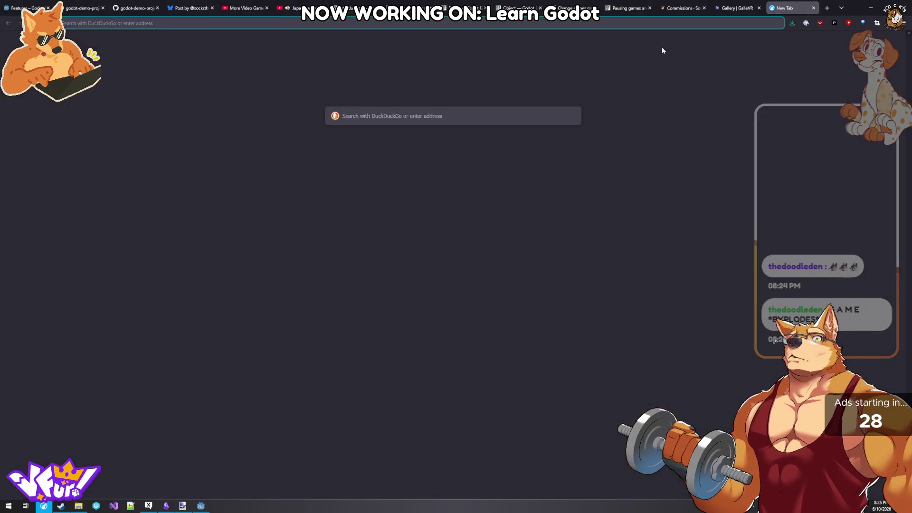